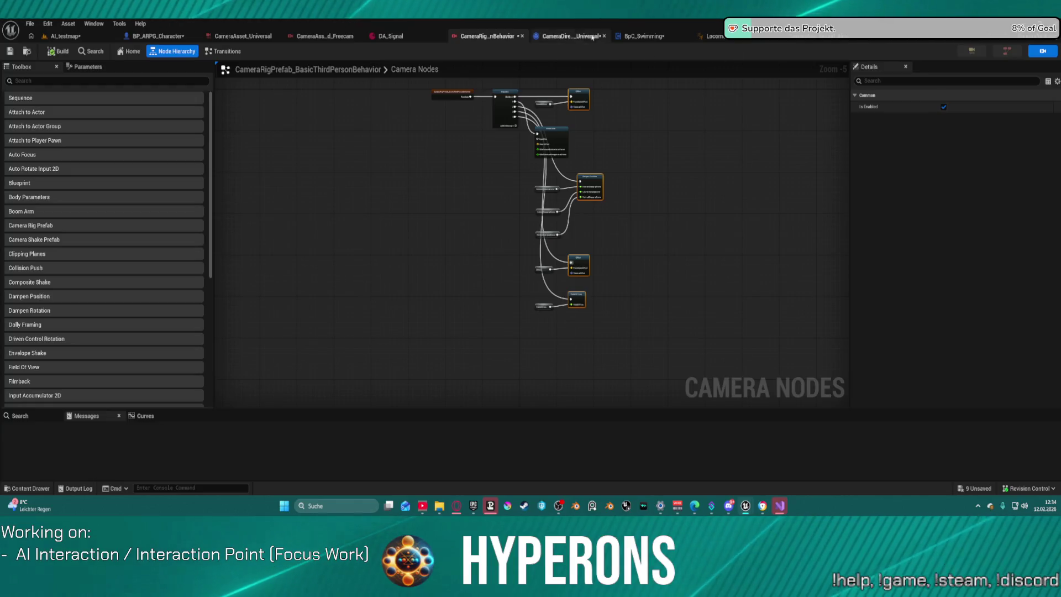
Step: Wrap the lower Activate Camera Rig node in a comment titled 'Aiming'
{"action": "left_click", "coordinate": [572, 36]}
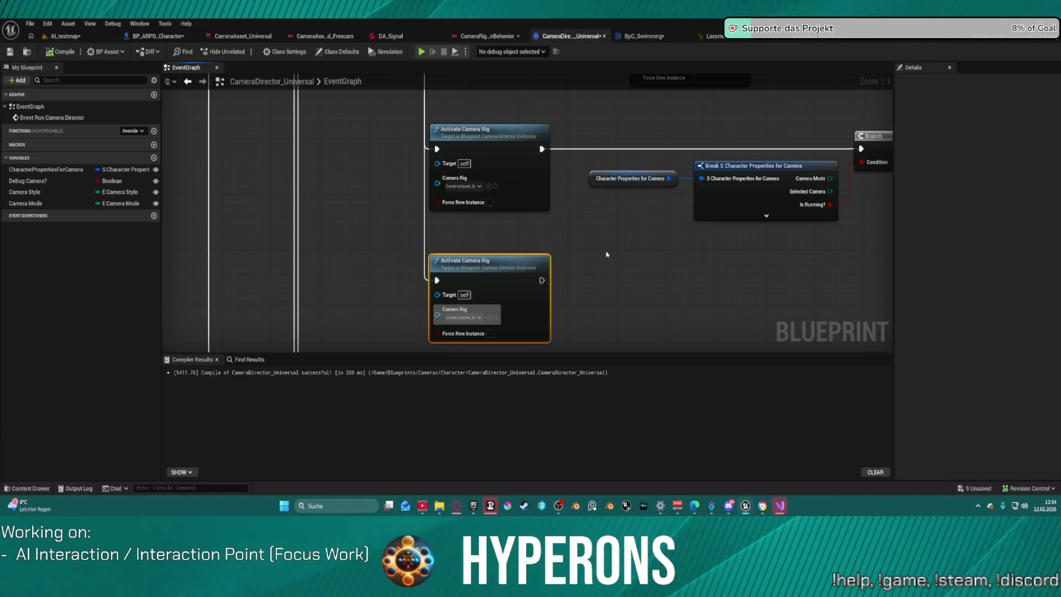
{"action": "scroll", "coordinate": [628, 121], "scroll_direction": "down", "scroll_amount": 3}
{"action": "mouse_move", "coordinate": [629, 121]}
{"action": "left_mouse_down"}
{"action": "mouse_move", "coordinate": [641, 236]}
{"action": "mouse_move", "coordinate": [637, 183]}
{"action": "mouse_move", "coordinate": [601, 271]}
{"action": "mouse_move", "coordinate": [540, 151]}
{"action": "left_mouse_up"}
{"action": "mouse_move", "coordinate": [541, 275]}
{"action": "left_mouse_down"}
{"action": "mouse_move", "coordinate": [500, 199]}
{"action": "mouse_move", "coordinate": [508, 138]}
{"action": "mouse_move", "coordinate": [526, 129]}
{"action": "mouse_move", "coordinate": [533, 290]}
{"action": "left_mouse_up"}
{"action": "type", "text": "cAIM"}
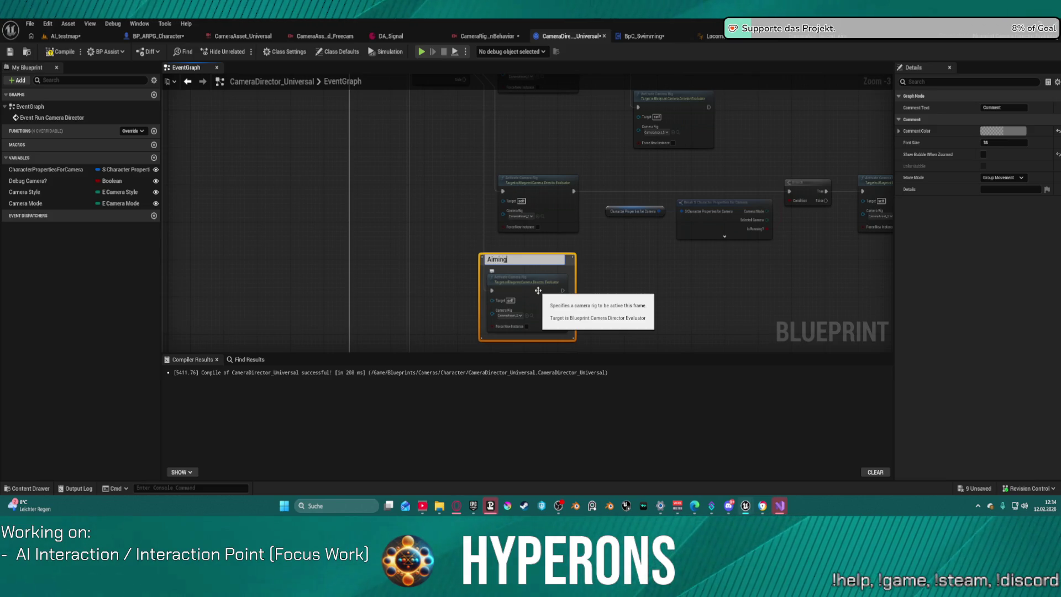
{"action": "key", "text": "Return"}
{"action": "left_click", "coordinate": [597, 263]}
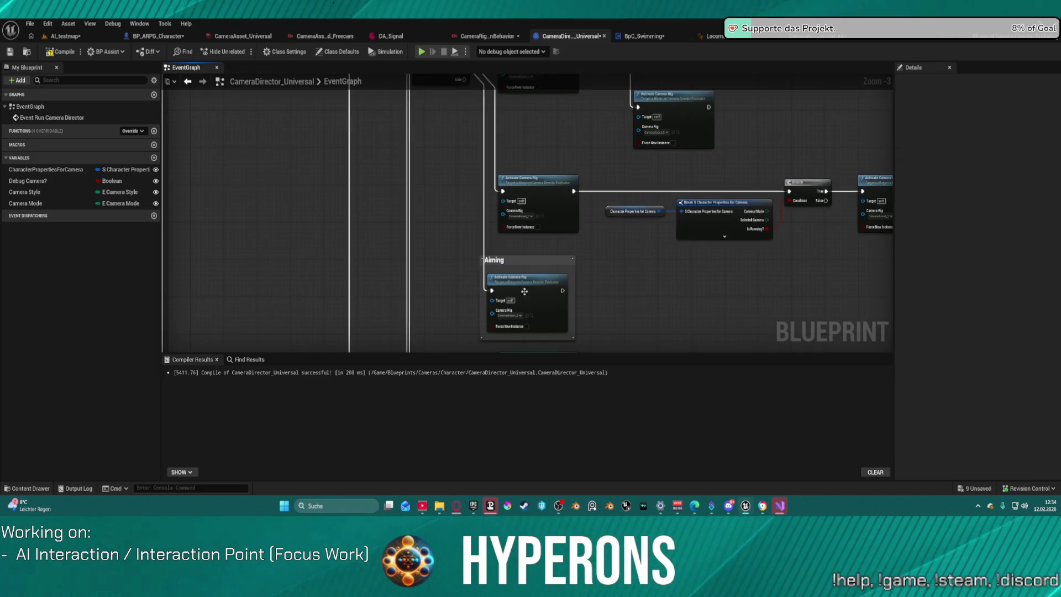
Step: Set the Aiming comment's colour to magenta
{"action": "left_click", "coordinate": [544, 261]}
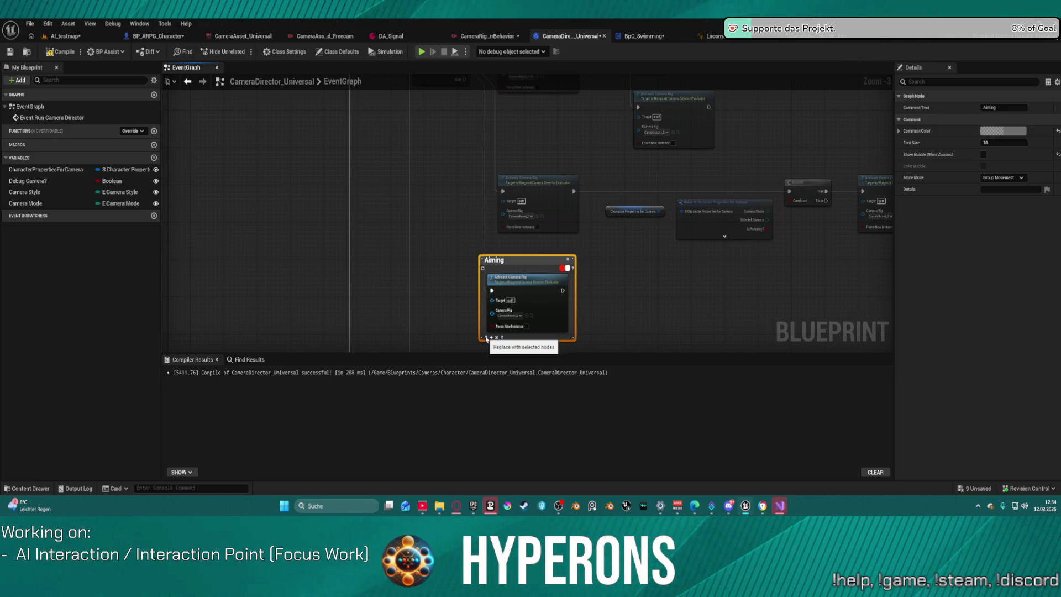
{"action": "right_click", "coordinate": [521, 260]}
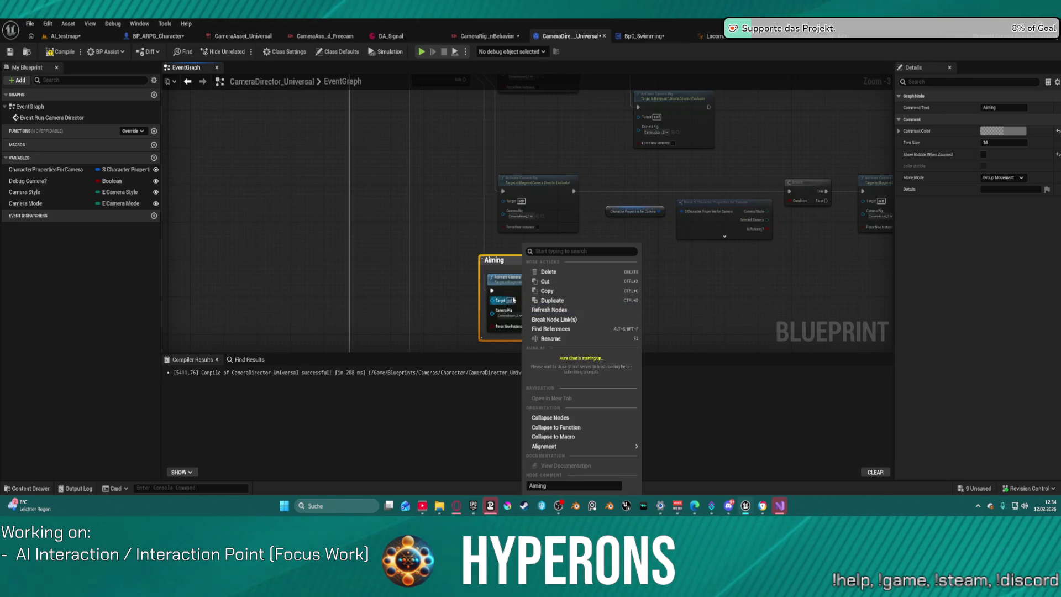
{"action": "left_click", "coordinate": [1003, 131]}
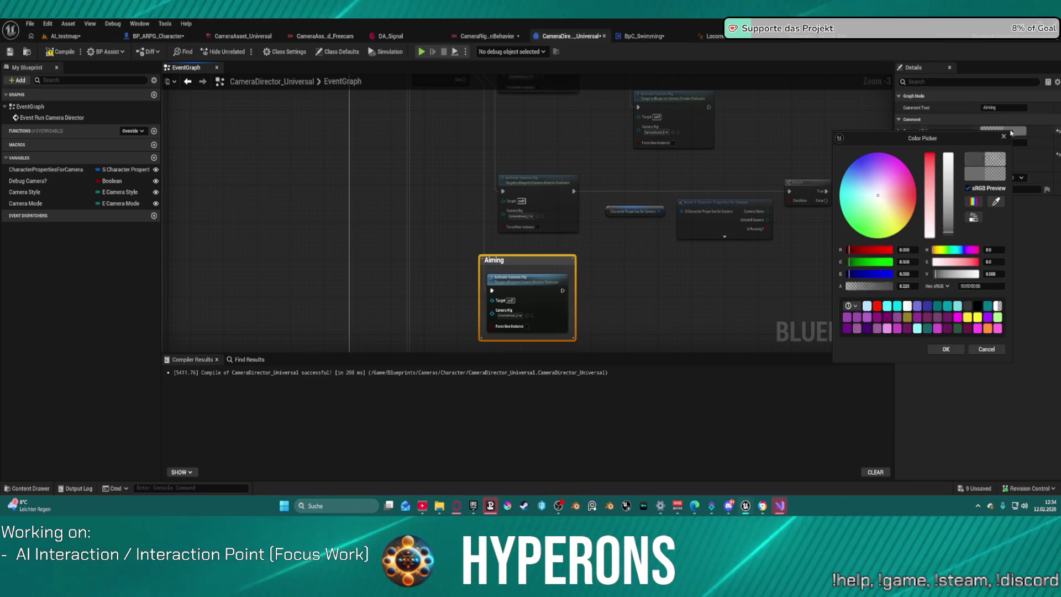
{"action": "left_click", "coordinate": [898, 190]}
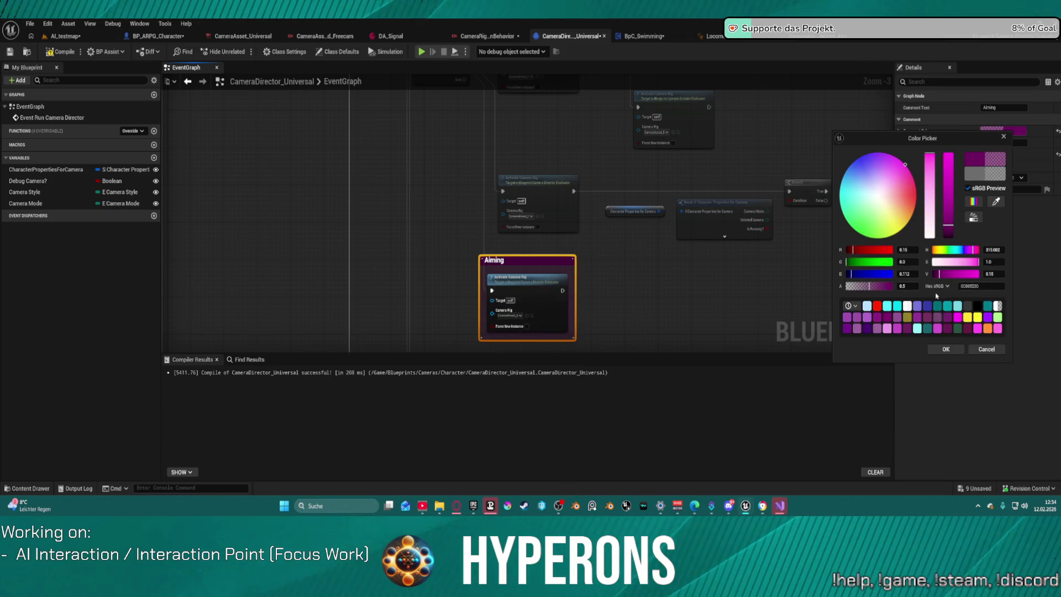
{"action": "left_click", "coordinate": [946, 349]}
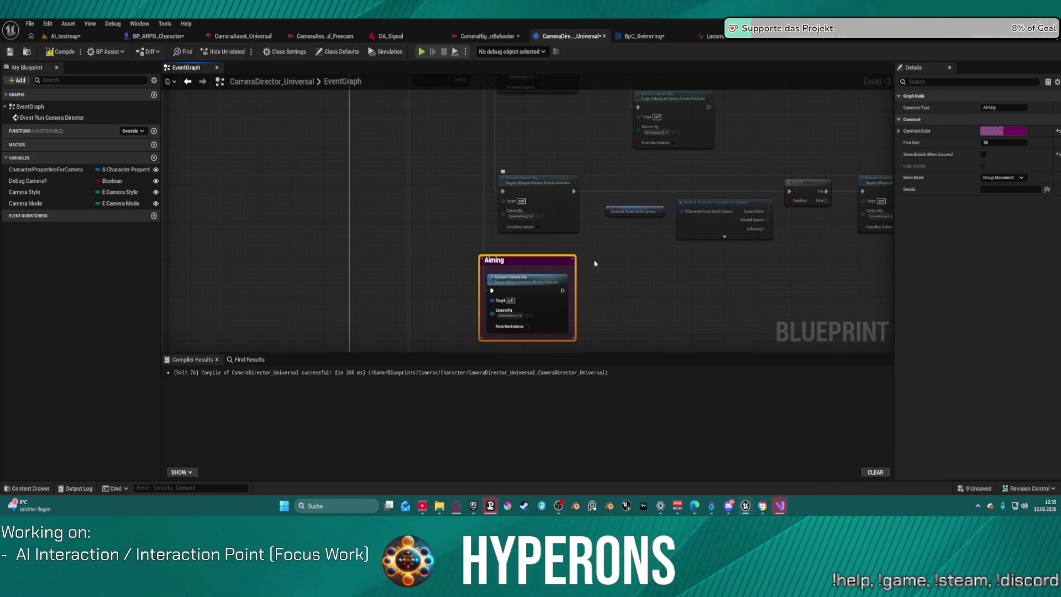
Step: Open the node's CameraAsset_SandboxCharacter_Balanced_Aim camera asset
{"action": "scroll", "coordinate": [534, 314], "scroll_direction": "up", "scroll_amount": 2}
{"action": "left_click", "coordinate": [535, 316]}
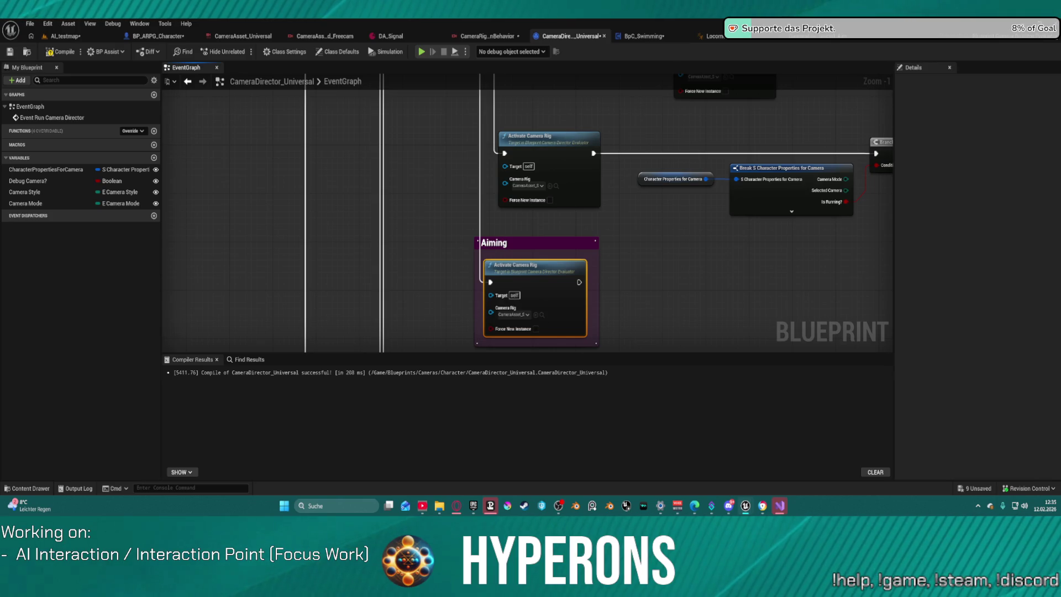
{"action": "double_click", "coordinate": [535, 316]}
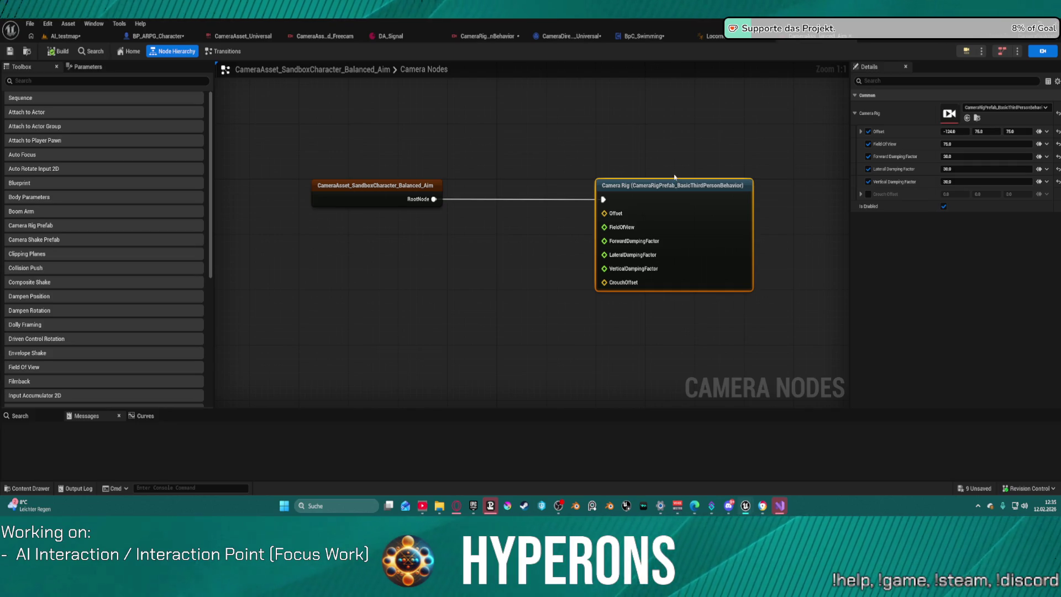
Step: Save all modified assets and the level, skipping asset check-out
{"action": "key", "text": "ctrl+shift+s"}
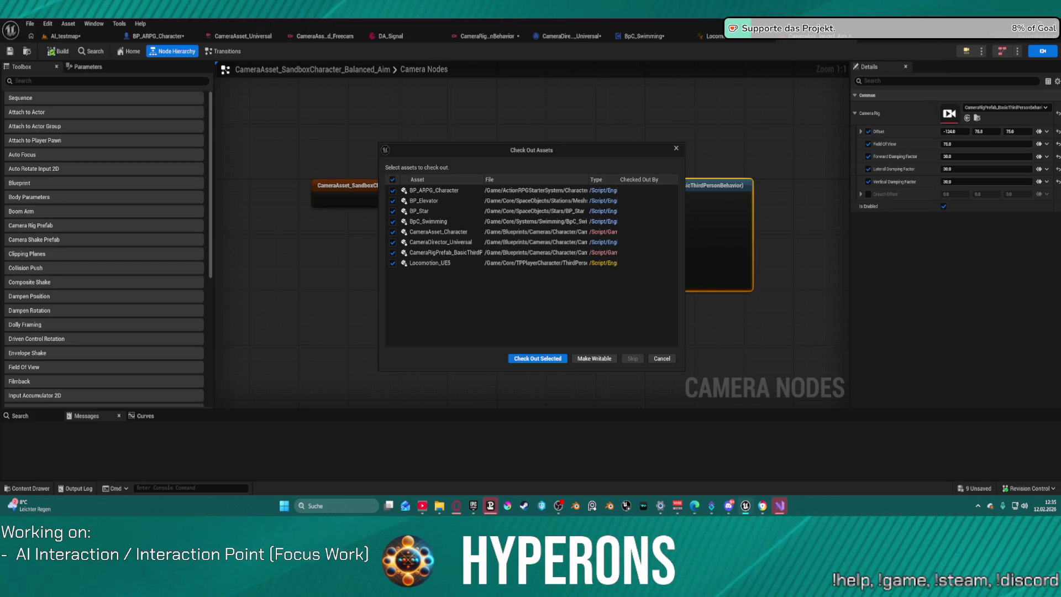
{"action": "key", "text": "Return"}
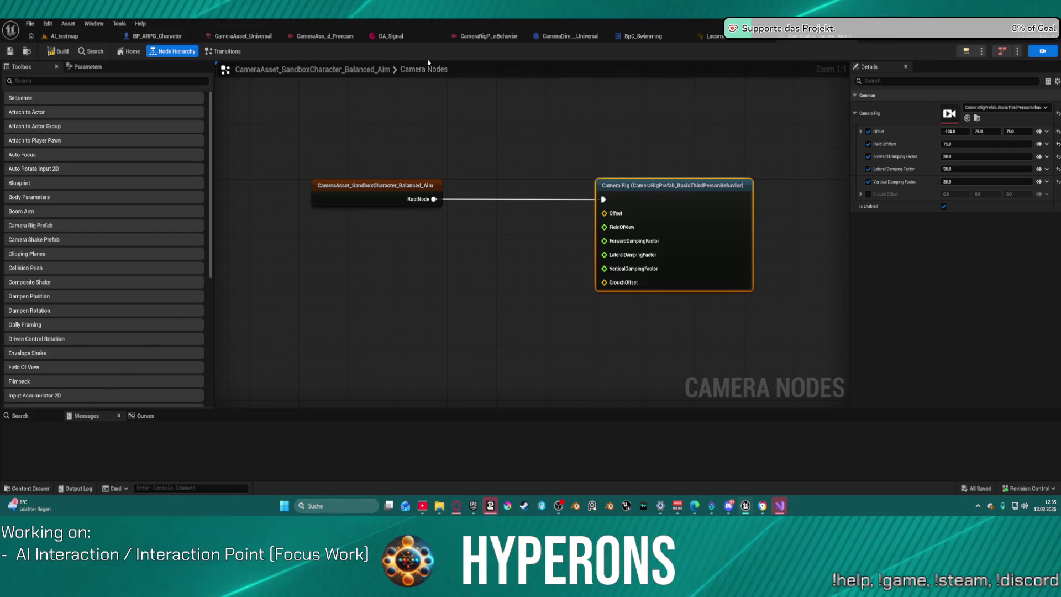
Step: Play AI_testmap while aiming, cycling Close, Balanced and Far camera styles, then stop
{"action": "left_click", "coordinate": [64, 36]}
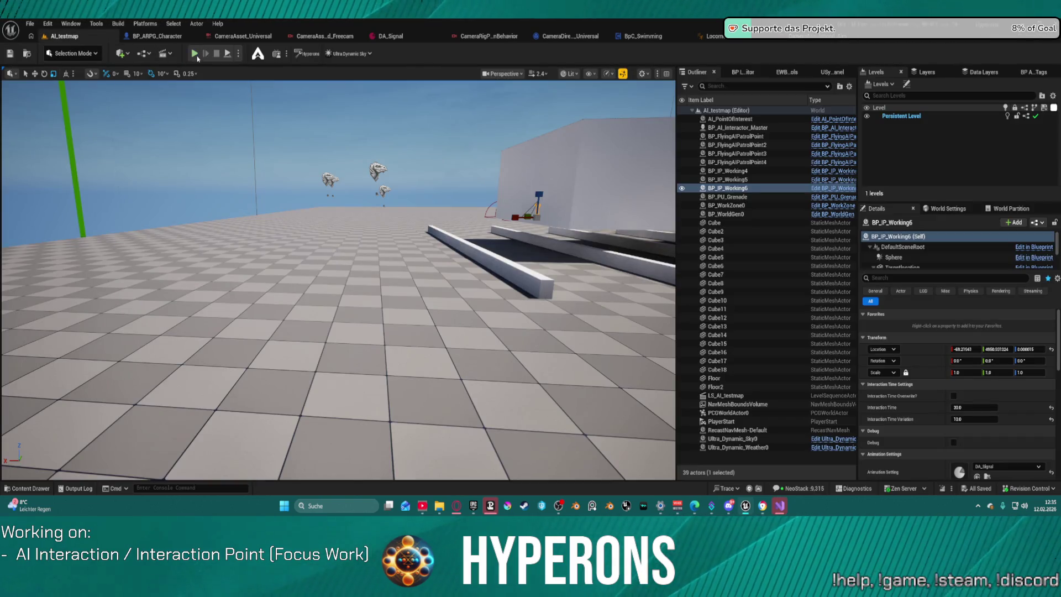
{"action": "key", "text": "alt+p"}
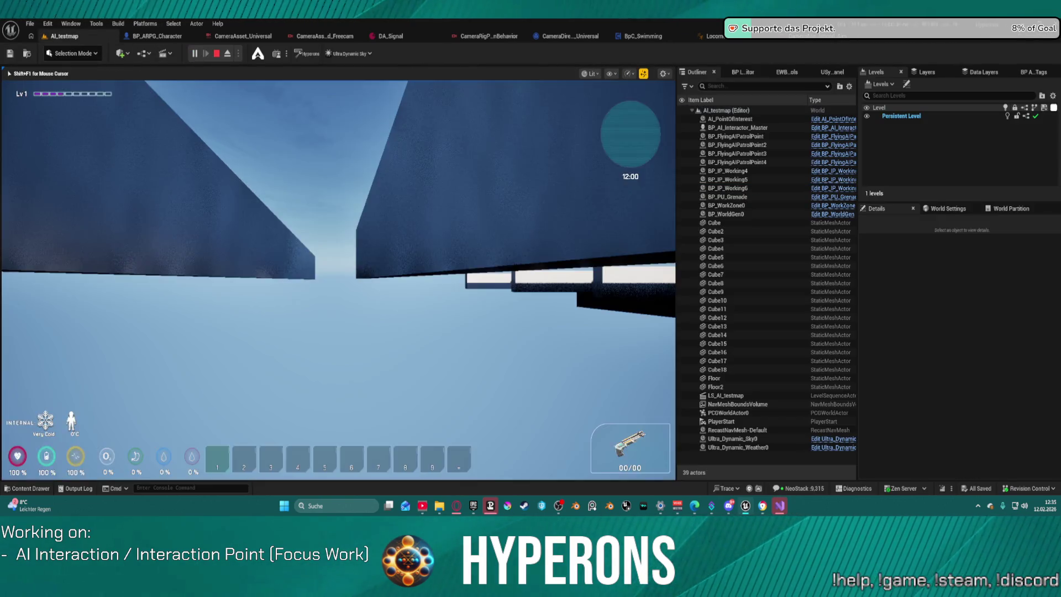
{"action": "key", "text": "w"}
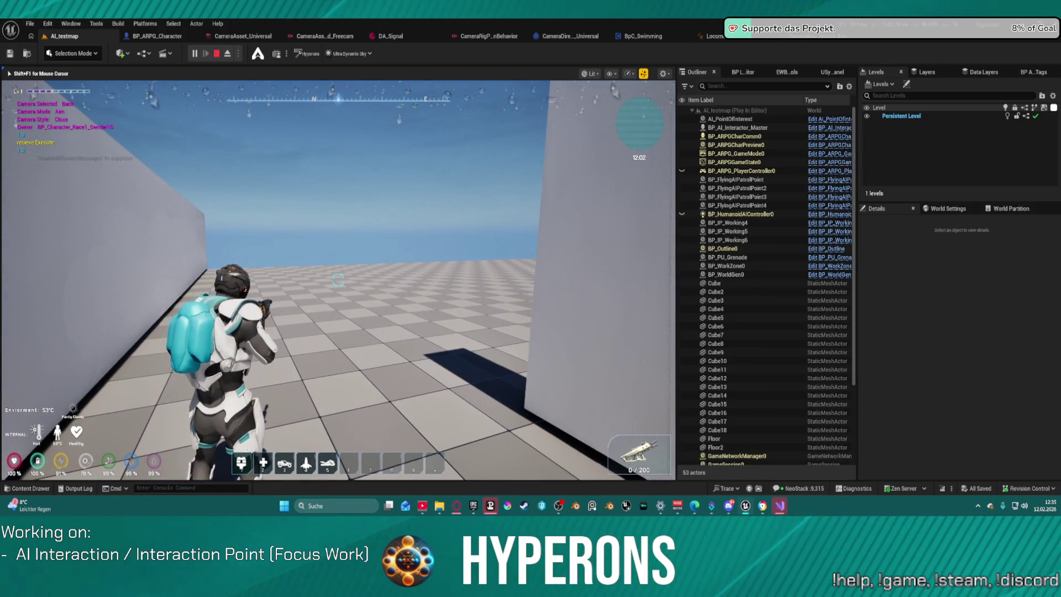
{"action": "scroll", "coordinate": [339, 280], "scroll_direction": "down", "scroll_amount": 1}
{"action": "scroll", "coordinate": [338, 279], "scroll_direction": "down", "scroll_amount": 1}
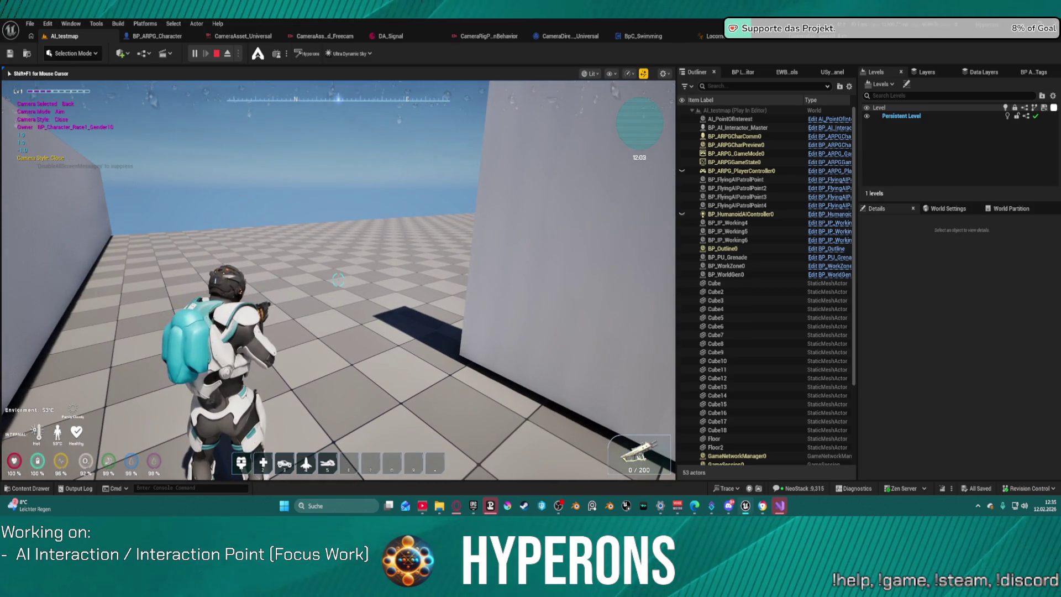
{"action": "scroll", "coordinate": [338, 279], "scroll_direction": "down", "scroll_amount": 1}
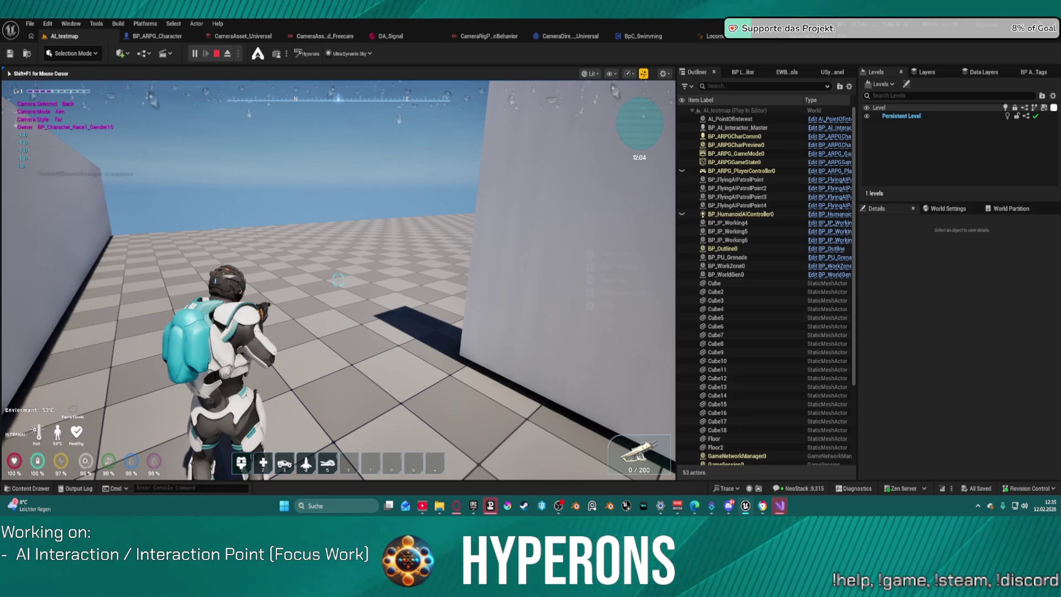
{"action": "scroll", "coordinate": [338, 279], "scroll_direction": "up", "scroll_amount": 2}
{"action": "scroll", "coordinate": [338, 279], "scroll_direction": "down", "scroll_amount": 5}
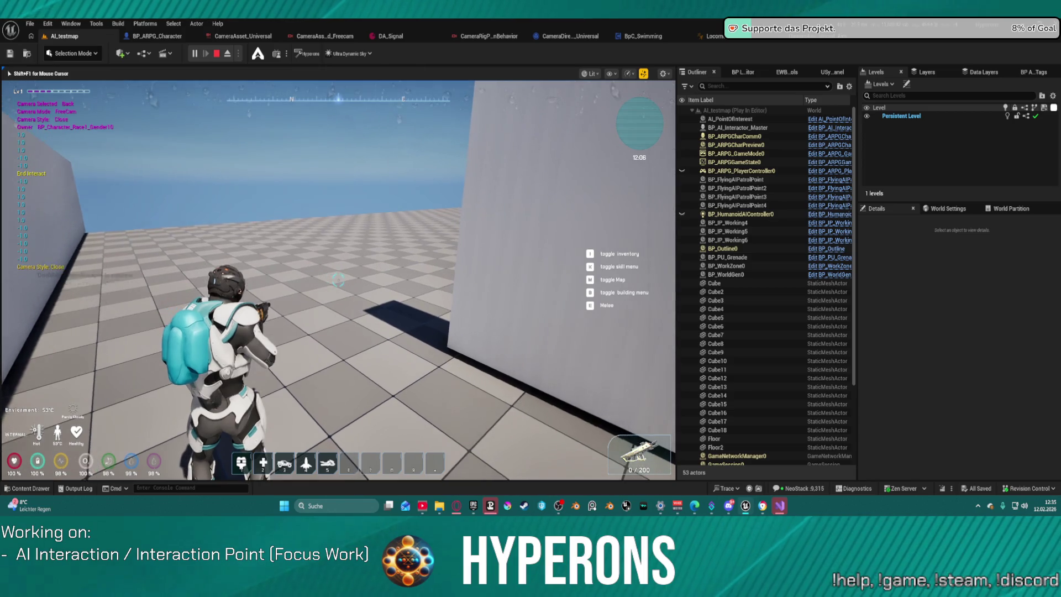
{"action": "key", "text": "Escape"}
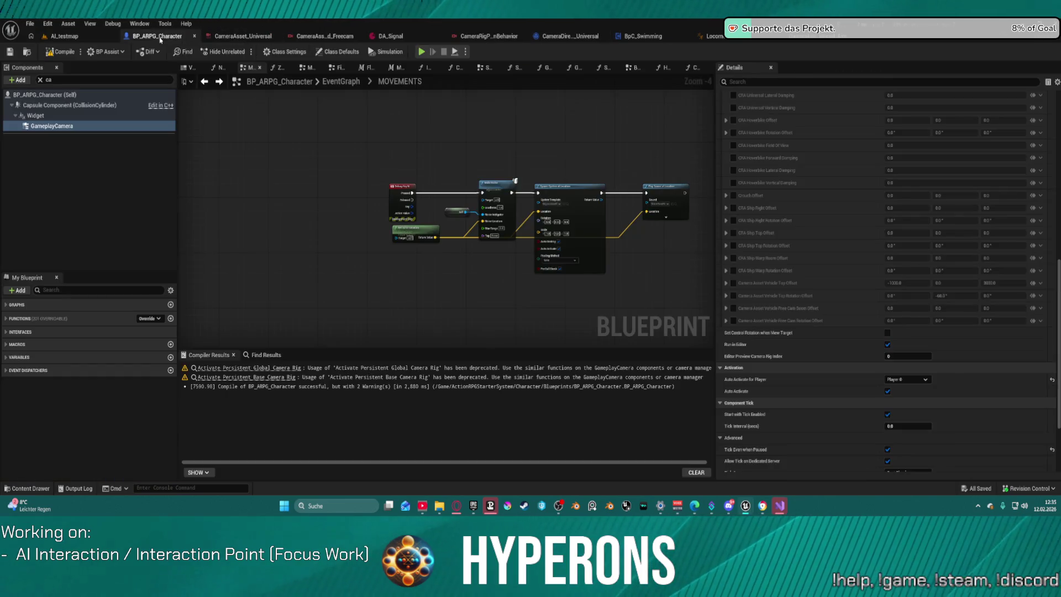
{"action": "left_click", "coordinate": [157, 36]}
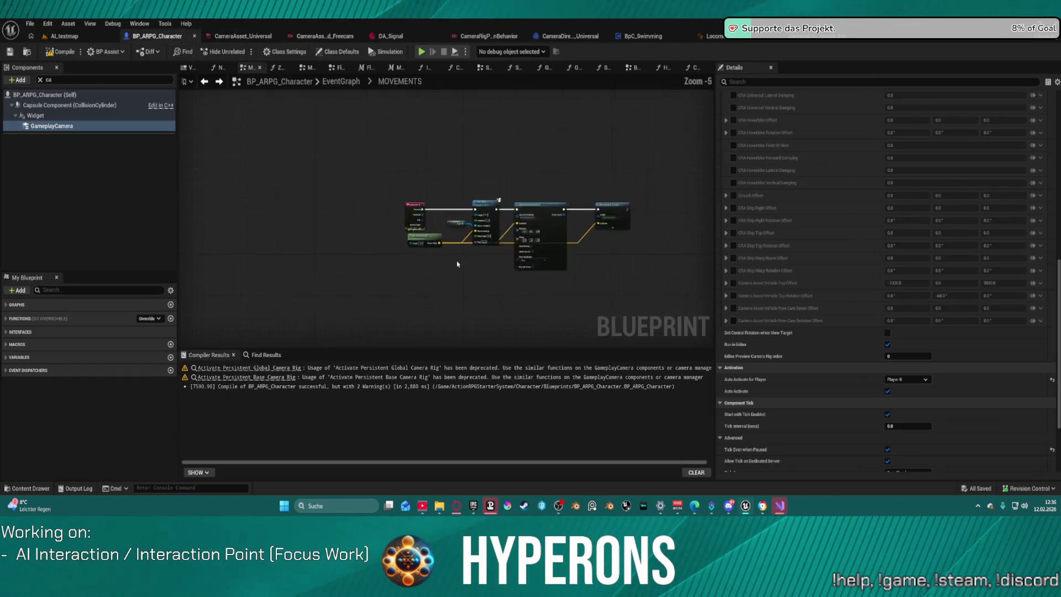
{"action": "left_click", "coordinate": [341, 81]}
{"action": "scroll", "coordinate": [437, 234], "scroll_direction": "up", "scroll_amount": 5}
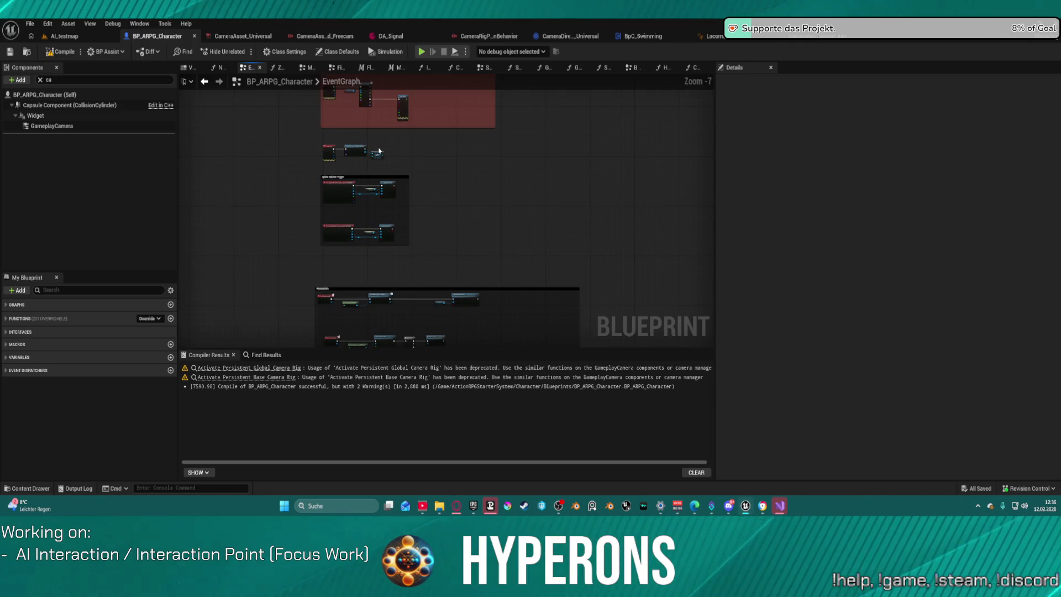
{"action": "left_click", "coordinate": [266, 355]}
{"action": "type", "text": "Tick"}
{"action": "key", "text": "Return"}
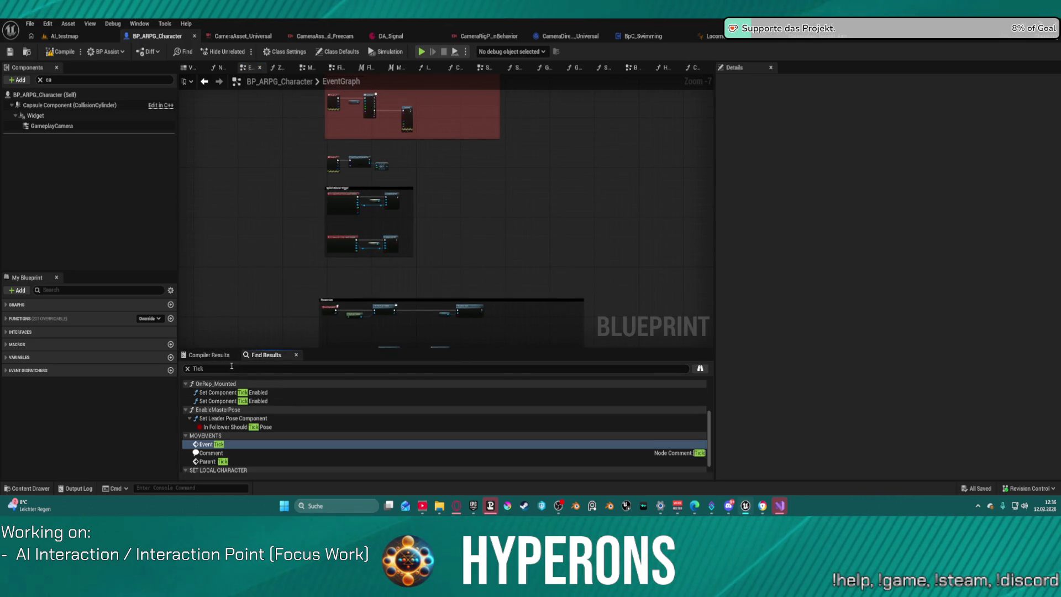
{"action": "left_click", "coordinate": [208, 355]}
{"action": "left_click", "coordinate": [260, 368]}
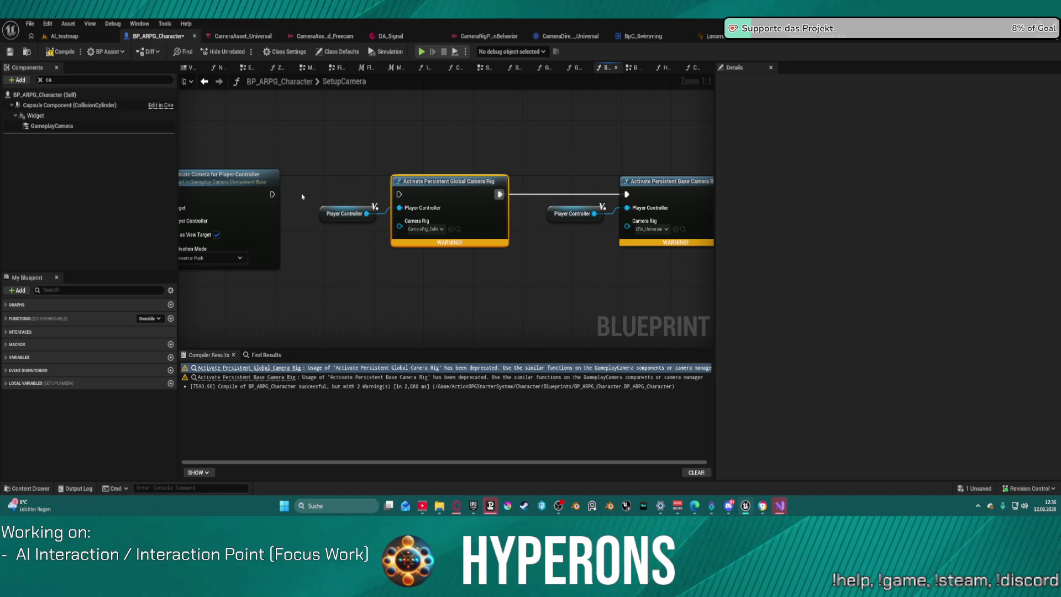
{"action": "left_click", "coordinate": [69, 37]}
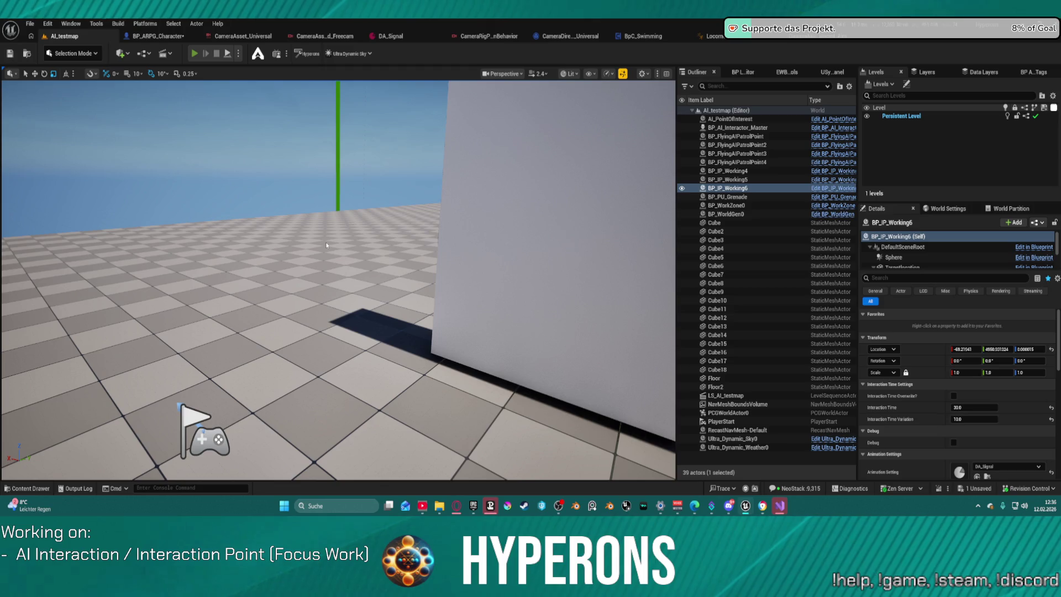
Step: Run a quick AI_testmap play-test, then place a floating Content Browser over the viewport
{"action": "key", "text": "alt+p"}
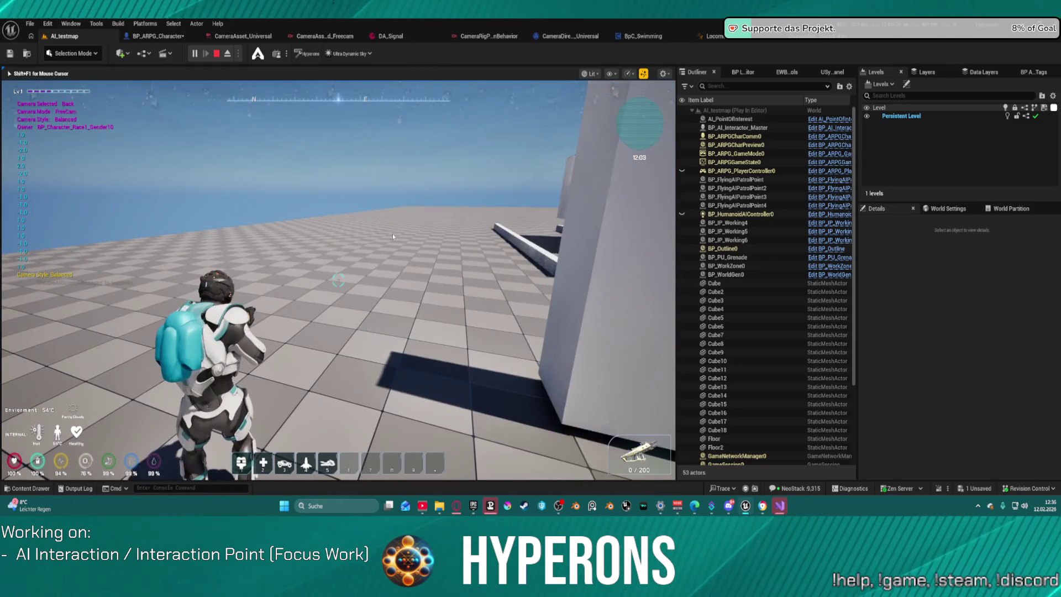
{"action": "key", "text": "Escape"}
{"action": "key", "text": "ctrl+space"}
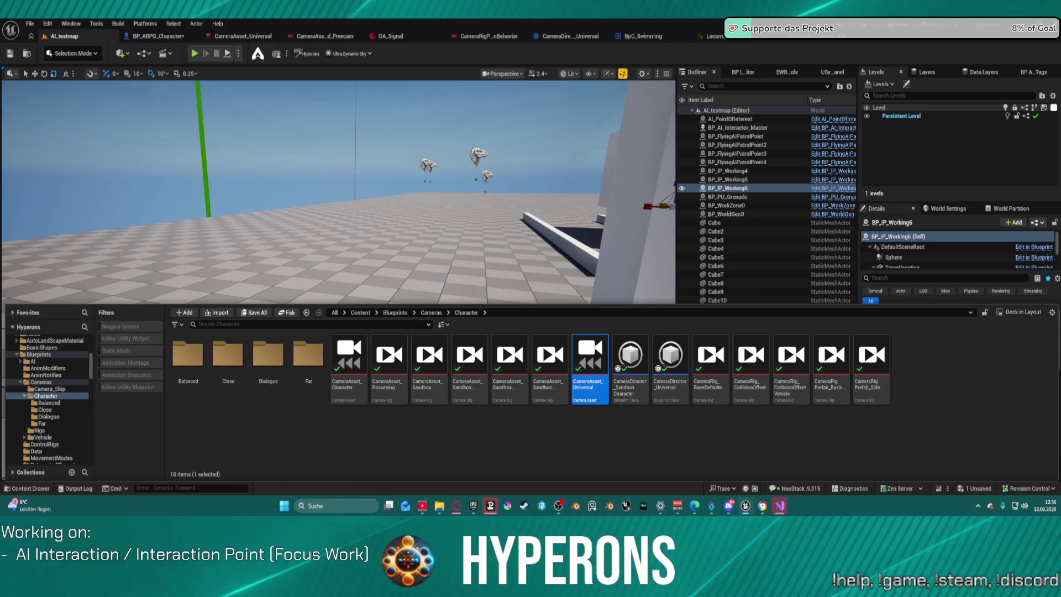
{"action": "key", "text": "ctrl+space"}
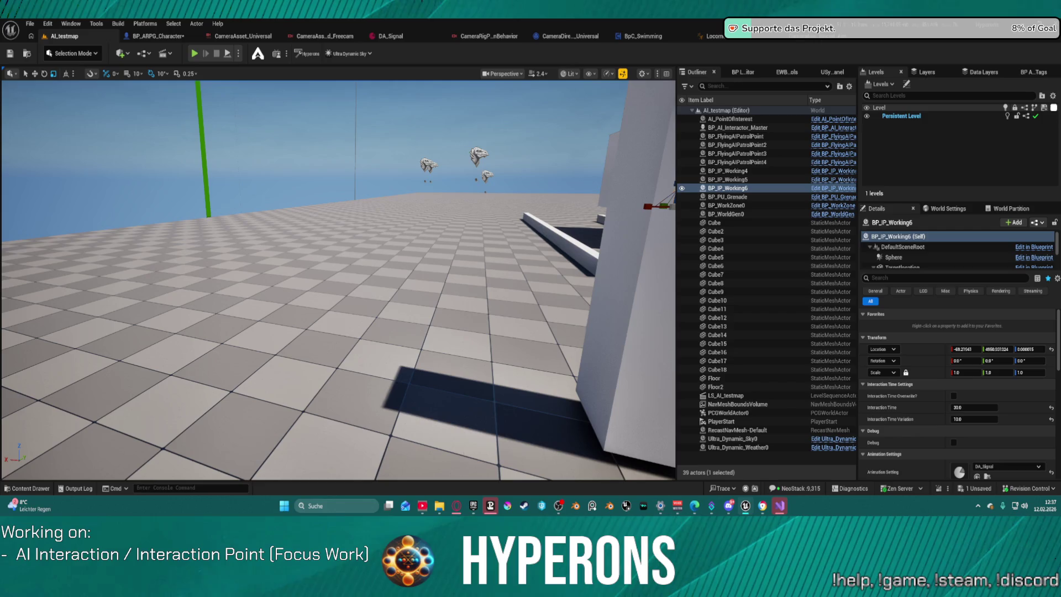
{"action": "left_click_drag", "start_coordinate": [590, 22], "coordinate": [590, 139]}
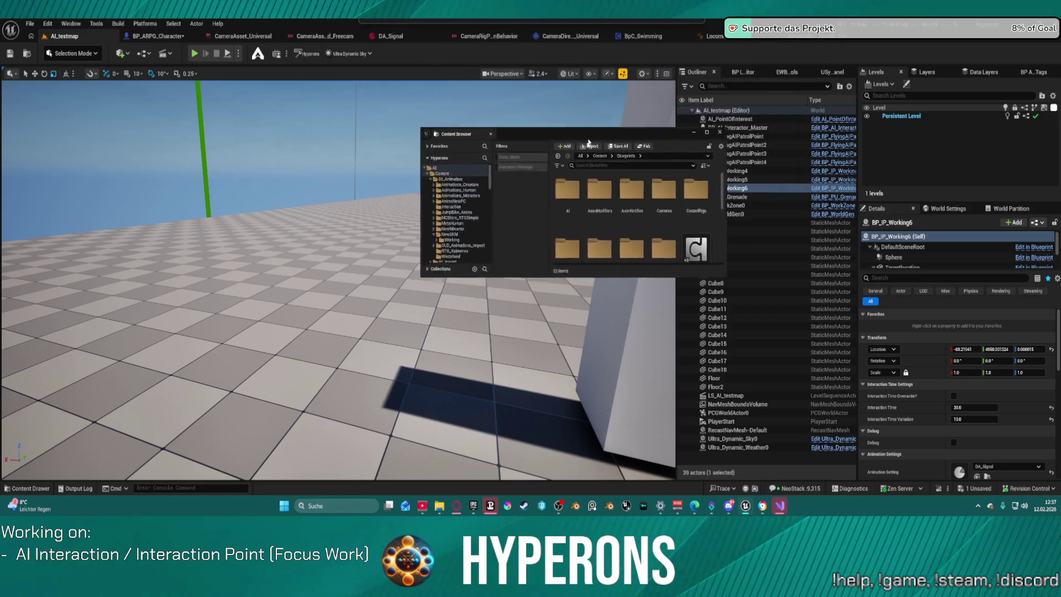
Step: Open CameraDirector_SandboxCharacter from the Blueprints > Cameras folder in the maximized browser
{"action": "key", "text": "super+Up"}
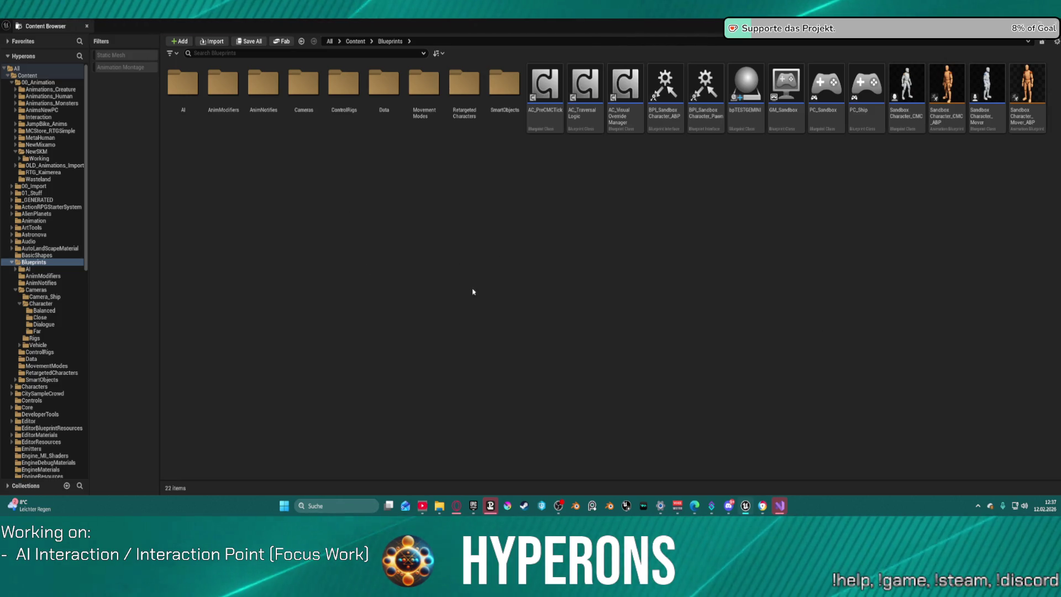
{"action": "left_click_drag", "start_coordinate": [505, 89], "coordinate": [385, 84]}
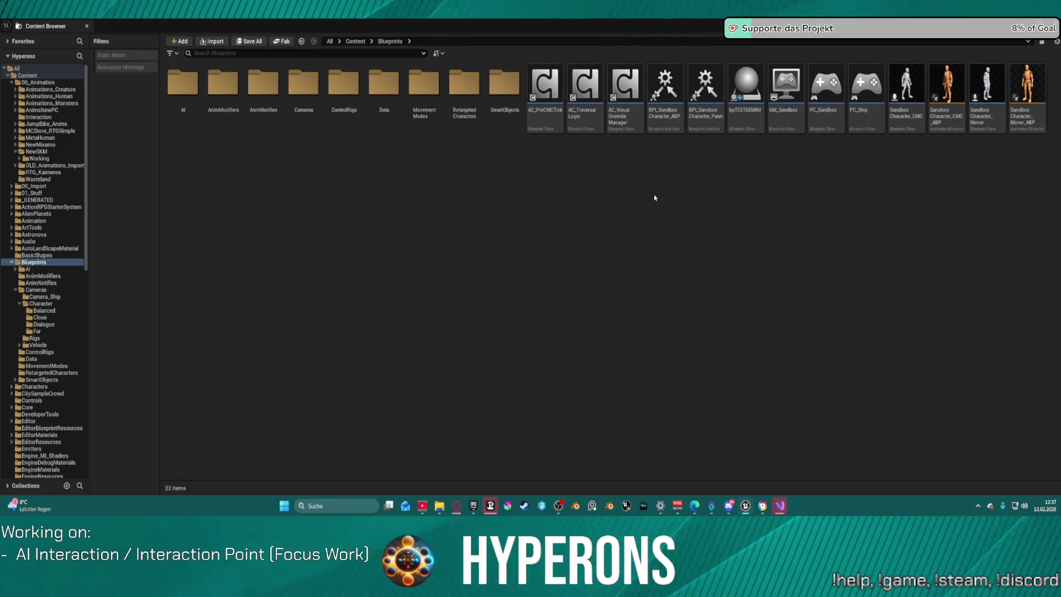
{"action": "left_click", "coordinate": [349, 109]}
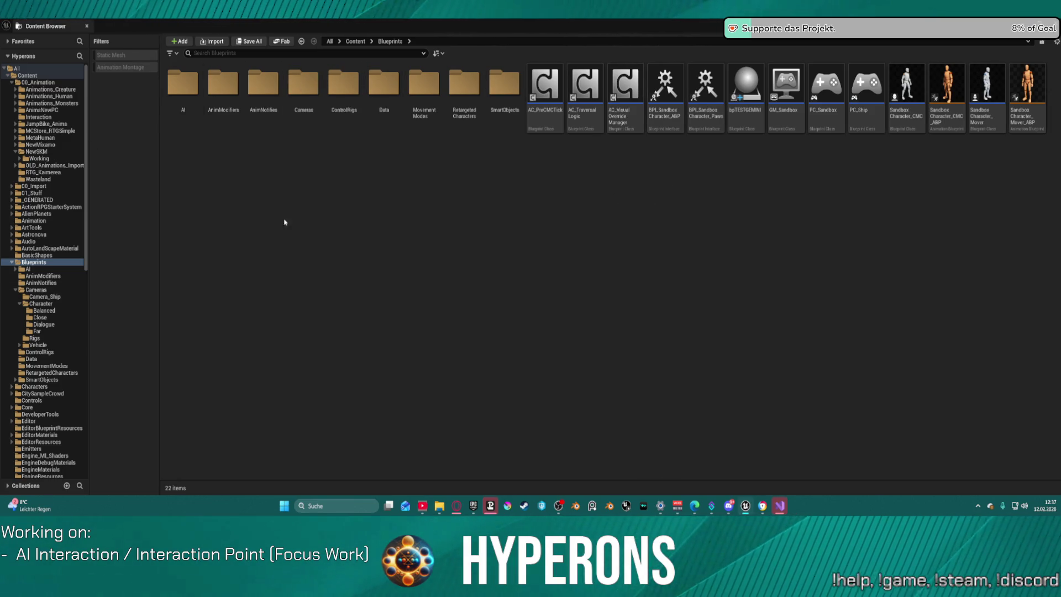
{"action": "double_click", "coordinate": [303, 85]}
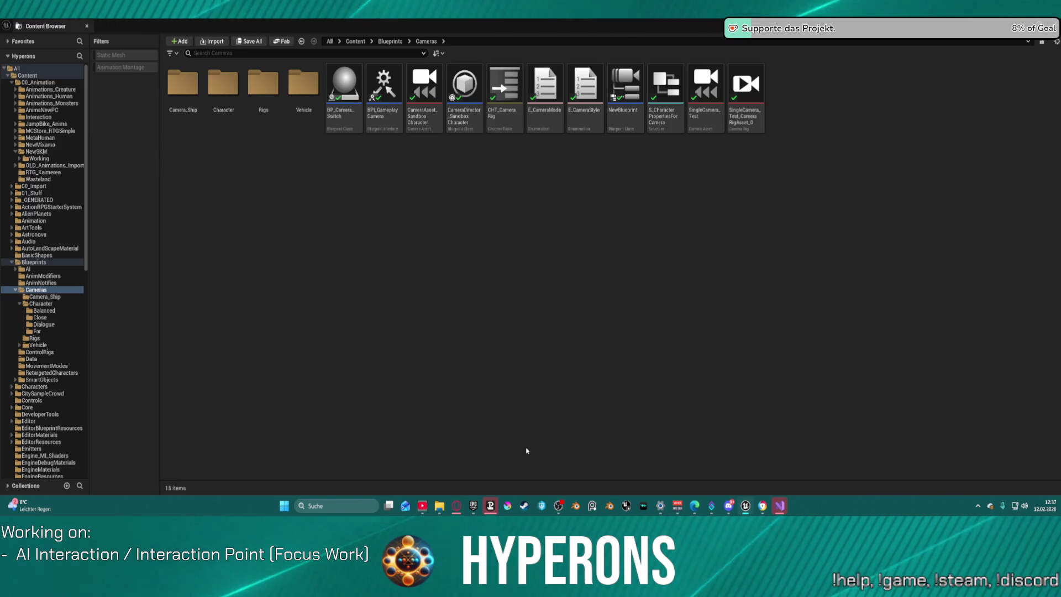
{"action": "double_click", "coordinate": [466, 93]}
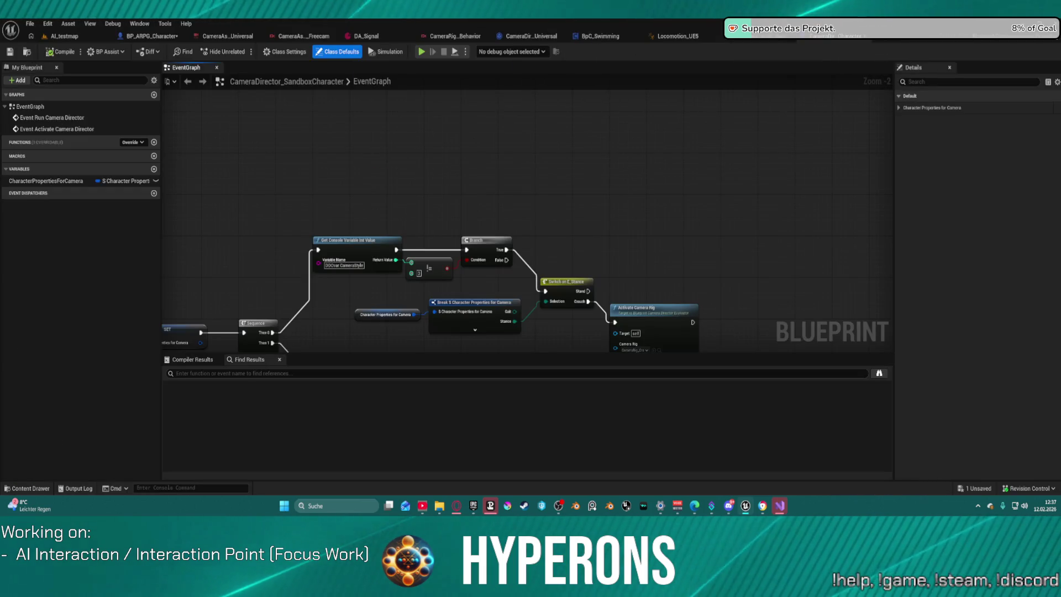
Step: Open CameraAsset_Universal from BP_ARPG_Character's GameplayCamera component
{"action": "scroll", "coordinate": [530, 129], "scroll_direction": "down", "scroll_amount": 4}
{"action": "mouse_move", "coordinate": [531, 130]}
{"action": "left_mouse_down"}
{"action": "mouse_move", "coordinate": [642, 145]}
{"action": "mouse_move", "coordinate": [635, 173]}
{"action": "mouse_move", "coordinate": [606, 165]}
{"action": "mouse_move", "coordinate": [559, 178]}
{"action": "left_mouse_up"}
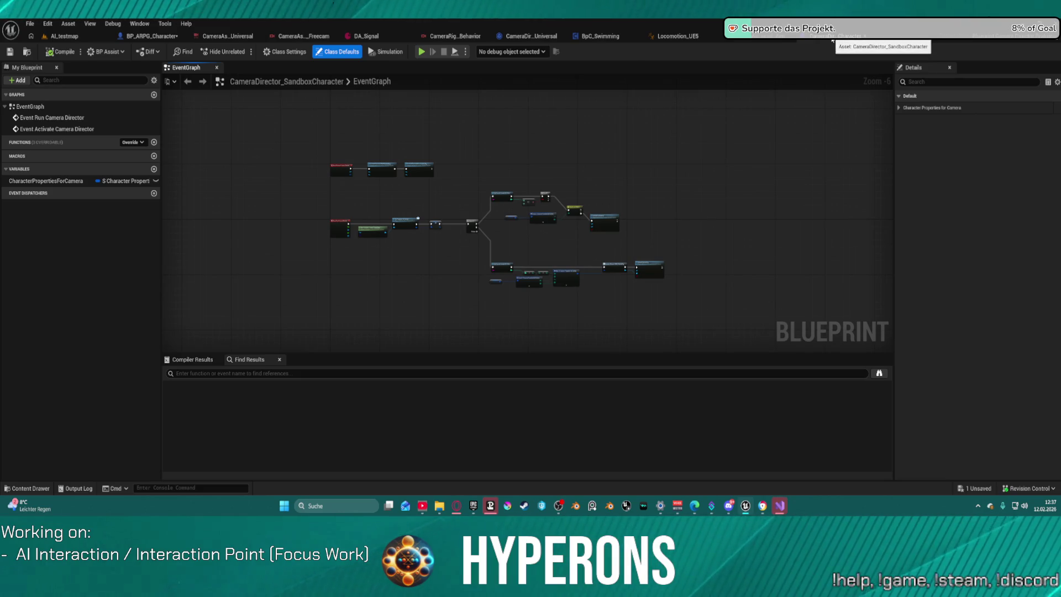
{"action": "left_click", "coordinate": [148, 37]}
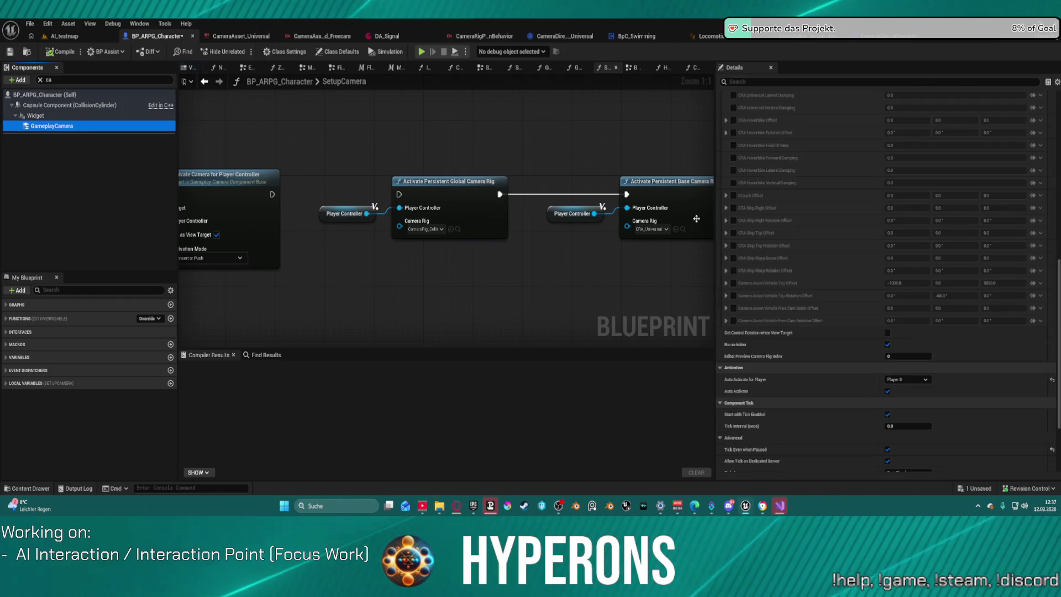
{"action": "scroll", "coordinate": [980, 282], "scroll_direction": "down", "scroll_amount": 5}
{"action": "scroll", "coordinate": [980, 282], "scroll_direction": "up", "scroll_amount": 4}
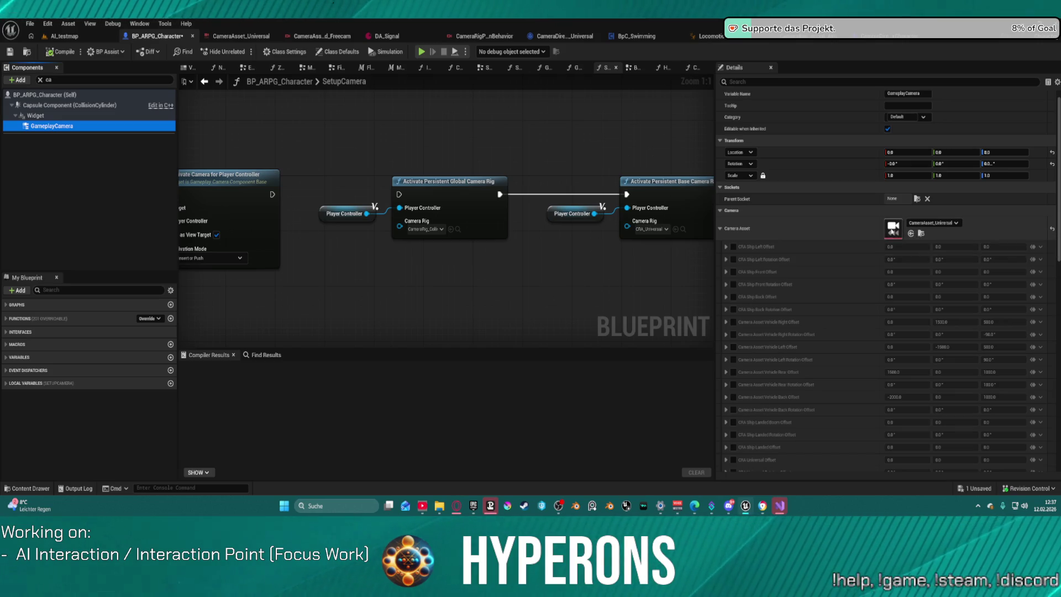
{"action": "double_click", "coordinate": [891, 231]}
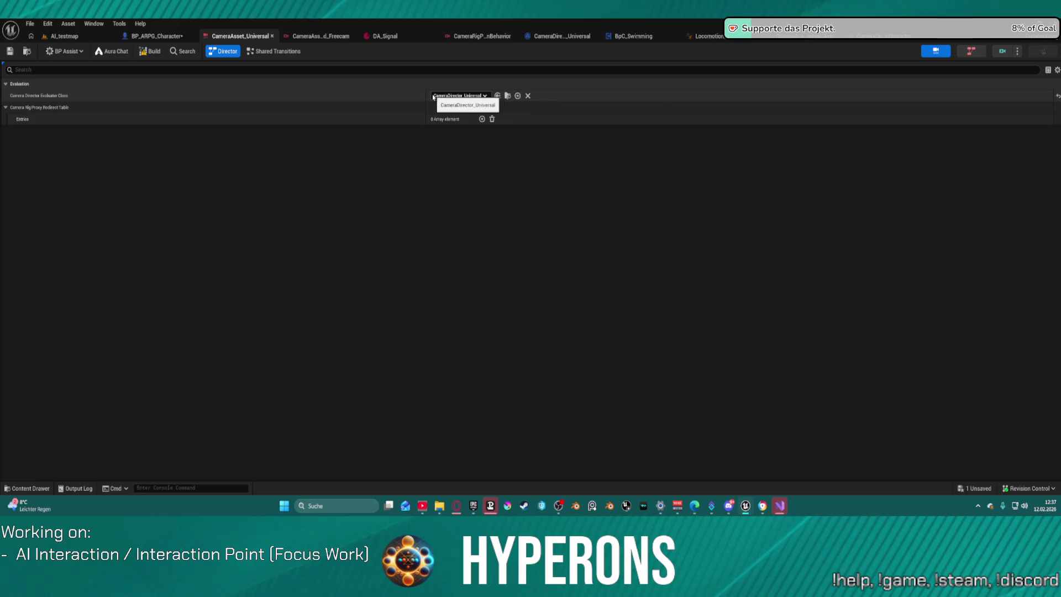
Step: Locate the asset's director class in the Content Browser and open CameraDirector_Universal
{"action": "left_click", "coordinate": [507, 95]}
{"action": "left_click", "coordinate": [678, 94]}
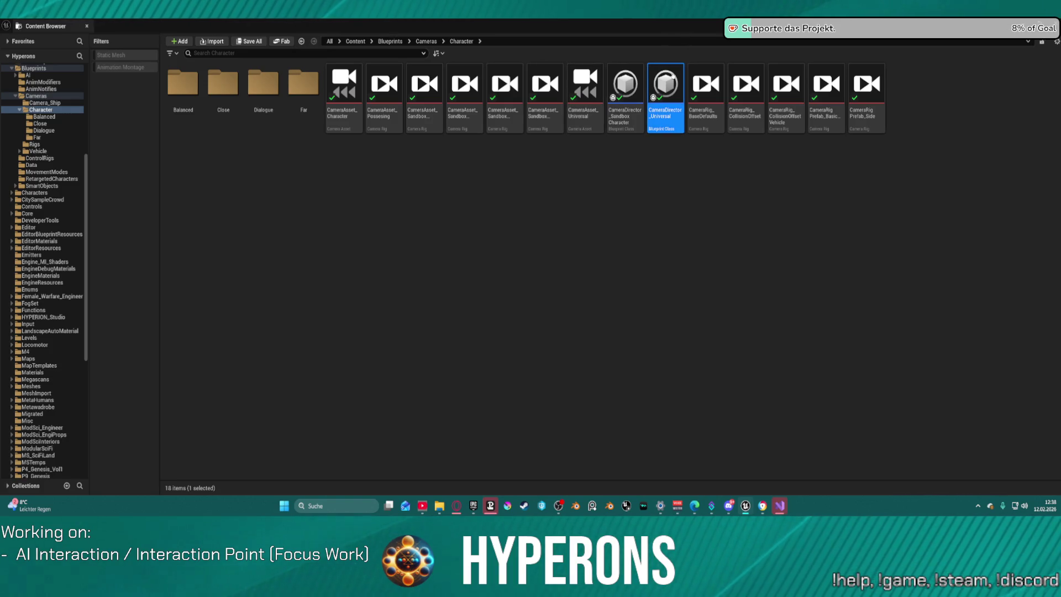
{"action": "double_click", "coordinate": [672, 78]}
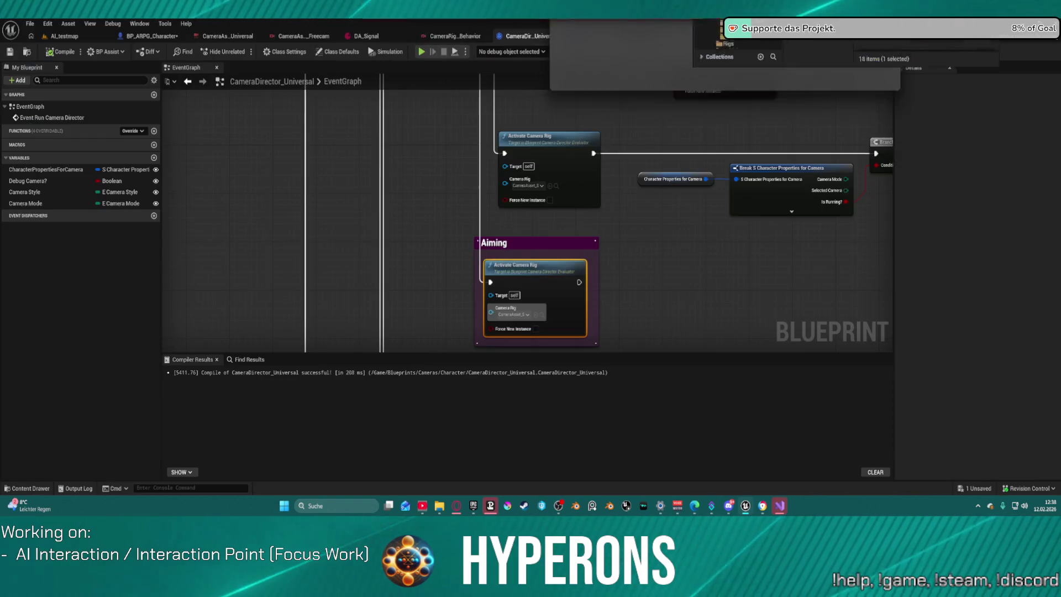
{"action": "scroll", "coordinate": [471, 266], "scroll_direction": "down", "scroll_amount": 6}
{"action": "scroll", "coordinate": [455, 171], "scroll_direction": "up", "scroll_amount": 2}
{"action": "mouse_move", "coordinate": [375, 202]}
{"action": "left_mouse_down"}
{"action": "mouse_move", "coordinate": [704, 191]}
{"action": "mouse_move", "coordinate": [872, 153]}
{"action": "left_mouse_up"}
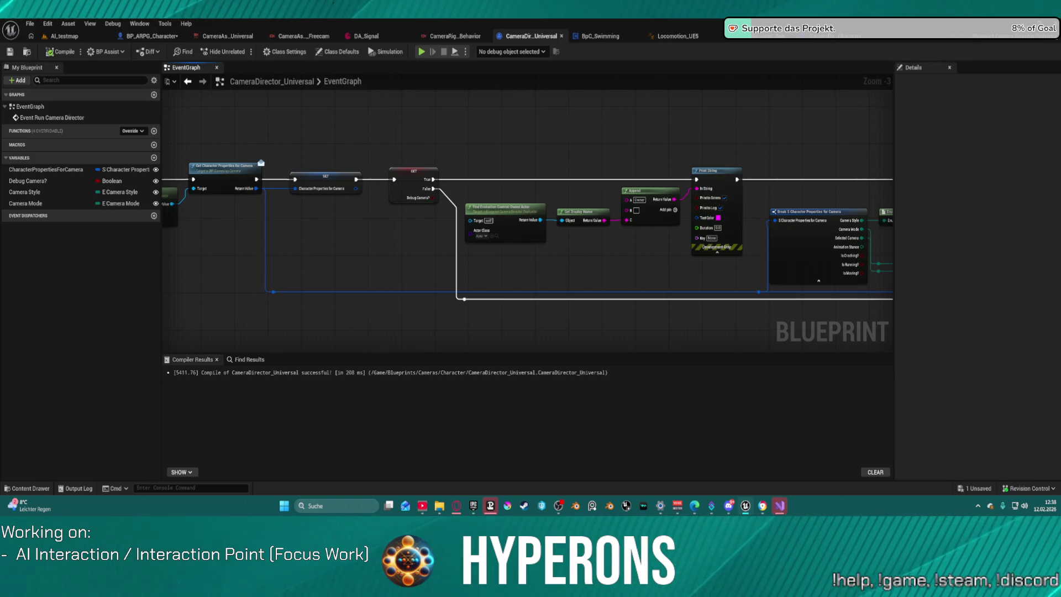
{"action": "left_click_drag", "start_coordinate": [713, 150], "coordinate": [183, 93]}
{"action": "mouse_move", "coordinate": [608, 249]}
{"action": "left_mouse_down"}
{"action": "mouse_move", "coordinate": [348, 196]}
{"action": "mouse_move", "coordinate": [288, 130]}
{"action": "left_mouse_up"}
{"action": "left_click_drag", "start_coordinate": [503, 178], "coordinate": [465, 240]}
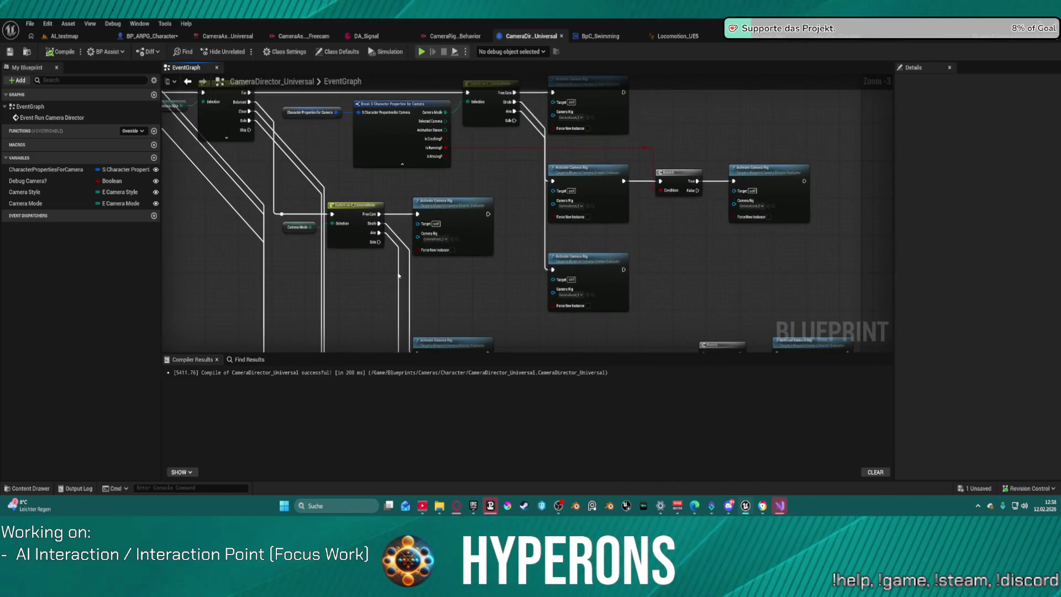
{"action": "left_click", "coordinate": [444, 242]}
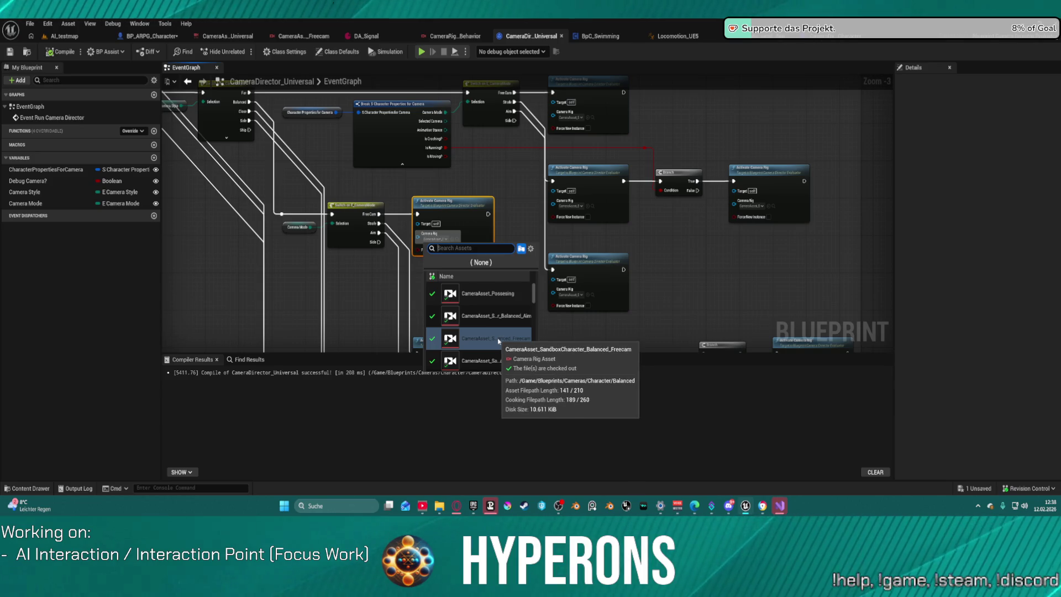
{"action": "left_click", "coordinate": [486, 338]}
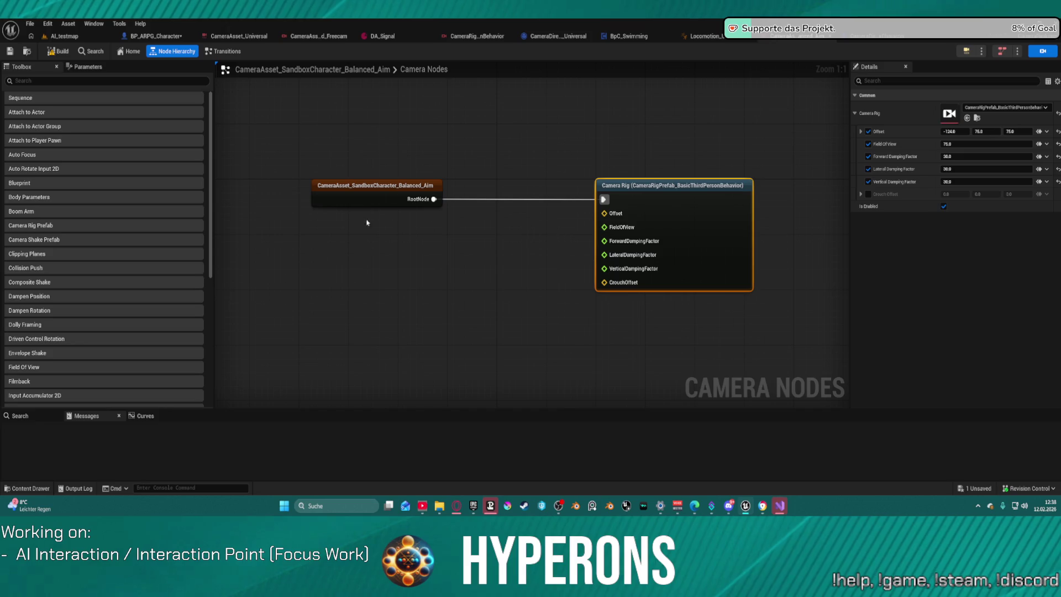
Step: Check the Balanced_Aim asset's Transitions, then return to its camera node hierarchy
{"action": "left_click", "coordinate": [234, 51]}
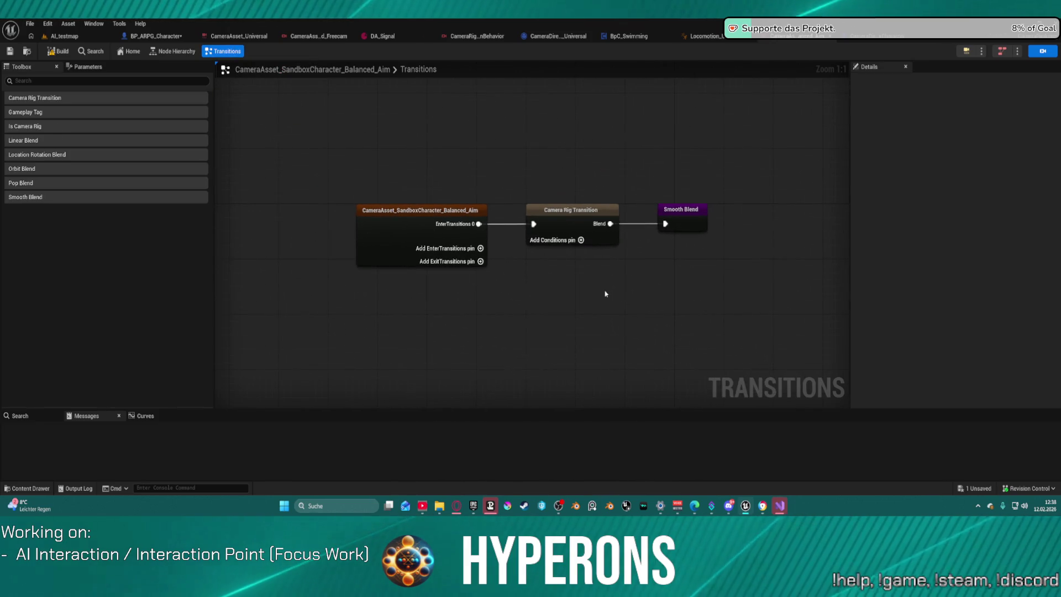
{"action": "left_click", "coordinate": [174, 54]}
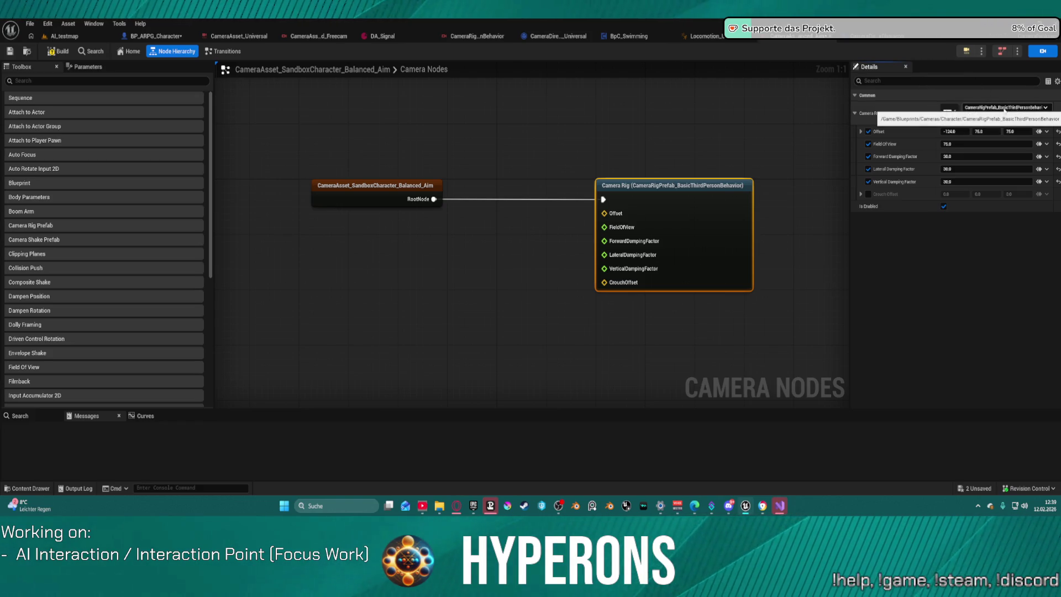
Step: Open the BasicThirdPersonBehavior rig prefab and inspect its Boom Arm and Dampen Position nodes
{"action": "double_click", "coordinate": [949, 113]}
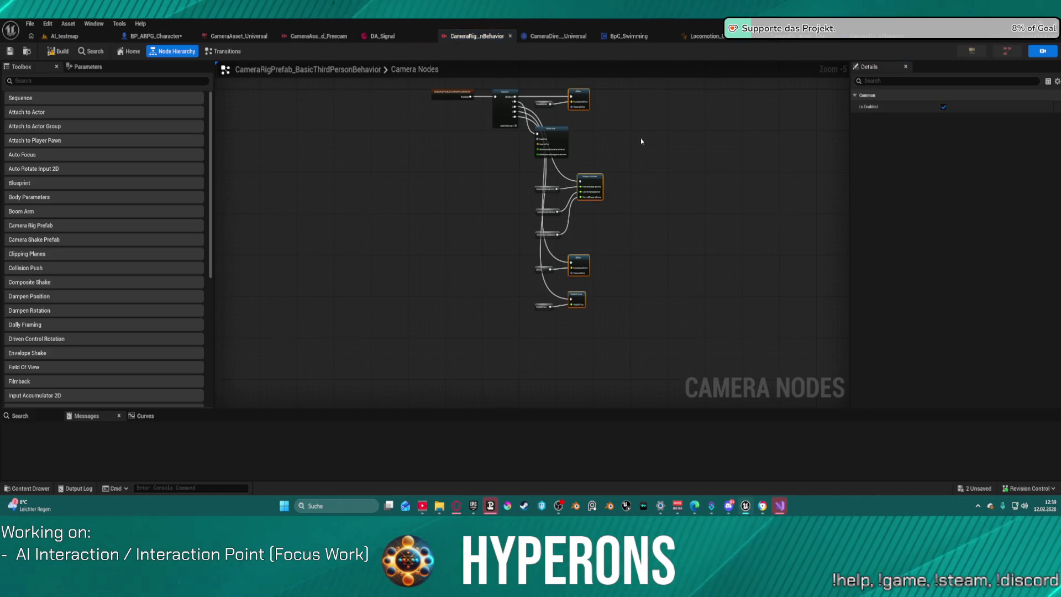
{"action": "scroll", "coordinate": [579, 138], "scroll_direction": "up", "scroll_amount": 5}
{"action": "left_click", "coordinate": [420, 182]}
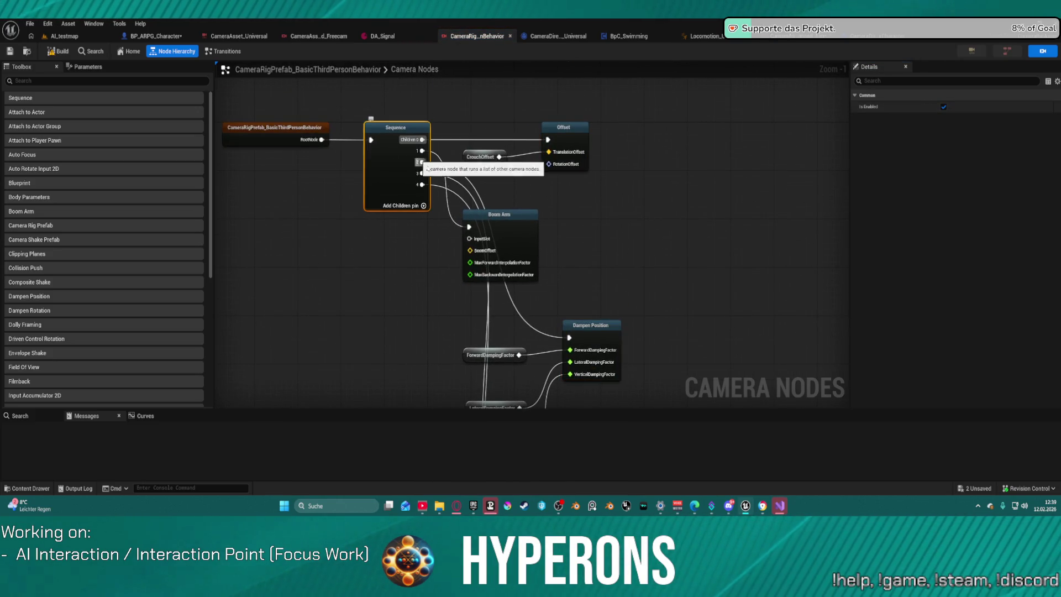
{"action": "left_click", "coordinate": [475, 156]}
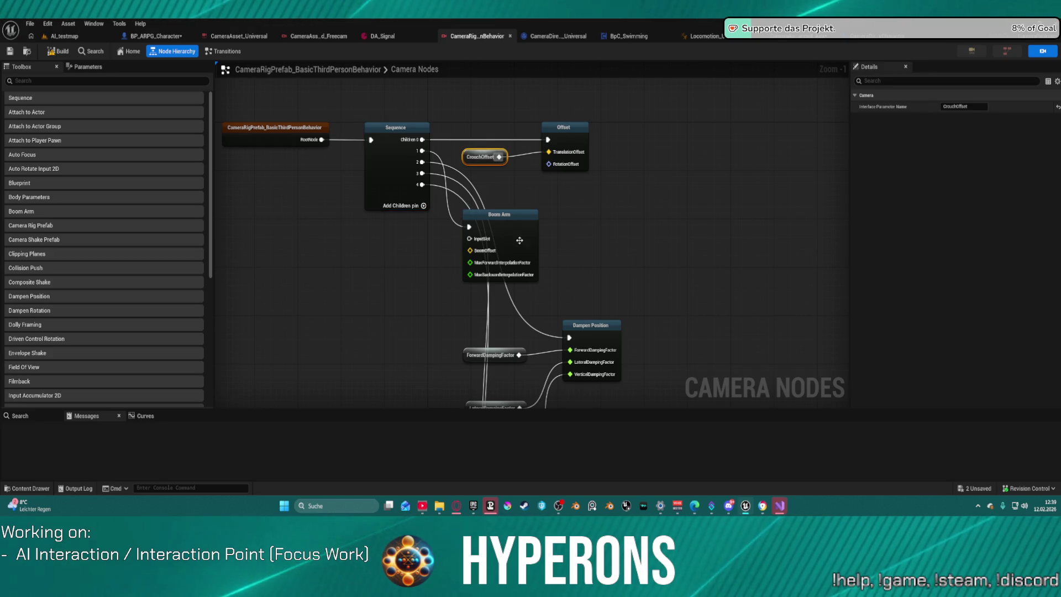
{"action": "left_click_drag", "start_coordinate": [592, 356], "coordinate": [575, 263]}
{"action": "left_click", "coordinate": [576, 264]}
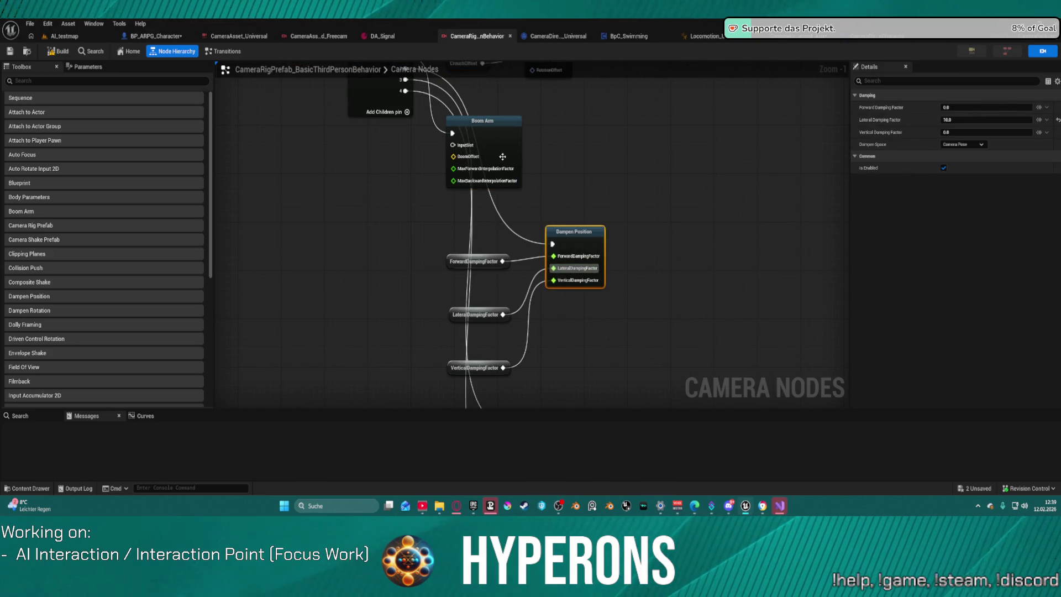
{"action": "left_click", "coordinate": [978, 144]}
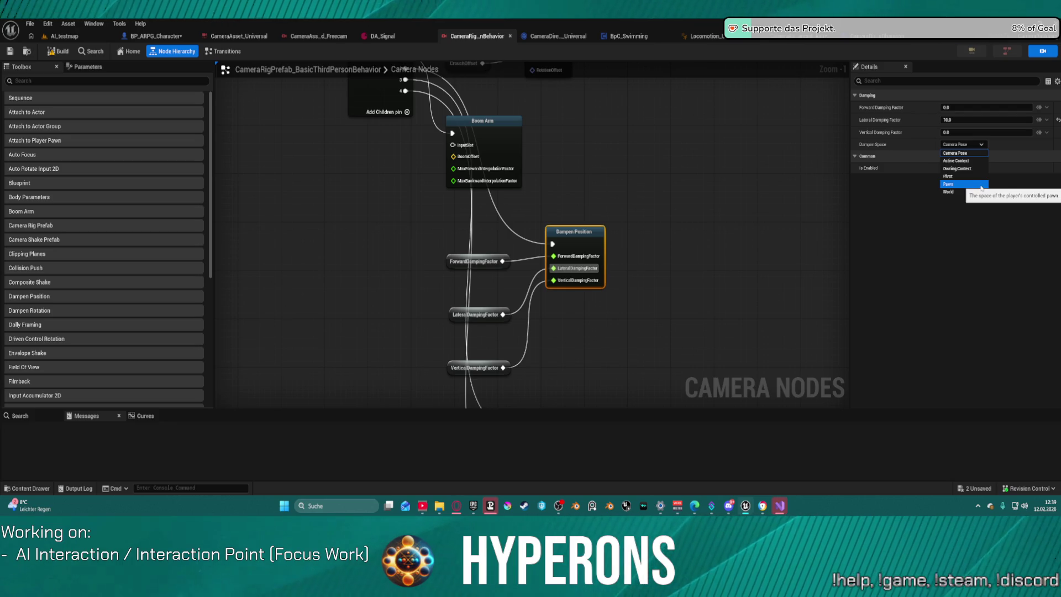
{"action": "key", "text": "Escape"}
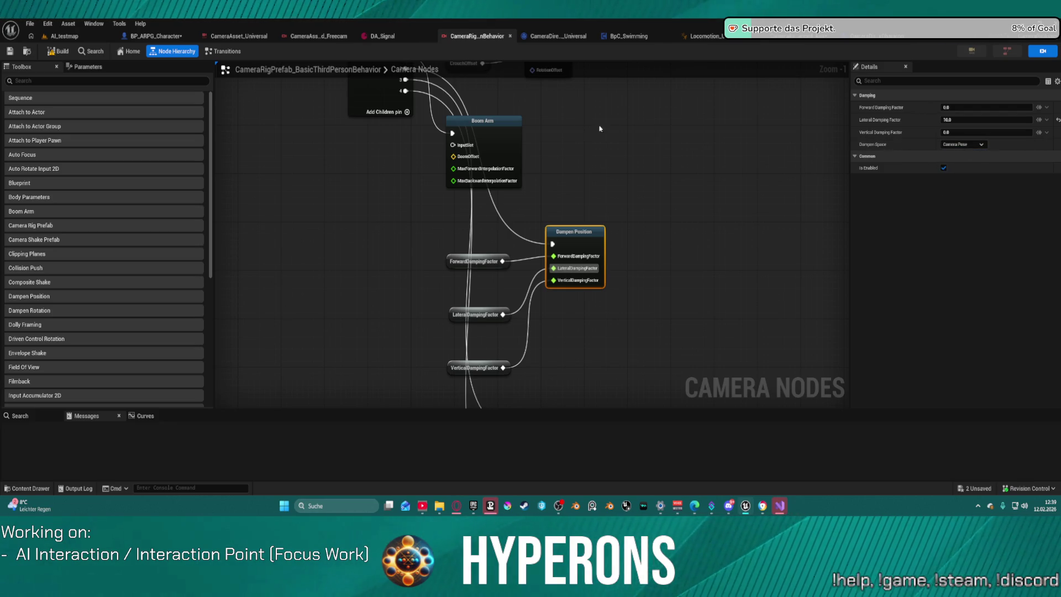
Step: Review the Boom Arm settings and prefab transitions, then return to the prefab's camera nodes
{"action": "left_click", "coordinate": [510, 146]}
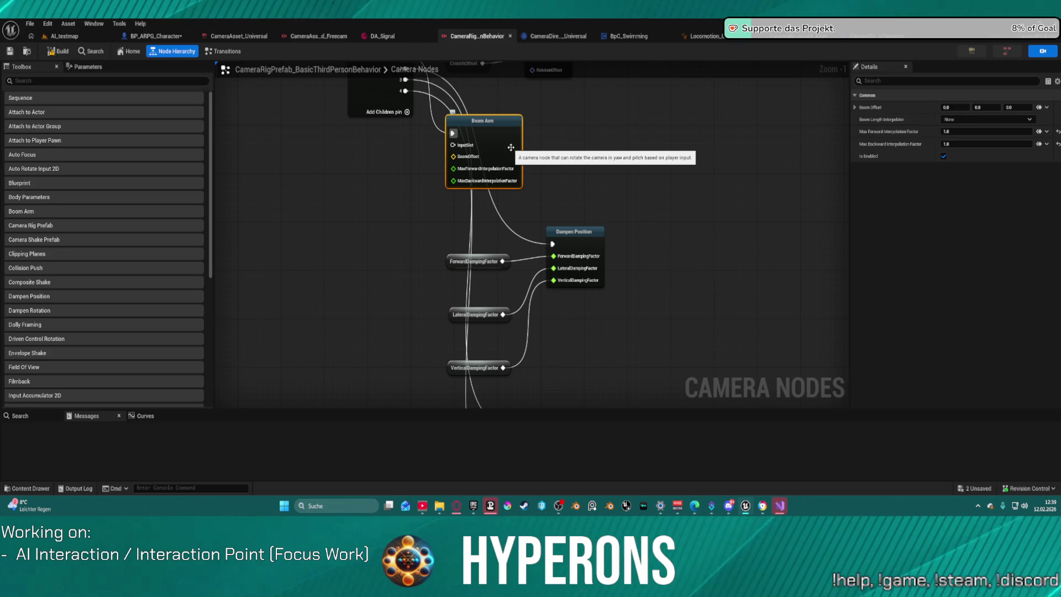
{"action": "scroll", "coordinate": [647, 161], "scroll_direction": "down", "scroll_amount": 4}
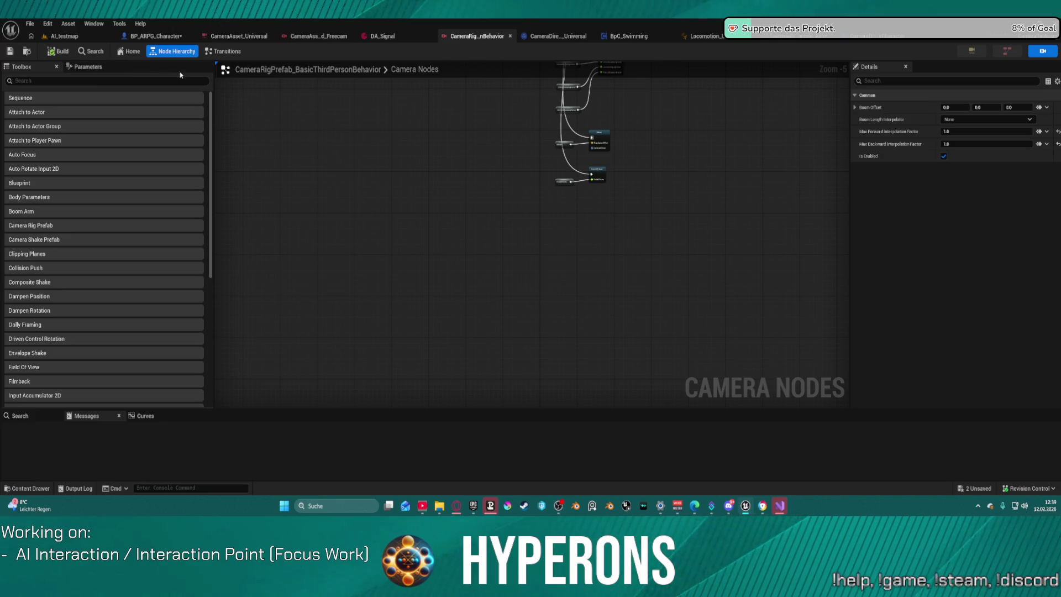
{"action": "left_click", "coordinate": [224, 52]}
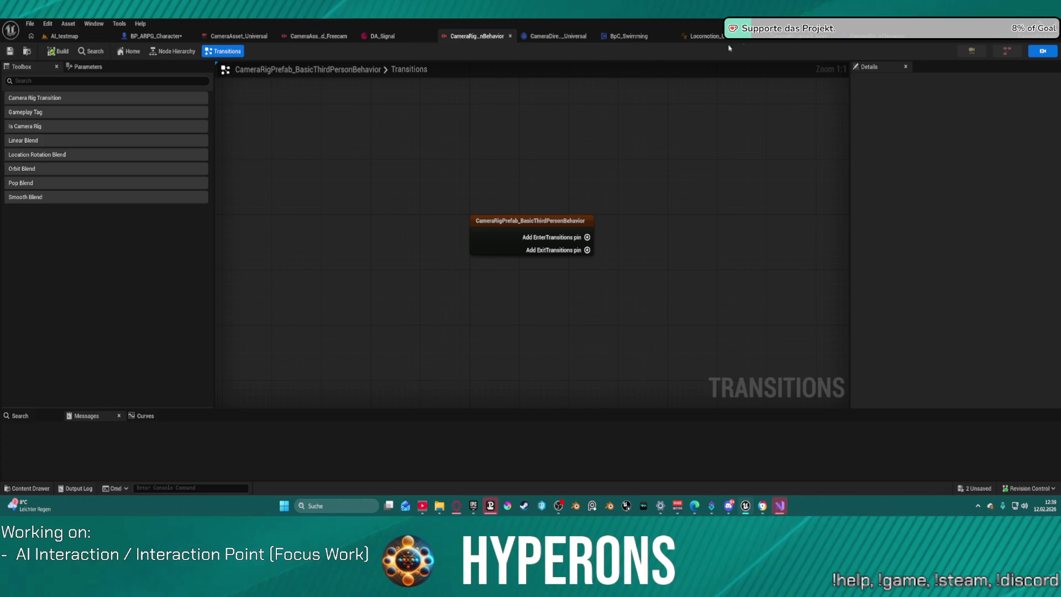
{"action": "left_click", "coordinate": [795, 37]}
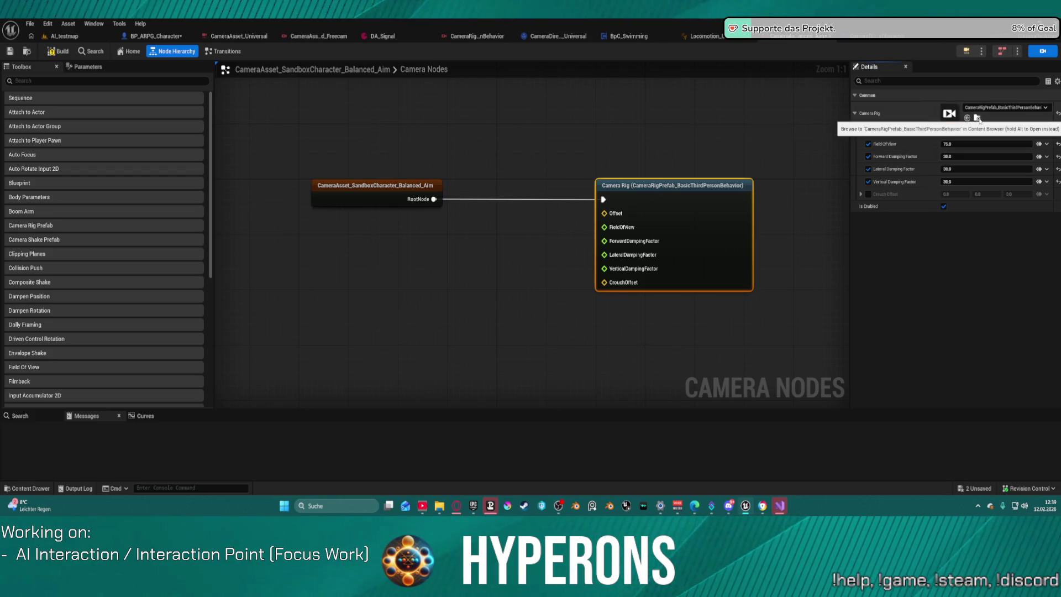
{"action": "double_click", "coordinate": [701, 188]}
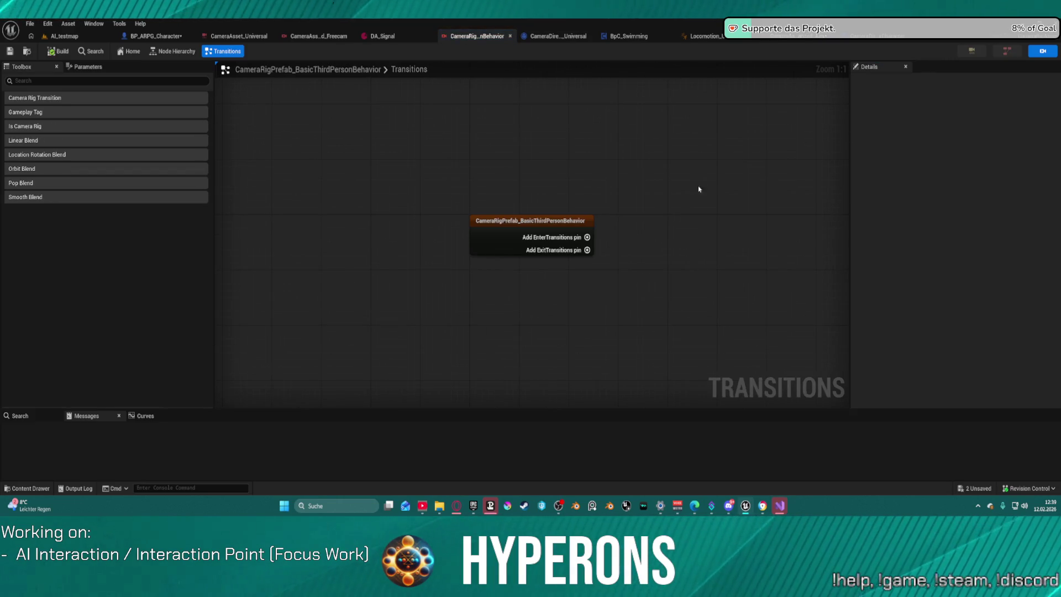
{"action": "left_click", "coordinate": [172, 51]}
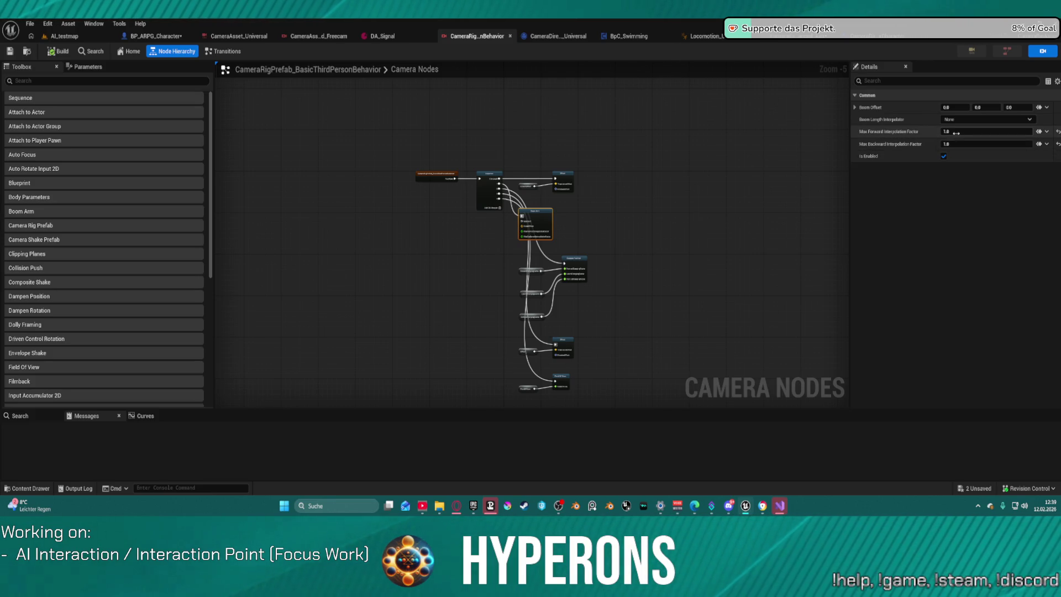
Step: Set Boom Arm Max Forward and Backward Interpolation Factors to 5.0, then return to AI_testmap
{"action": "type", "text": "5"}
{"action": "key", "text": "Tab"}
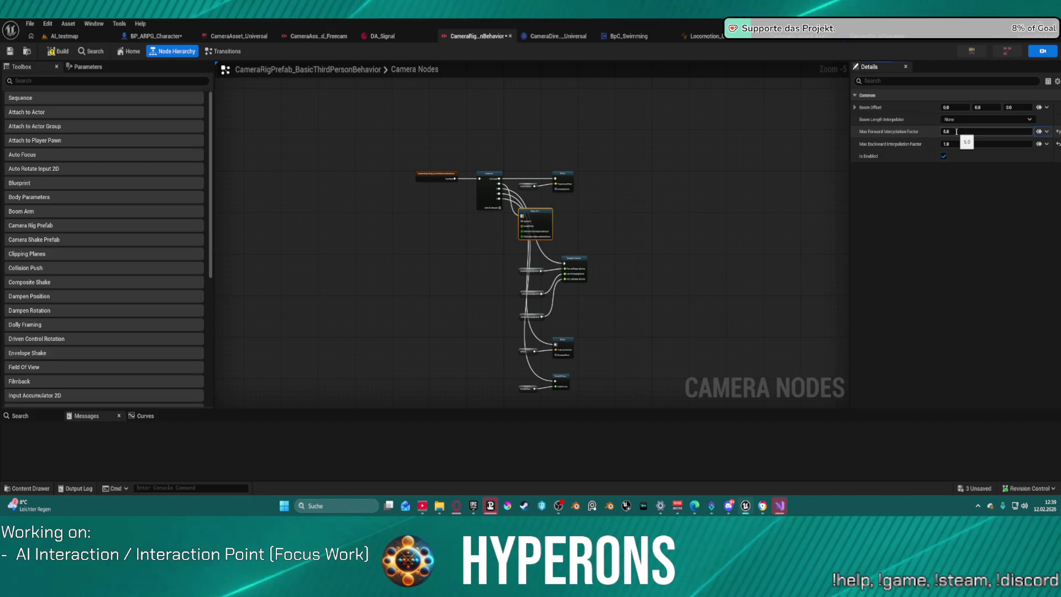
{"action": "key", "text": "Return"}
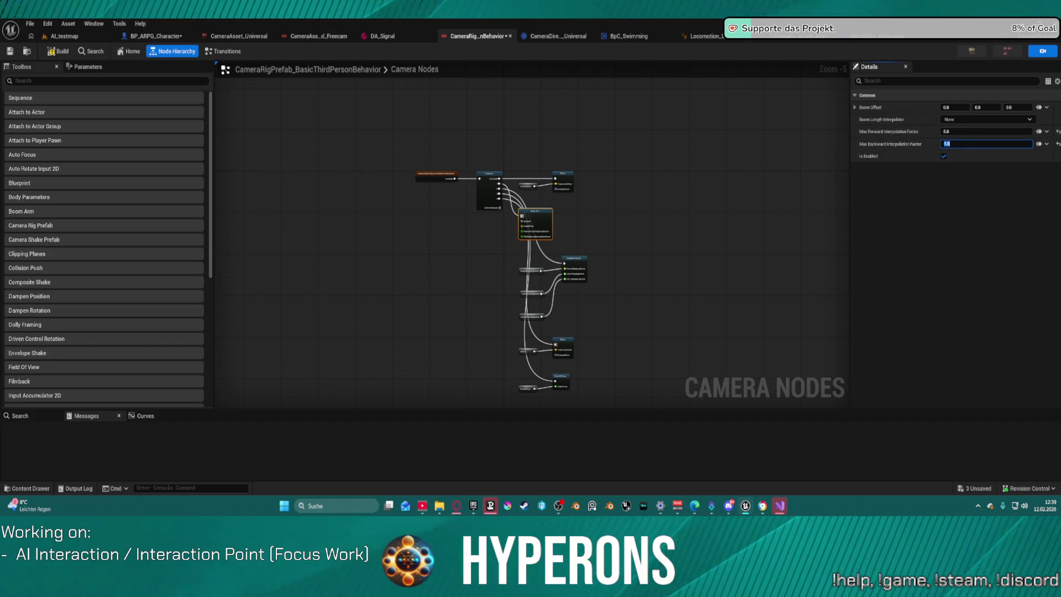
{"action": "type", "text": "5"}
{"action": "left_click", "coordinate": [63, 36]}
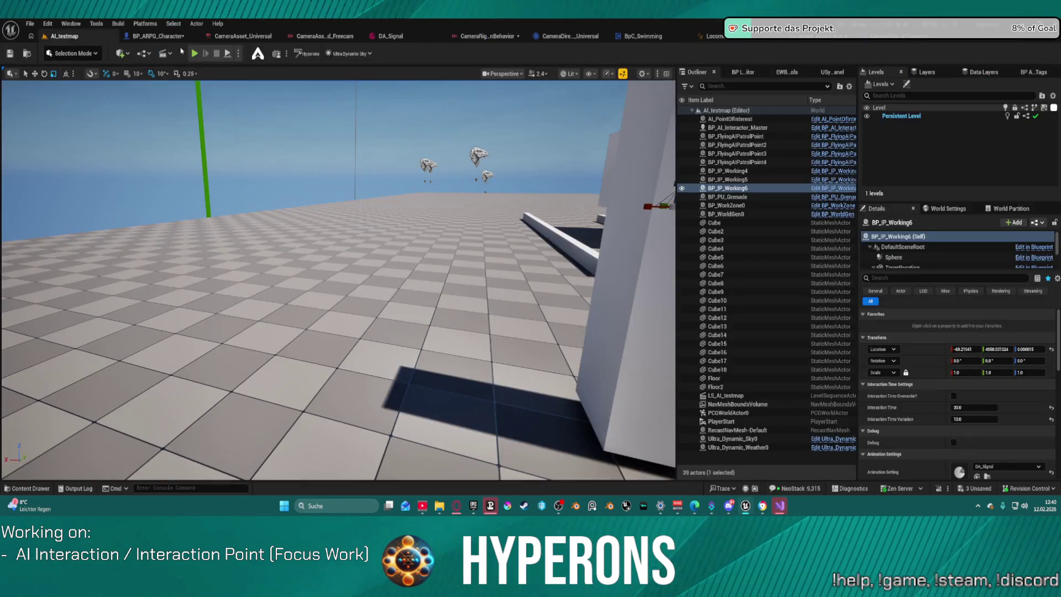
Step: Play-test AI_testmap with the new boom settings, cycling Far, Balanced and Close styles, then reopen Balanced_Aim
{"action": "key", "text": "alt+p"}
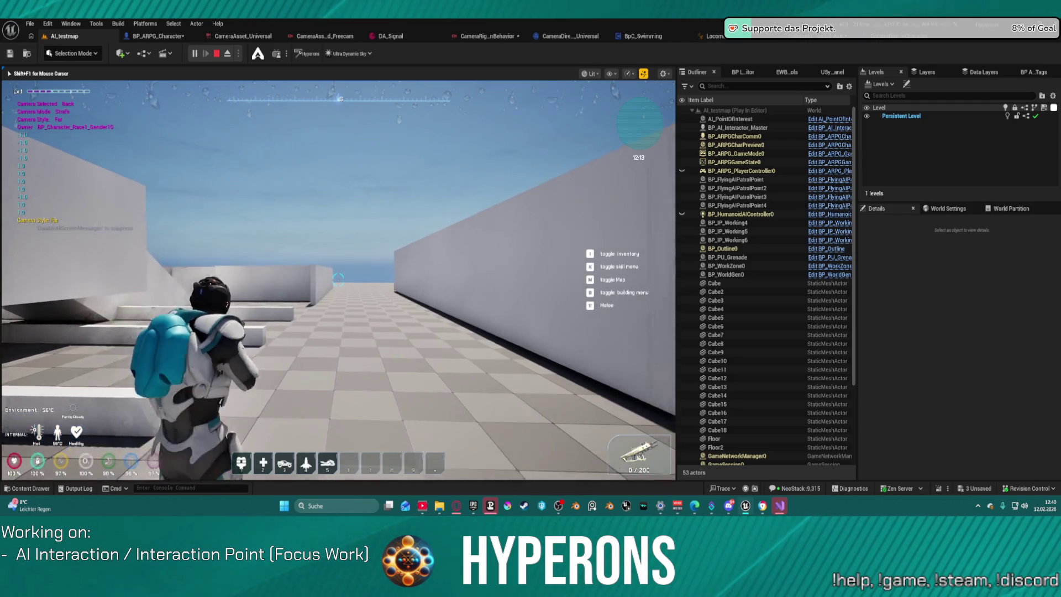
{"action": "key", "text": "w"}
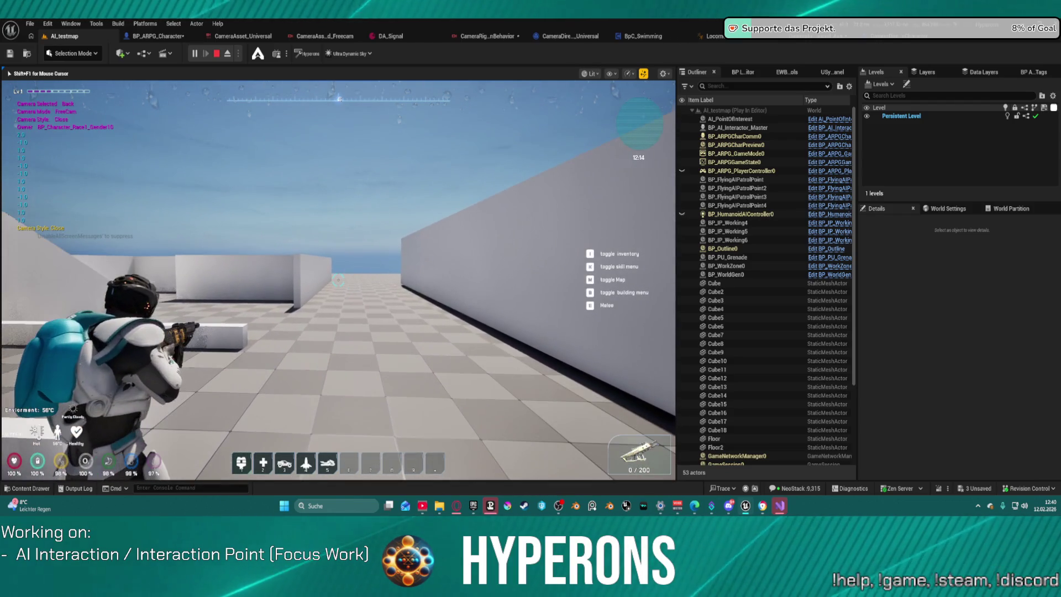
{"action": "key", "text": "Escape"}
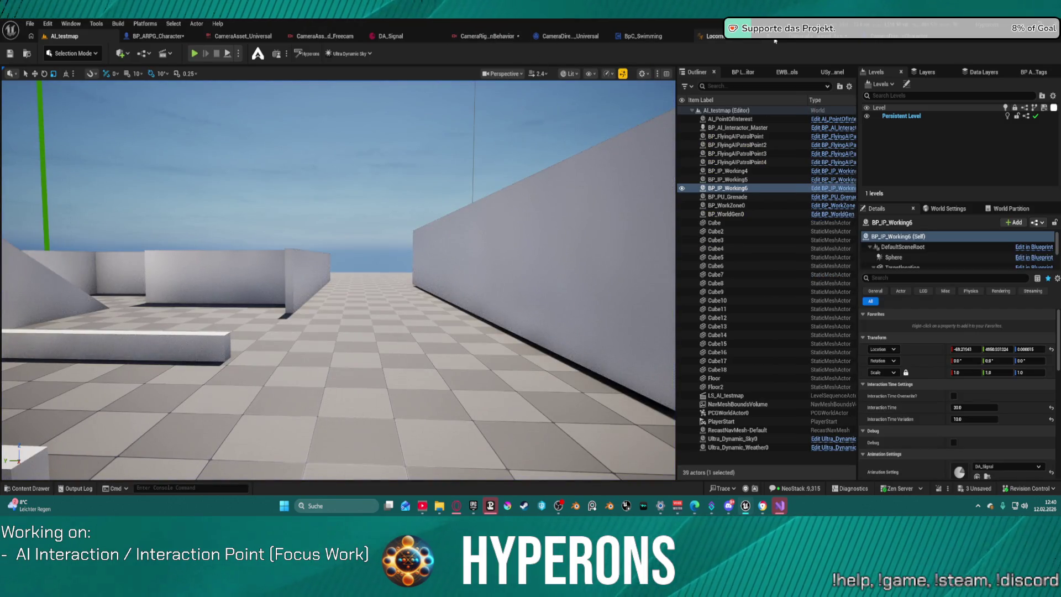
{"action": "left_click", "coordinate": [774, 36]}
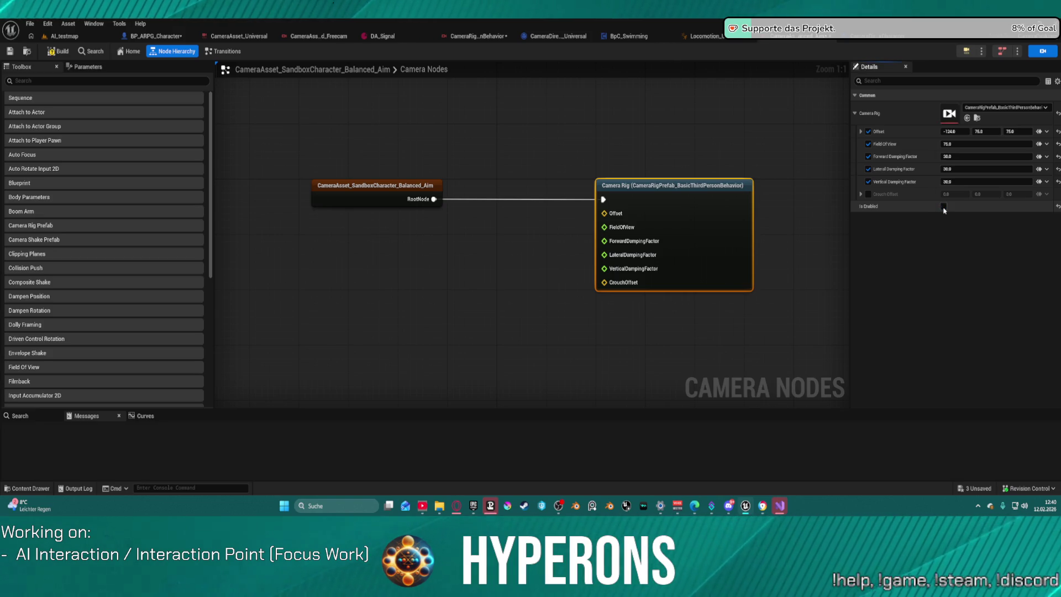
Step: Edit the aim rig's Field Of View and play-test the camera in AI_testmap
{"action": "left_click", "coordinate": [965, 144]}
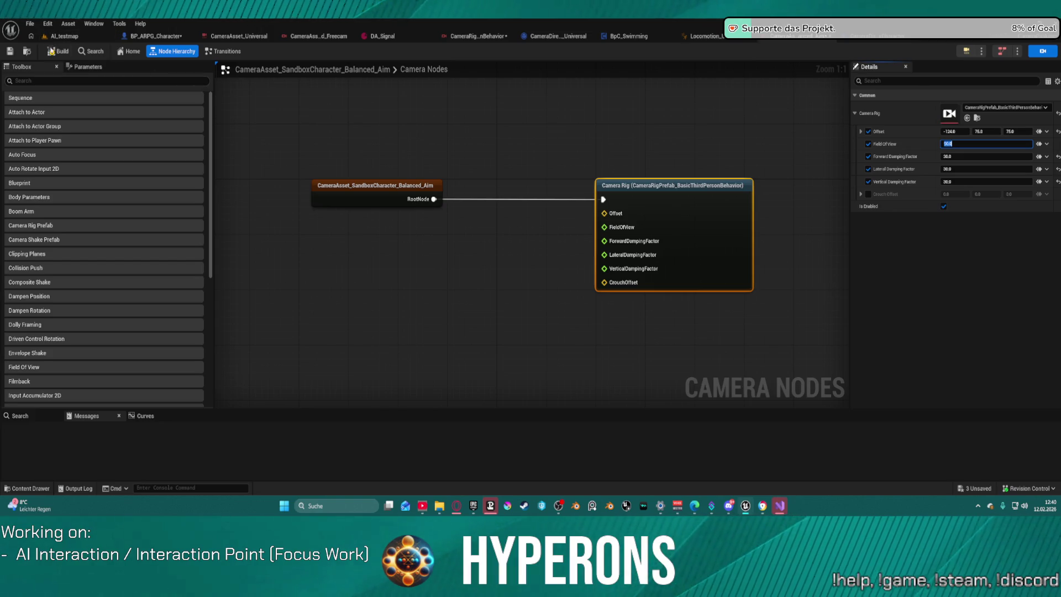
{"action": "left_click", "coordinate": [70, 38]}
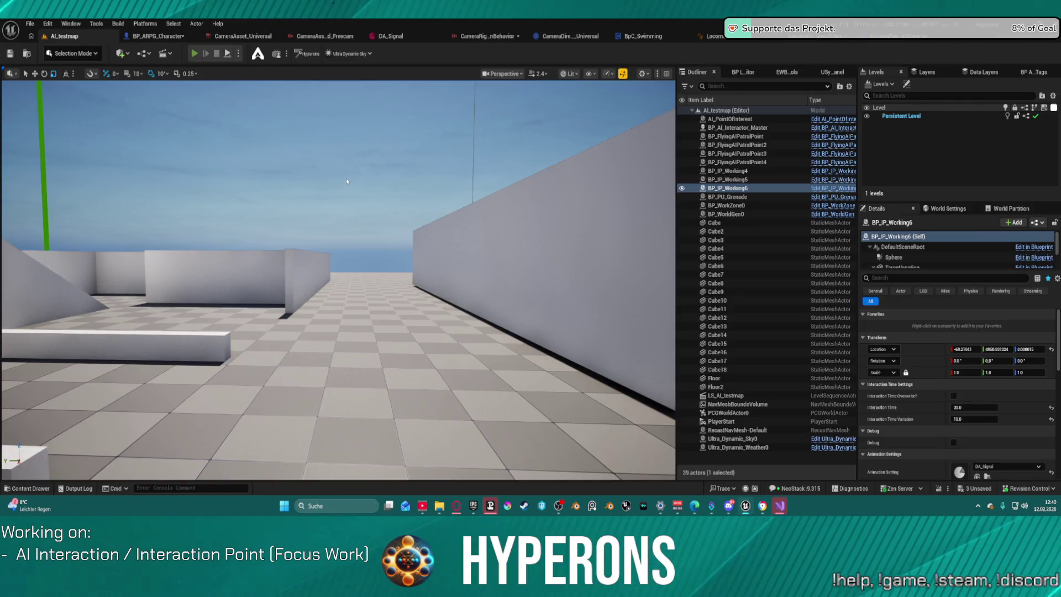
{"action": "key", "text": "alt+p"}
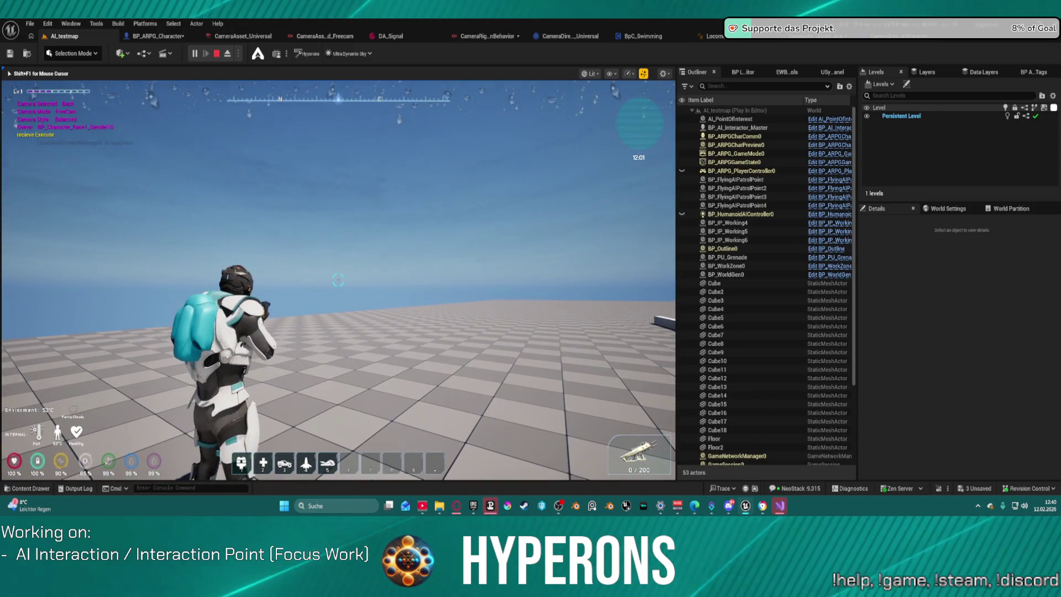
{"action": "key", "text": "w"}
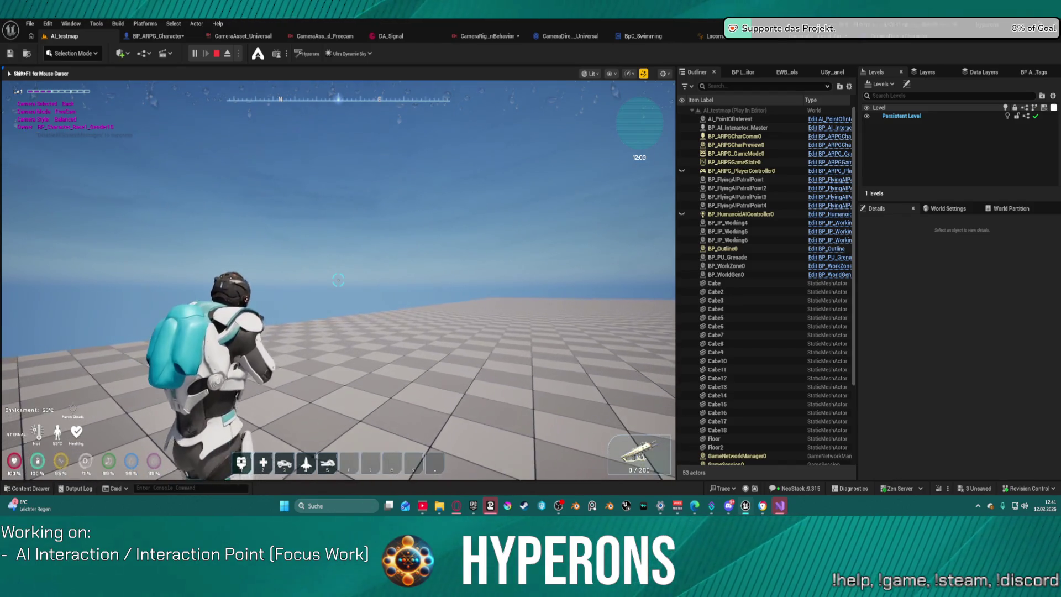
{"action": "key", "text": "Escape"}
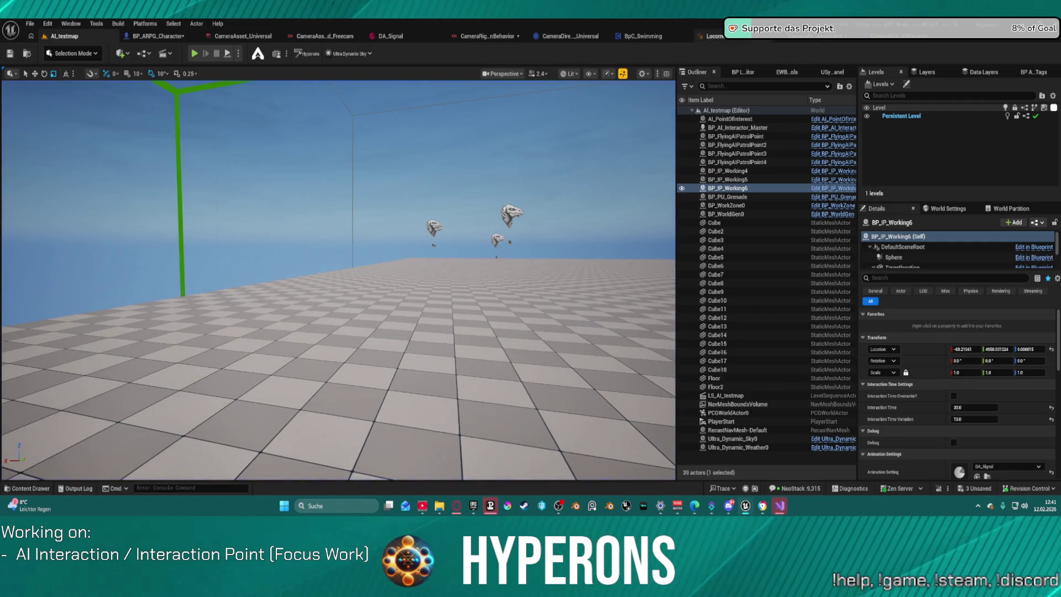
Step: Change the aim rig's Offset X to -100.0, then return to AI_testmap
{"action": "left_click", "coordinate": [882, 40]}
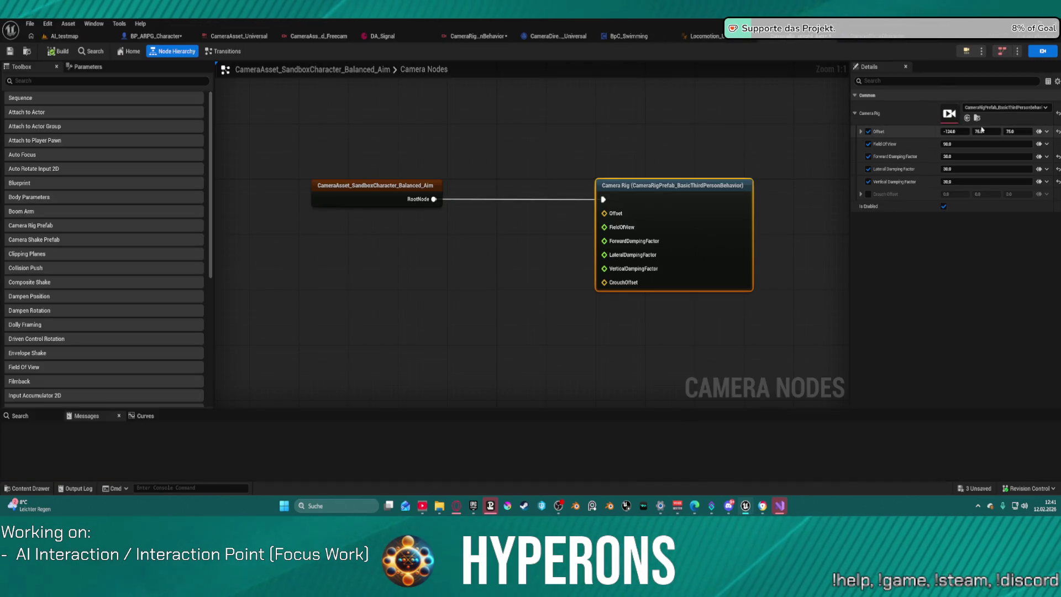
{"action": "left_click", "coordinate": [958, 131]}
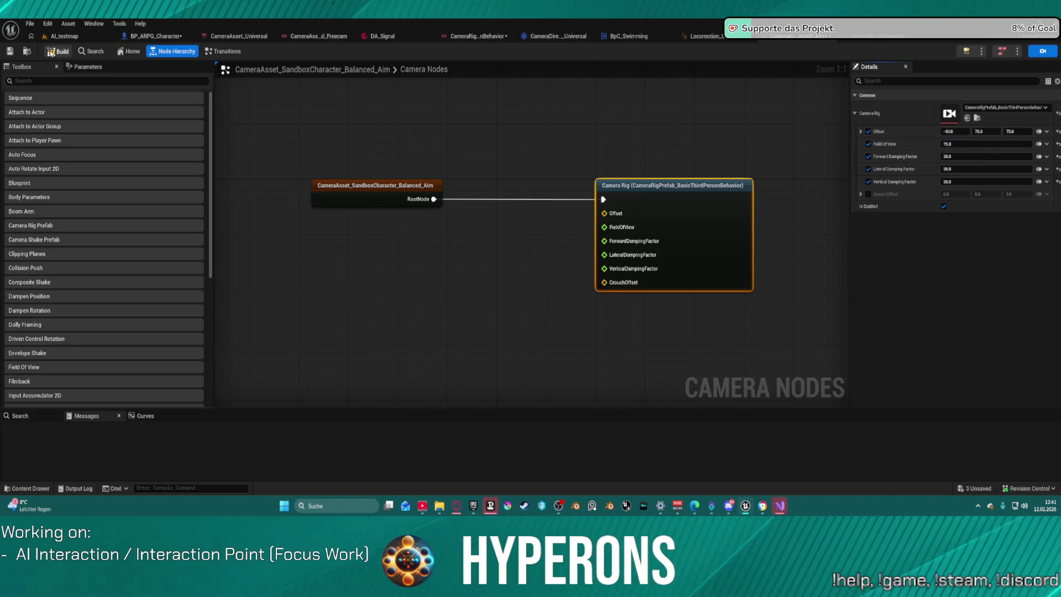
{"action": "left_click", "coordinate": [63, 39]}
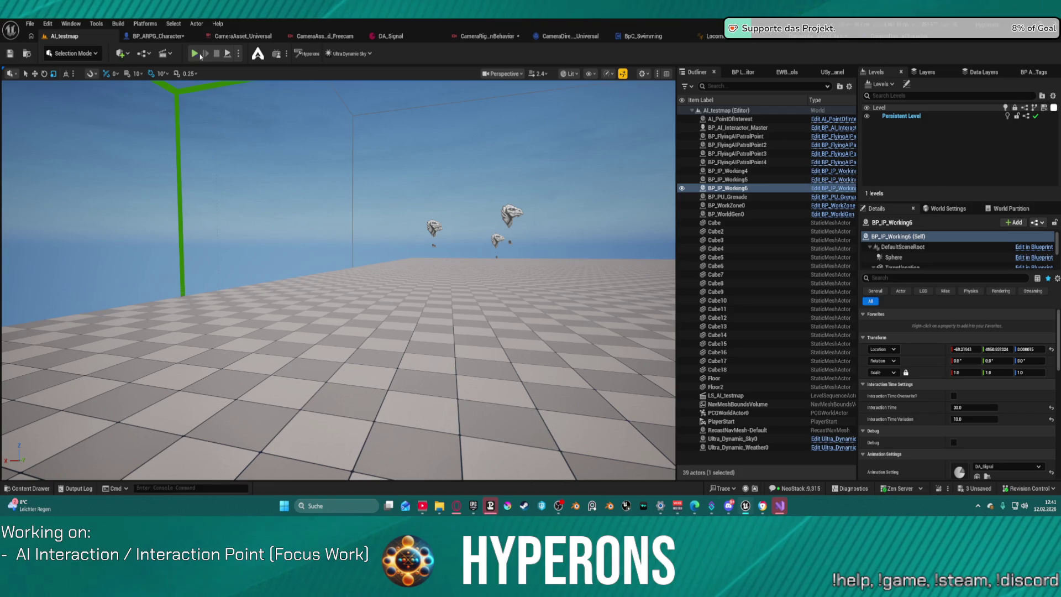
{"action": "key", "text": "alt+p"}
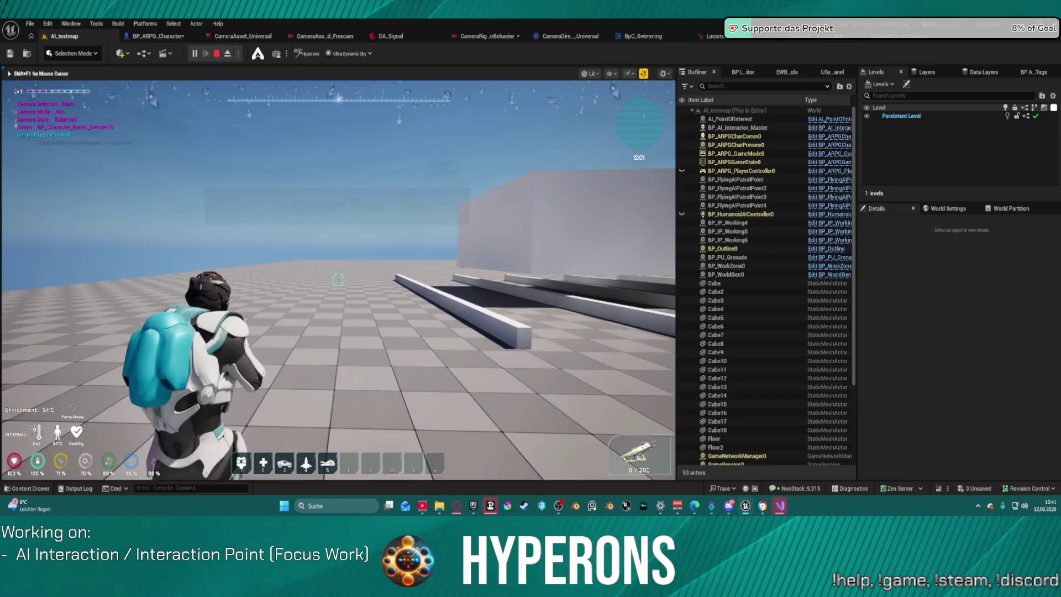
{"action": "right_click", "coordinate": [339, 280]}
{"action": "key", "text": "w"}
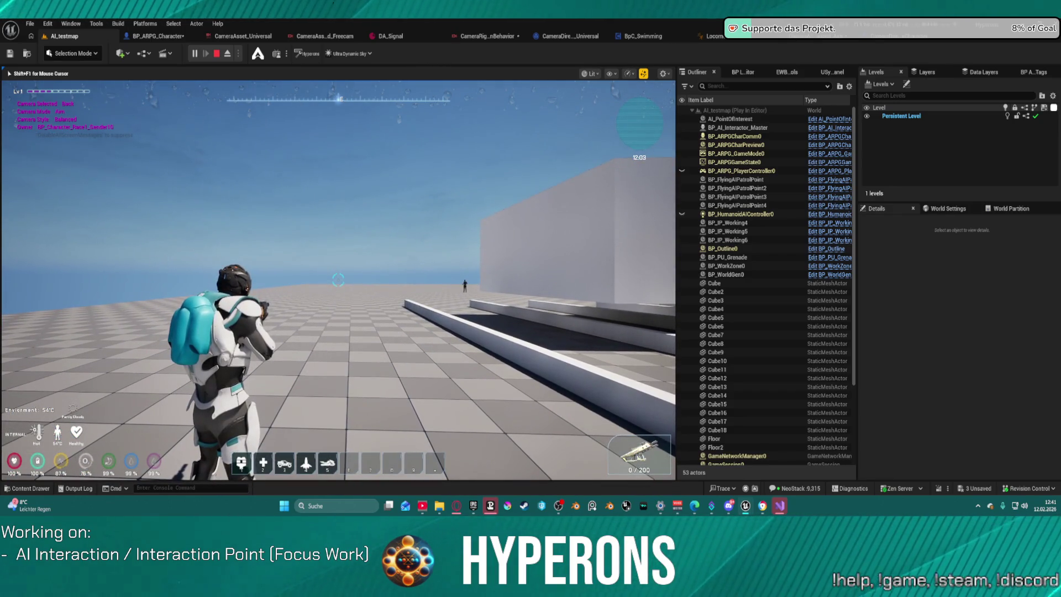
{"action": "key", "text": "w"}
{"action": "key", "text": "w"}
{"action": "key", "text": "v"}
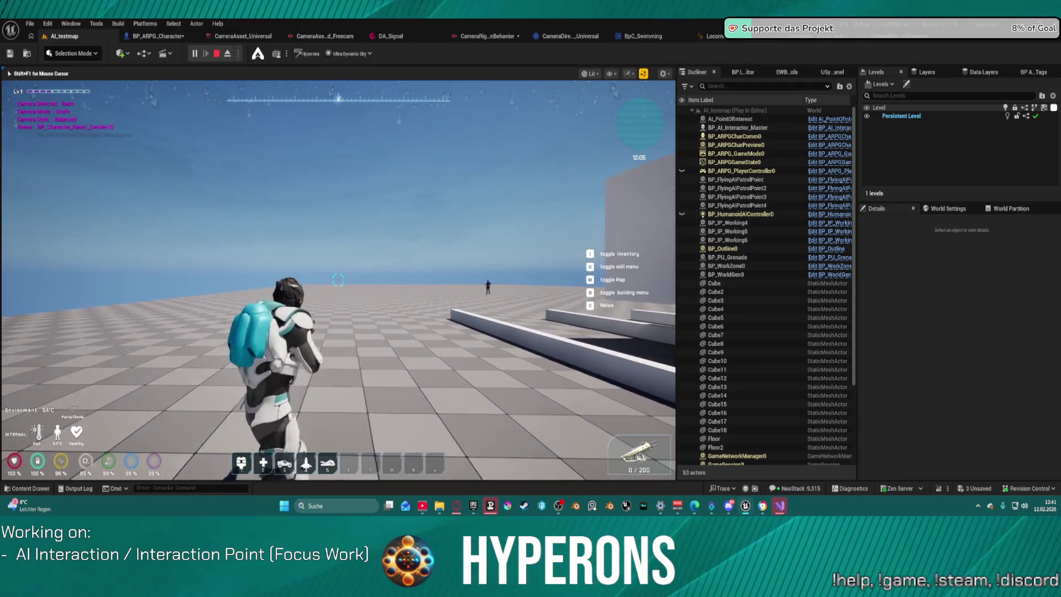
{"action": "scroll", "coordinate": [406, 439], "scroll_direction": "up", "scroll_amount": 1}
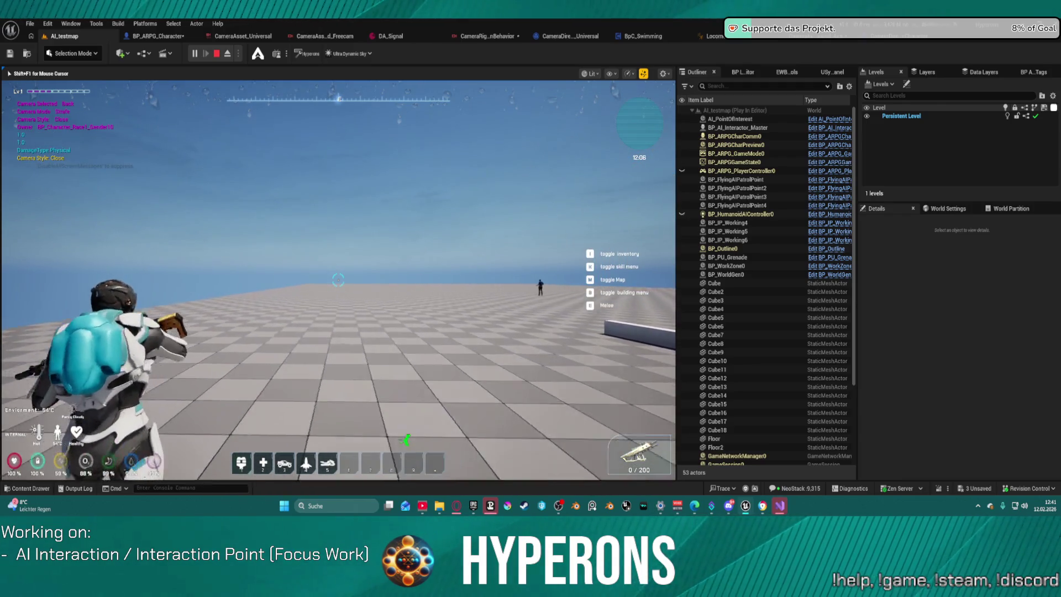
{"action": "right_click", "coordinate": [407, 440]}
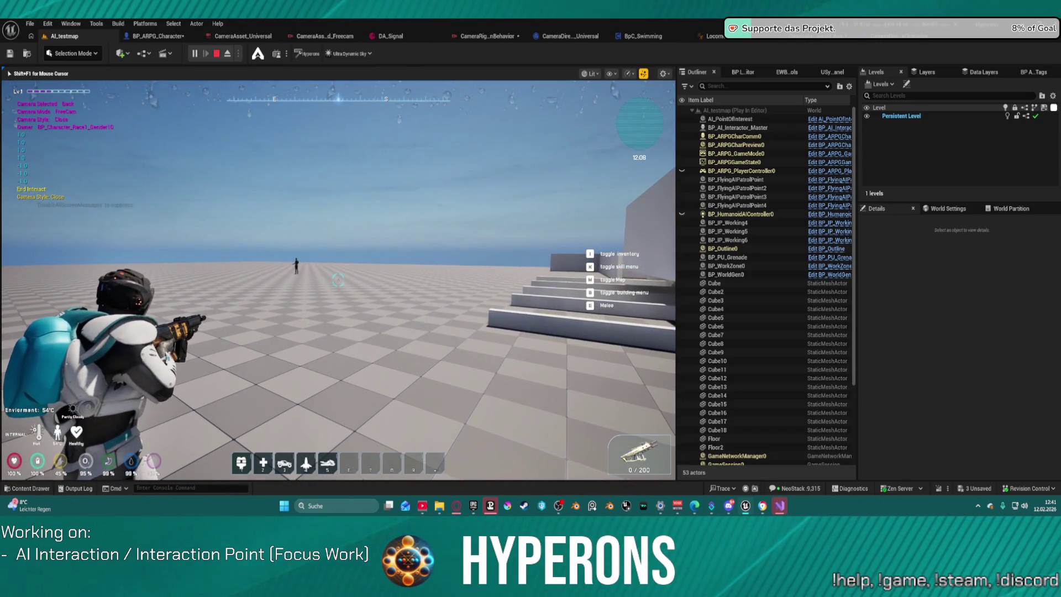
{"action": "key", "text": "Escape"}
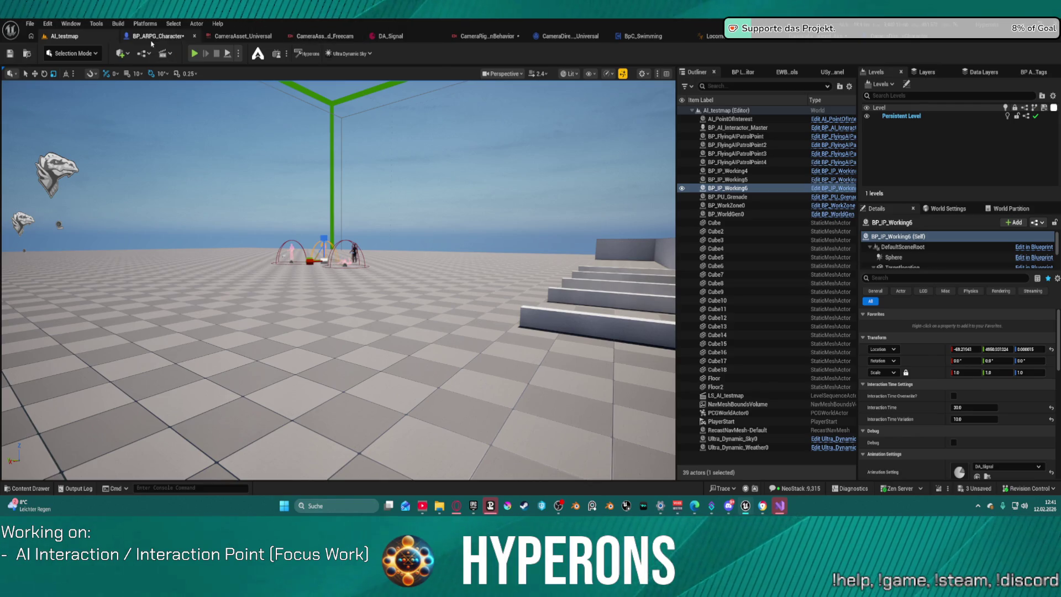
Step: In BP_ARPG_Character, check the GameplayCamera Tick Group options and keep Post Physics
{"action": "left_click", "coordinate": [154, 36]}
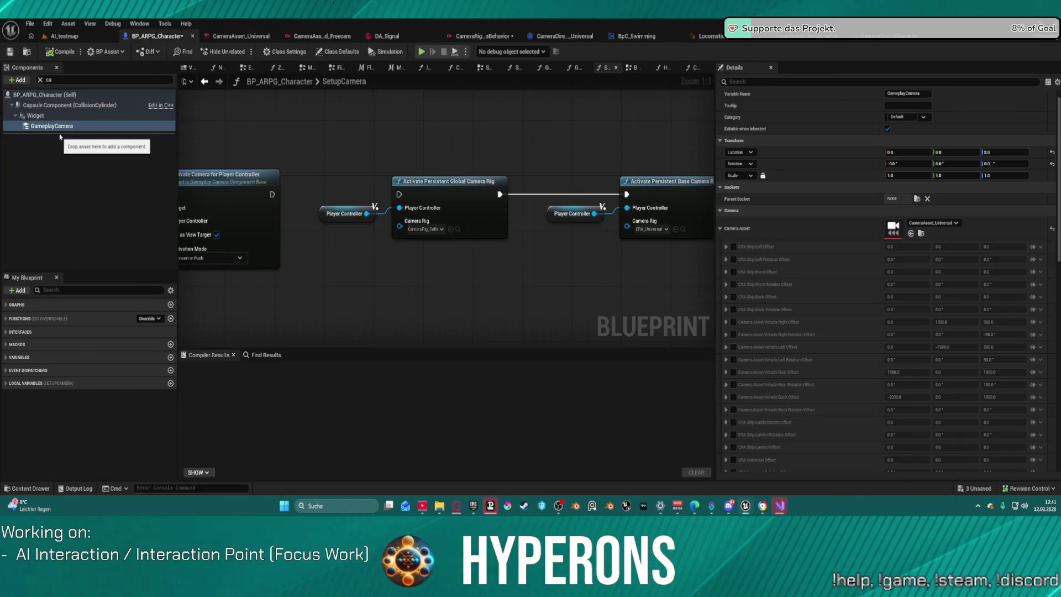
{"action": "scroll", "coordinate": [948, 241], "scroll_direction": "down", "scroll_amount": 4}
{"action": "scroll", "coordinate": [948, 242], "scroll_direction": "down", "scroll_amount": 15}
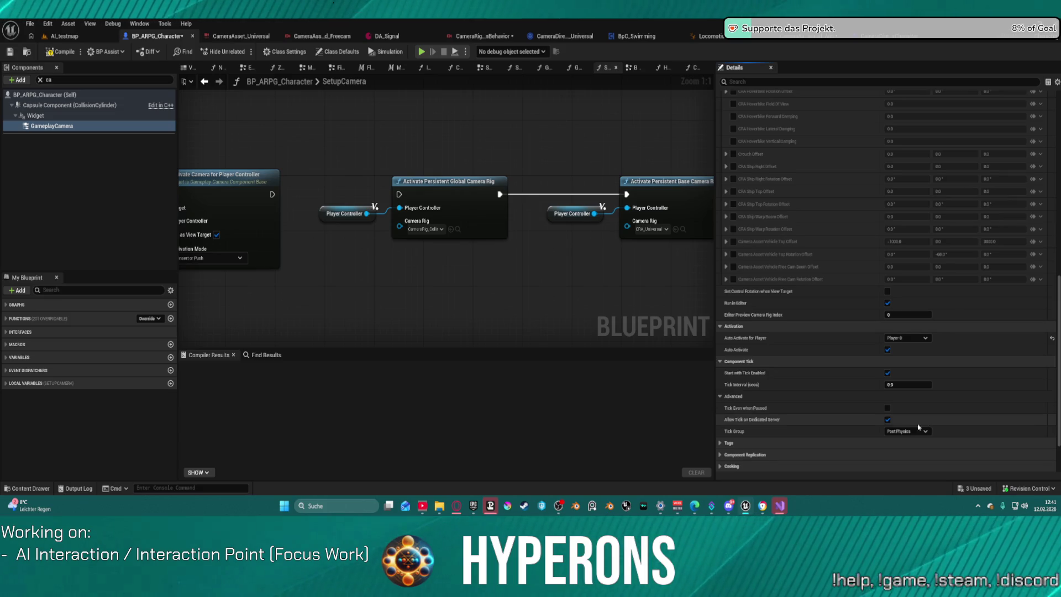
{"action": "scroll", "coordinate": [939, 418], "scroll_direction": "down", "scroll_amount": 1}
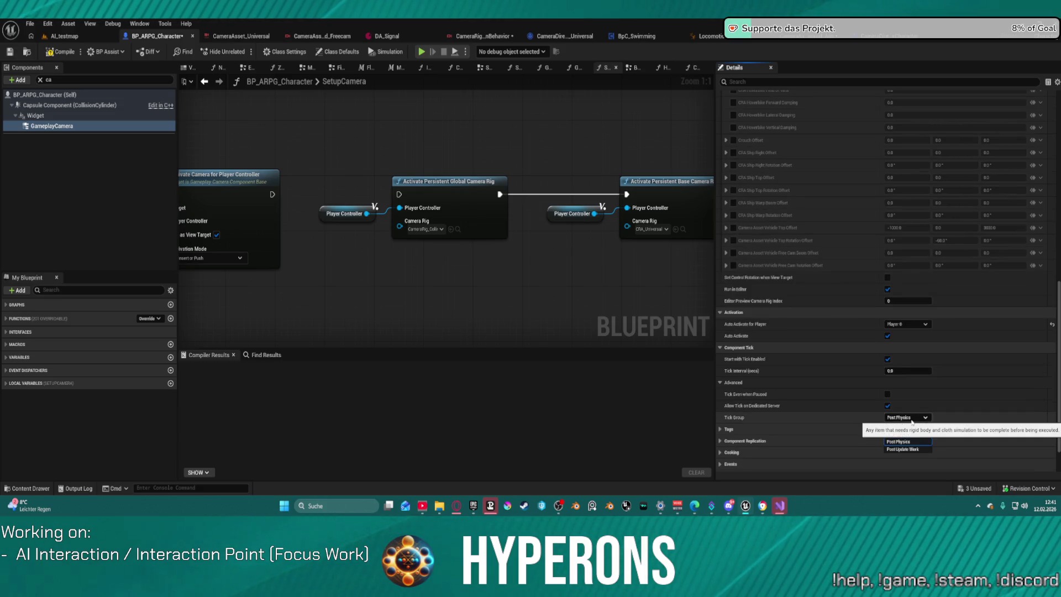
{"action": "left_click", "coordinate": [912, 418]}
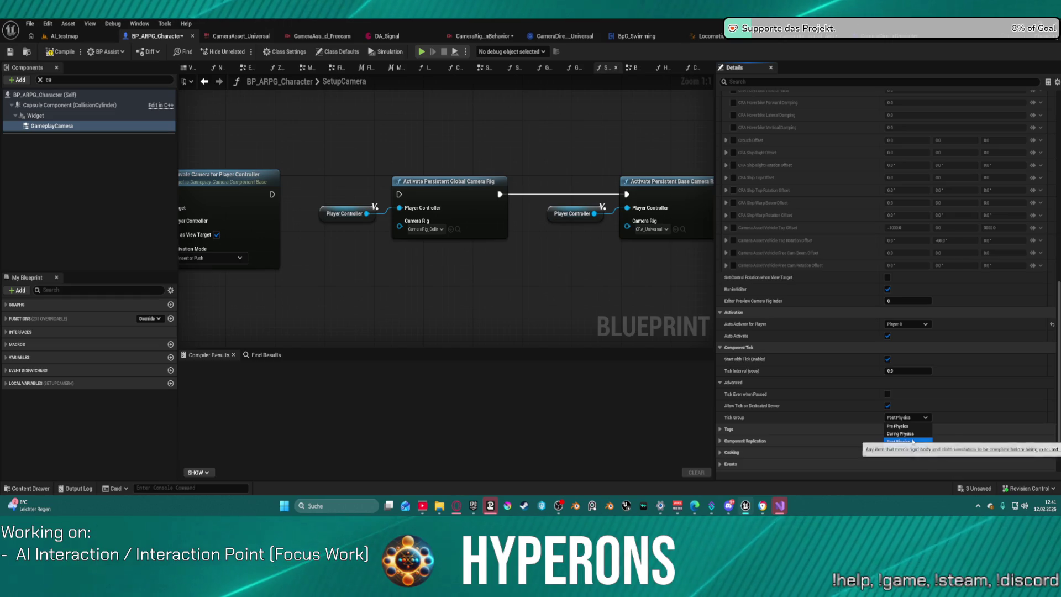
{"action": "left_click", "coordinate": [906, 442]}
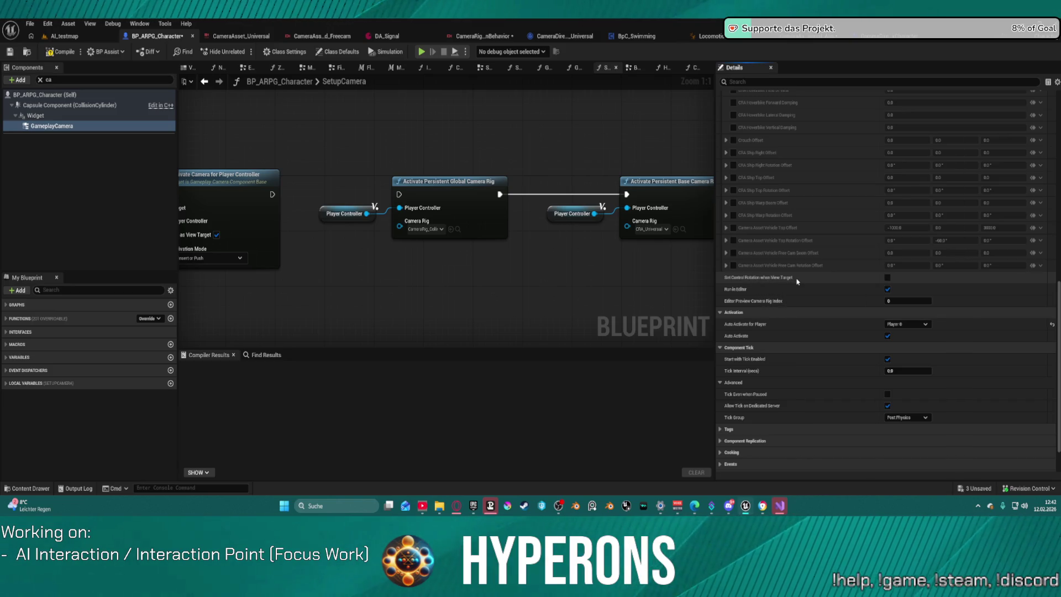
Step: Open the CameraAsset_Universal camera asset from the Details panel
{"action": "scroll", "coordinate": [1006, 223], "scroll_direction": "up", "scroll_amount": 10}
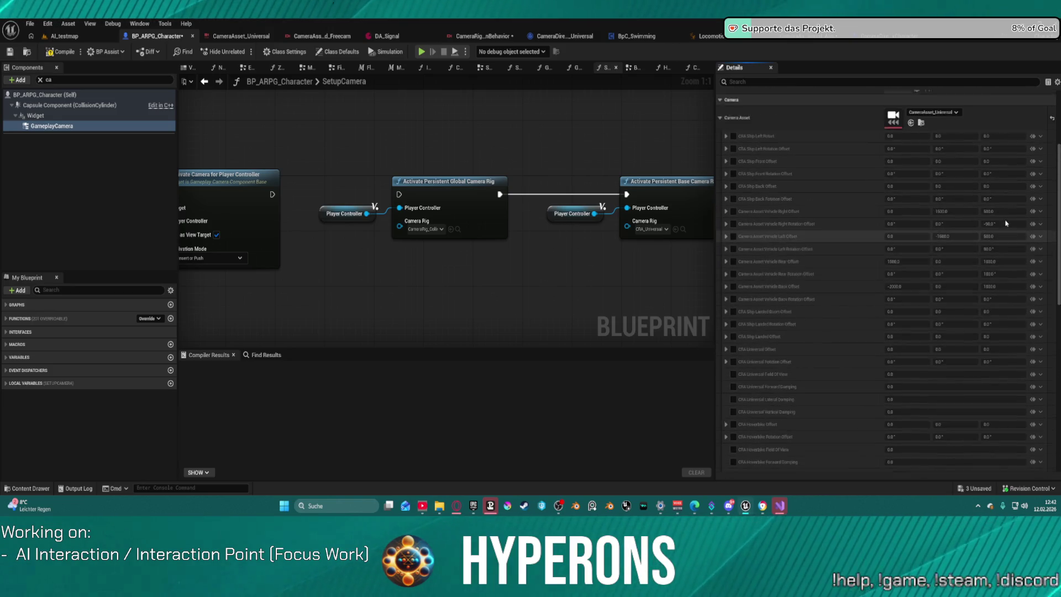
{"action": "scroll", "coordinate": [1006, 224], "scroll_direction": "up", "scroll_amount": 3}
{"action": "double_click", "coordinate": [894, 190]}
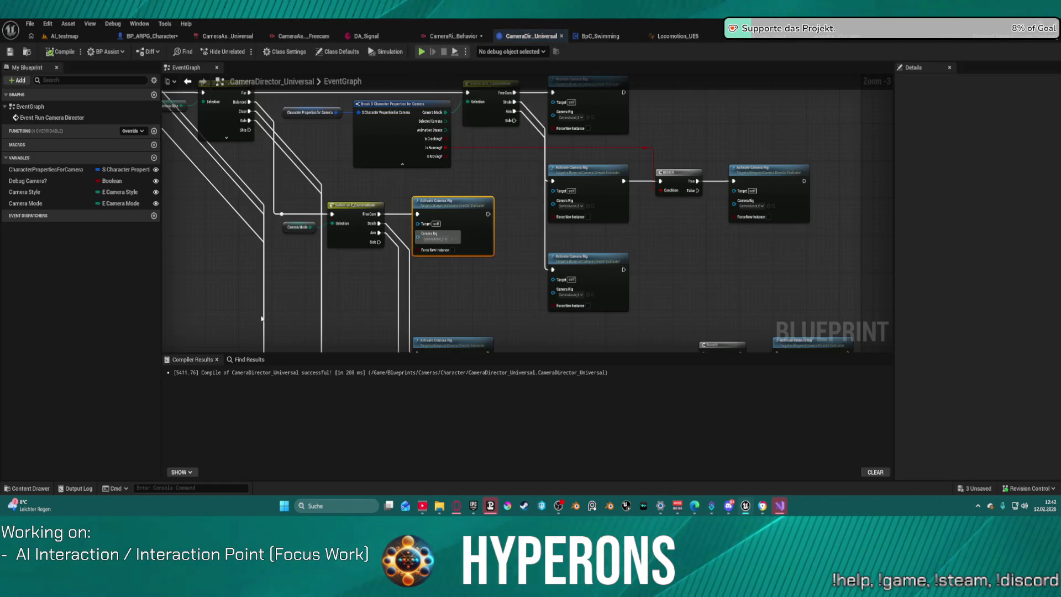
Step: Zoom and pan the CameraDirector_Universal graph, then view the CameraDirector_SandboxCharacter console-variable Branch
{"action": "scroll", "coordinate": [631, 198], "scroll_direction": "down", "scroll_amount": 5}
{"action": "mouse_move", "coordinate": [630, 198]}
{"action": "left_mouse_down"}
{"action": "mouse_move", "coordinate": [909, 164]}
{"action": "mouse_move", "coordinate": [533, 130]}
{"action": "left_mouse_up"}
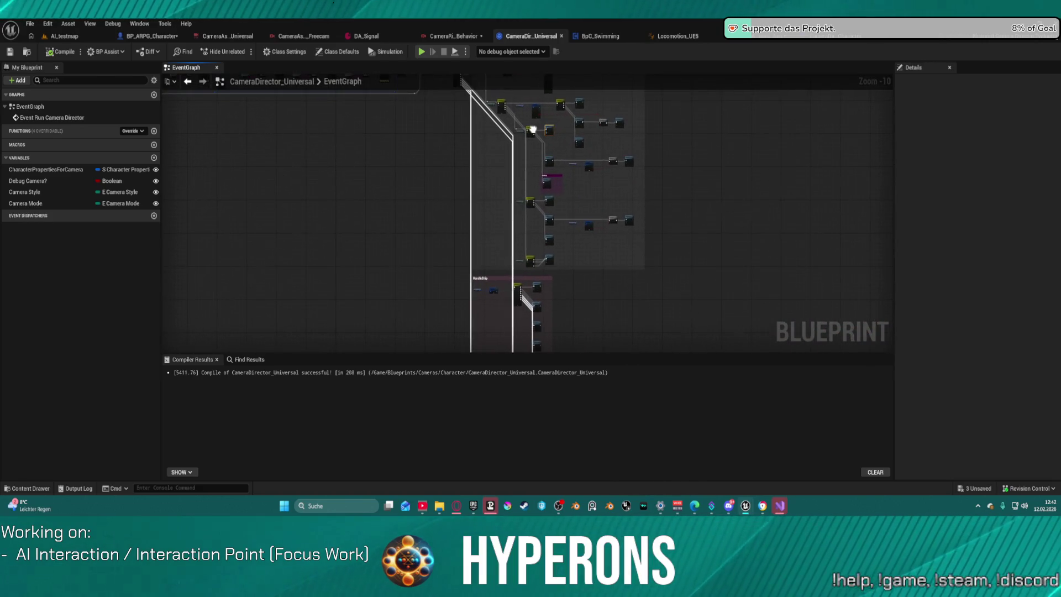
{"action": "scroll", "coordinate": [532, 130], "scroll_direction": "up", "scroll_amount": 9}
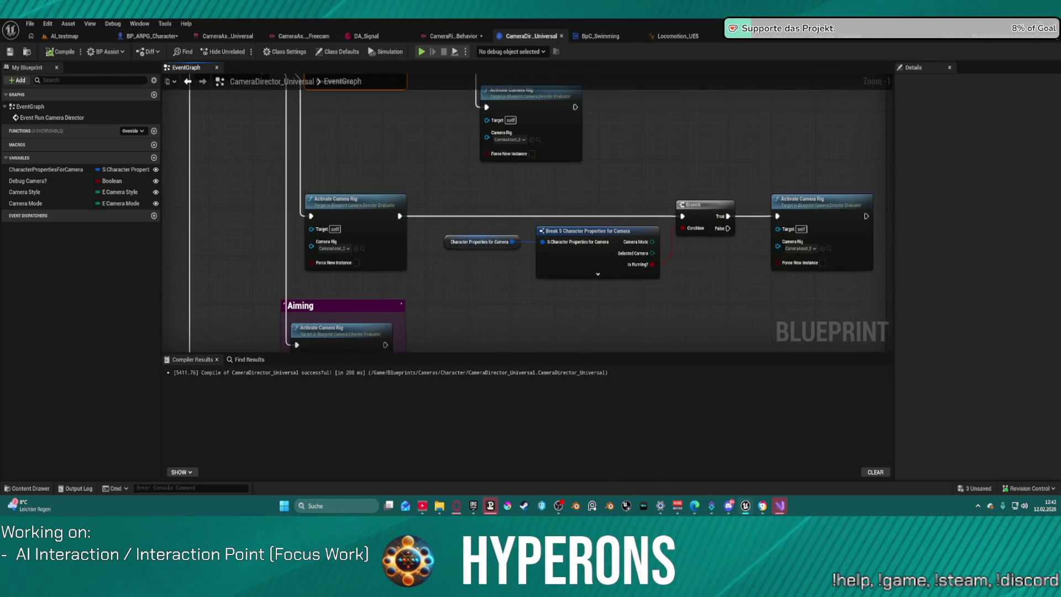
{"action": "left_click", "coordinate": [848, 38]}
{"action": "scroll", "coordinate": [574, 154], "scroll_direction": "up", "scroll_amount": 7}
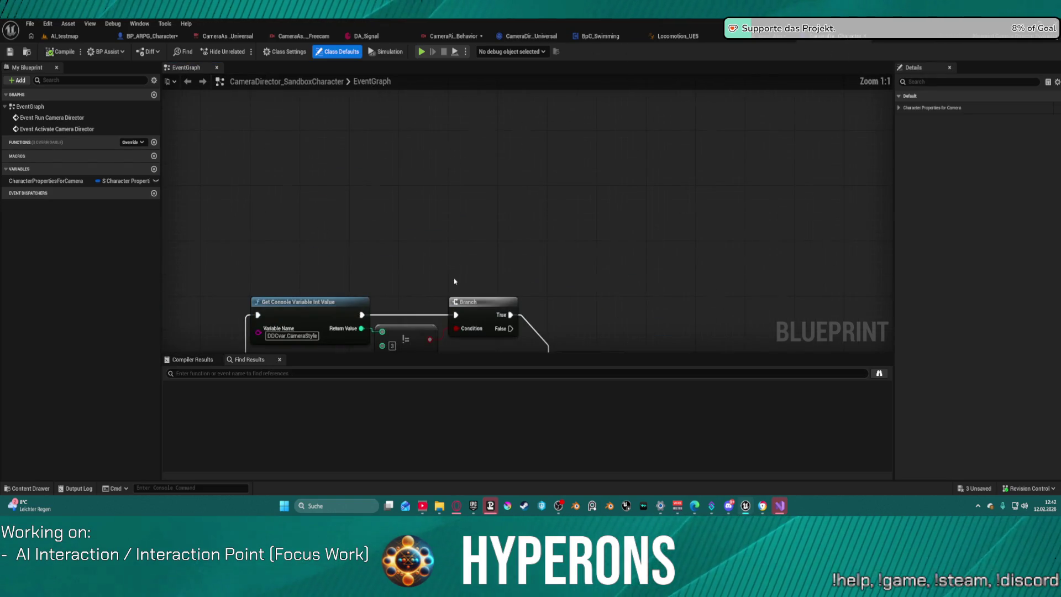
Step: Inspect the Evaluate Chooser node in the SandboxCharacter graph and bring up the Content Drawer
{"action": "mouse_move", "coordinate": [647, 200]}
{"action": "left_mouse_down"}
{"action": "mouse_move", "coordinate": [618, 121]}
{"action": "mouse_move", "coordinate": [415, 134]}
{"action": "mouse_move", "coordinate": [403, 173]}
{"action": "mouse_move", "coordinate": [321, 197]}
{"action": "left_mouse_up"}
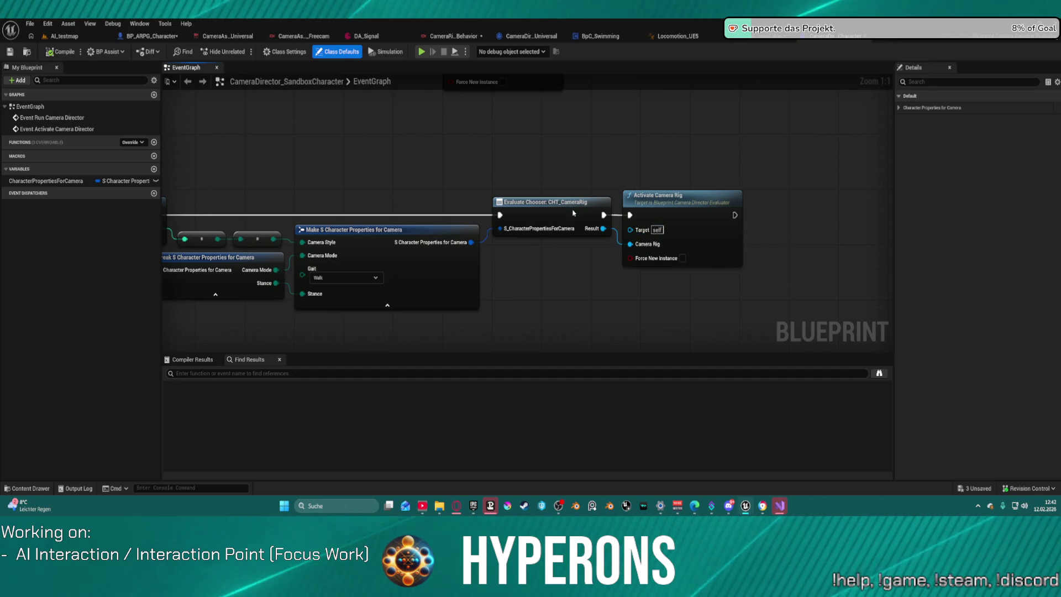
{"action": "left_click", "coordinate": [541, 221]}
{"action": "left_click_drag", "start_coordinate": [532, 250], "coordinate": [683, 234]}
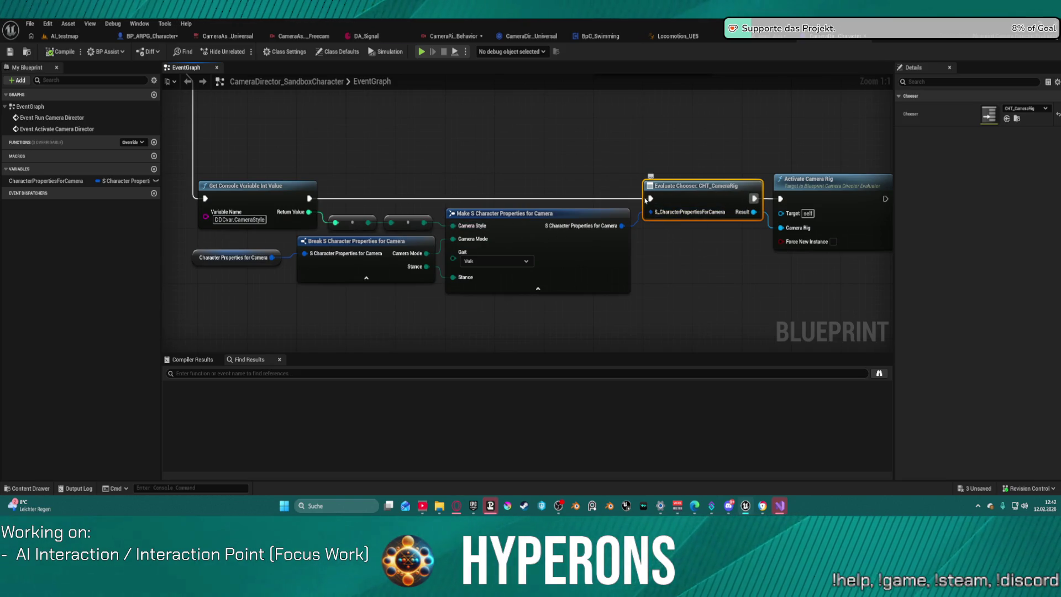
{"action": "key", "text": "ctrl+space"}
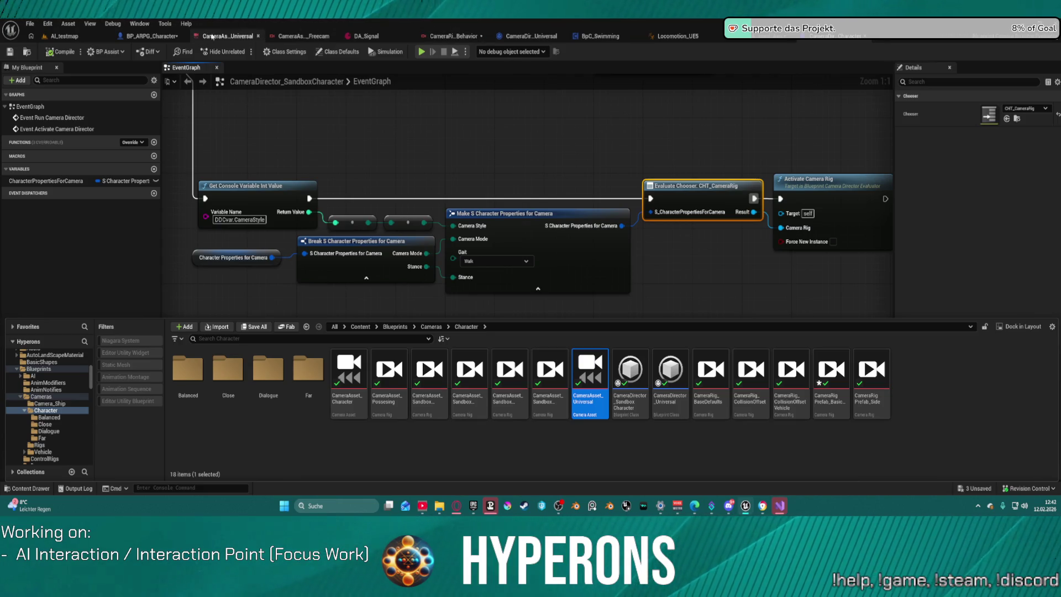
Step: Pan the CameraDirector_Universal graph to the 'Aim für crouch' comment
{"action": "left_click", "coordinate": [520, 41]}
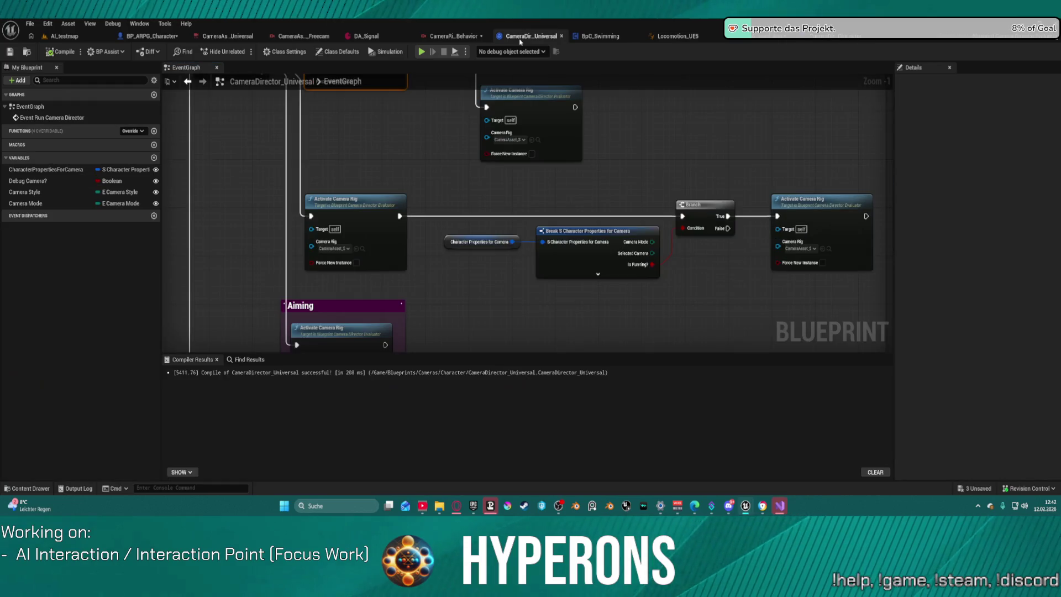
{"action": "scroll", "coordinate": [521, 197], "scroll_direction": "down", "scroll_amount": 6}
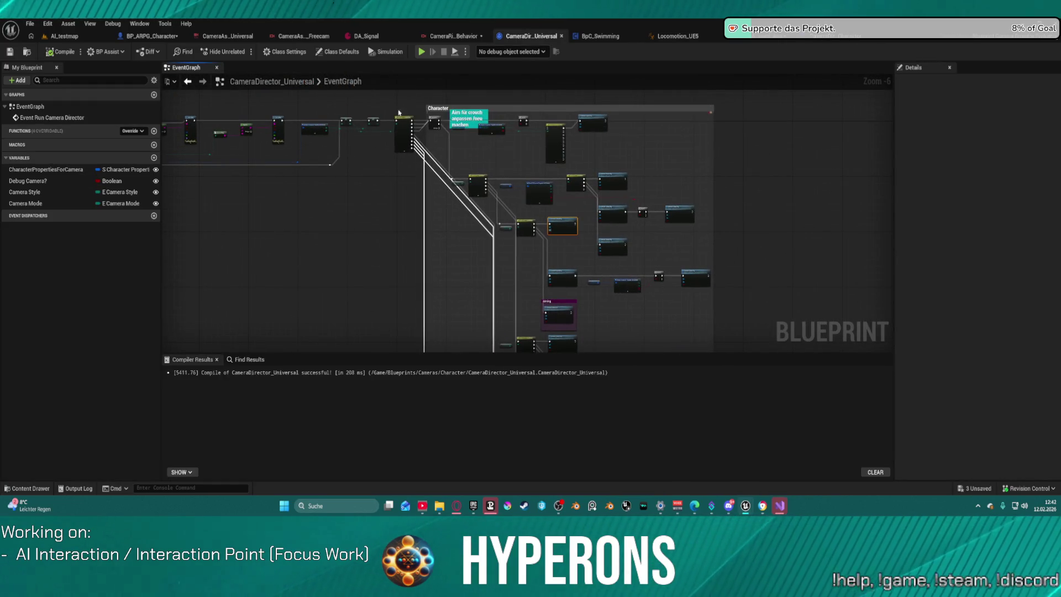
{"action": "left_click_drag", "start_coordinate": [519, 338], "coordinate": [514, 302]}
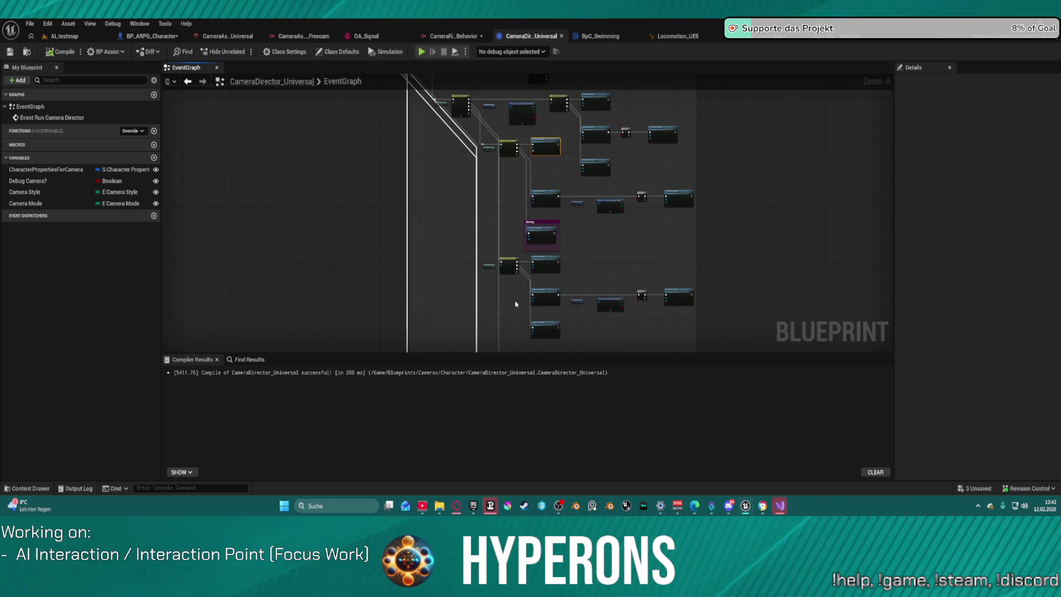
{"action": "mouse_move", "coordinate": [524, 156]}
{"action": "left_mouse_down"}
{"action": "mouse_move", "coordinate": [441, 301]}
{"action": "mouse_move", "coordinate": [458, 270]}
{"action": "mouse_move", "coordinate": [552, 198]}
{"action": "left_mouse_up"}
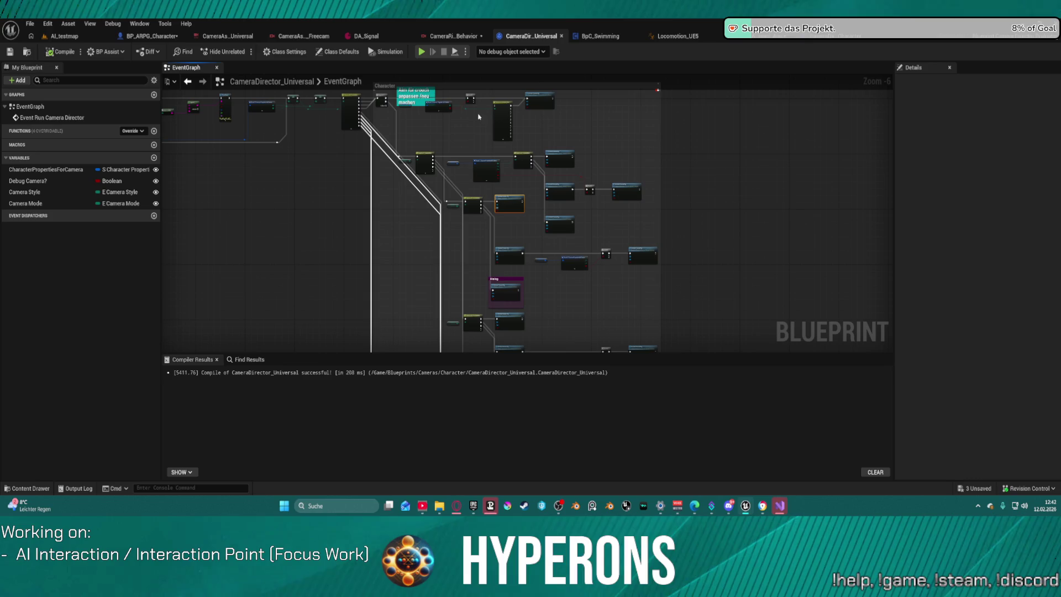
Step: Open the CHT_CameraRig chooser table from the Cameras folder
{"action": "key", "text": "ctrl+space"}
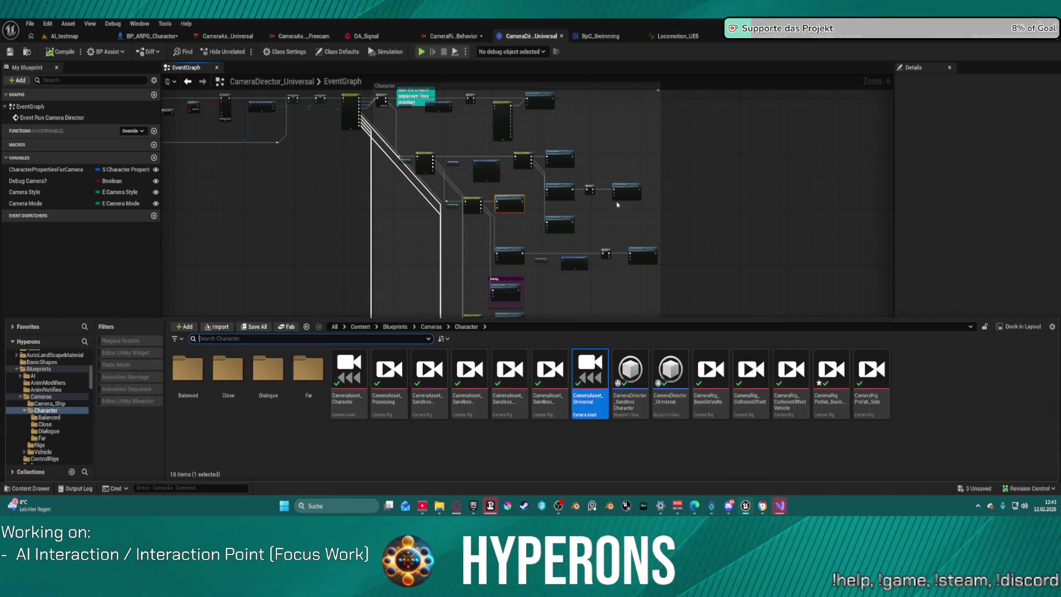
{"action": "left_click", "coordinate": [41, 396]}
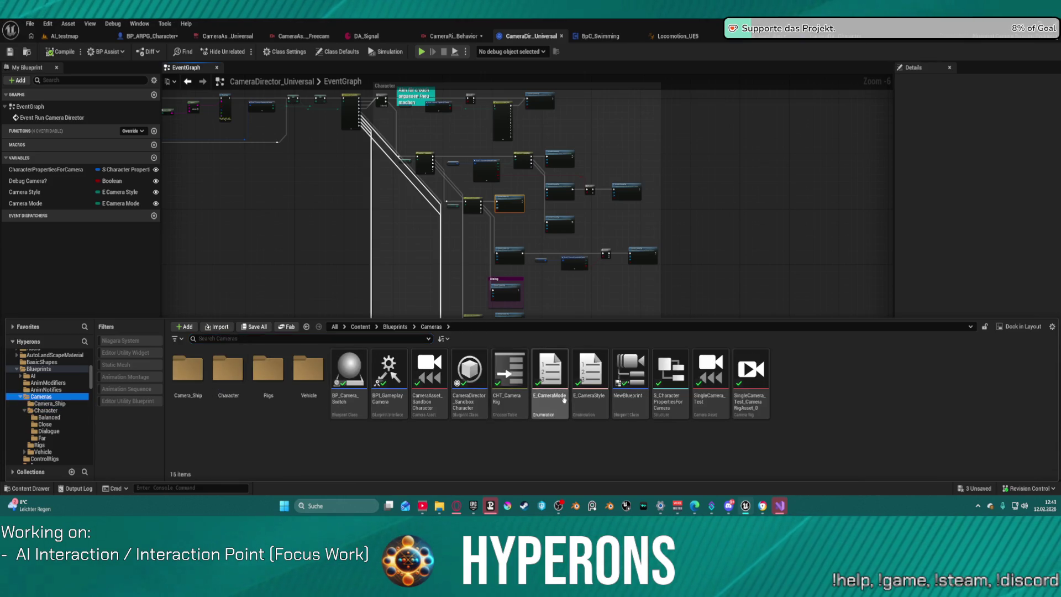
{"action": "double_click", "coordinate": [509, 376]}
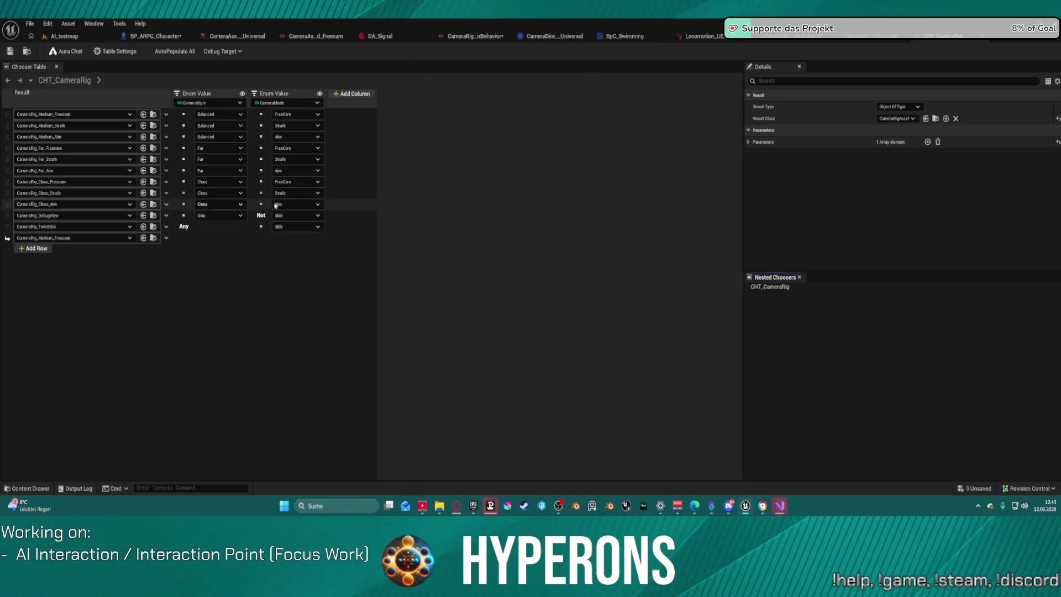
Step: Look over the camera rig behavior and CameraDirector_Universal graphs, then return to CHT_CameraRig
{"action": "left_click", "coordinate": [473, 37]}
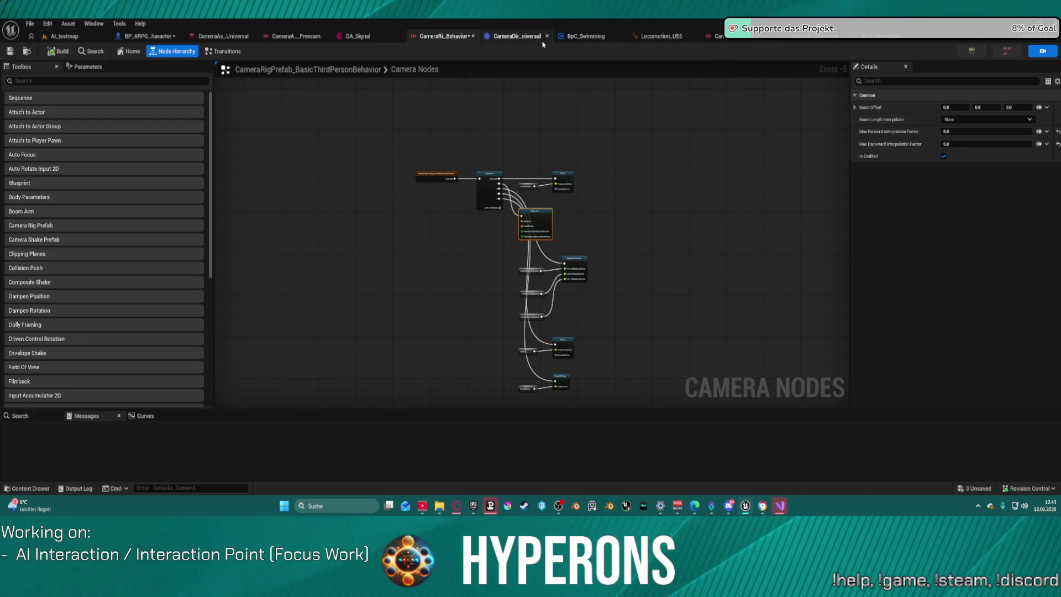
{"action": "left_click", "coordinate": [528, 39]}
{"action": "scroll", "coordinate": [404, 190], "scroll_direction": "up", "scroll_amount": 5}
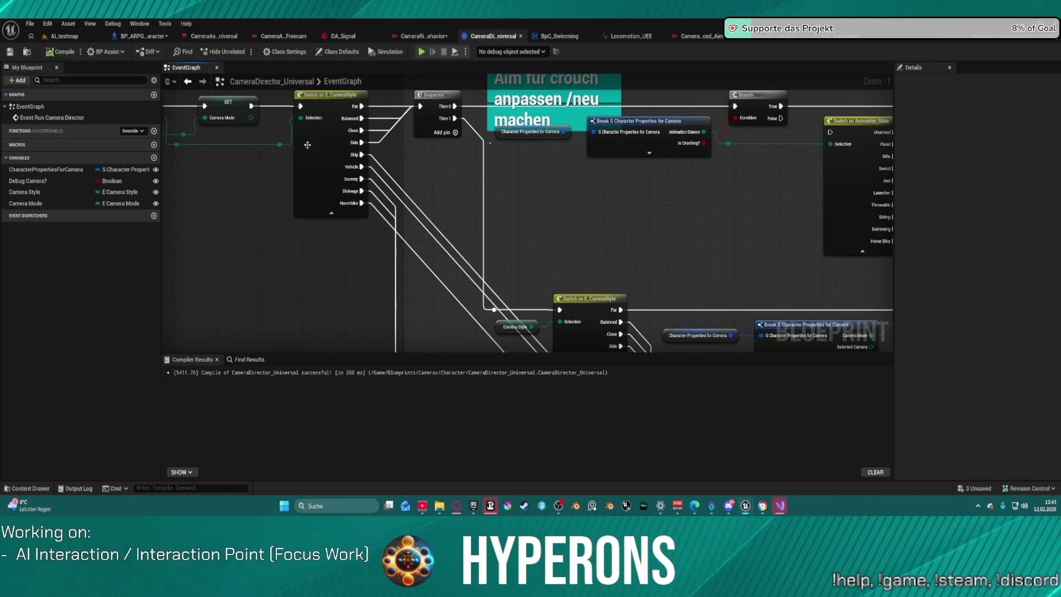
{"action": "left_click", "coordinate": [830, 43]}
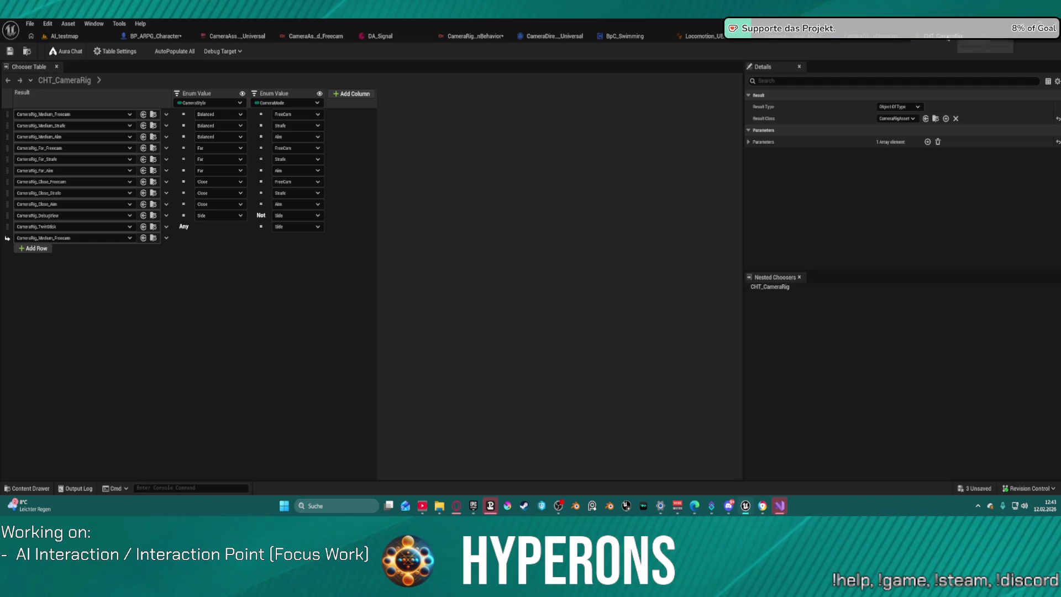
Step: In CameraDirector_SandboxCharacter, keep Gait at Walk and inspect the console variable, Make and Evaluate Chooser nodes
{"action": "left_click", "coordinate": [948, 36]}
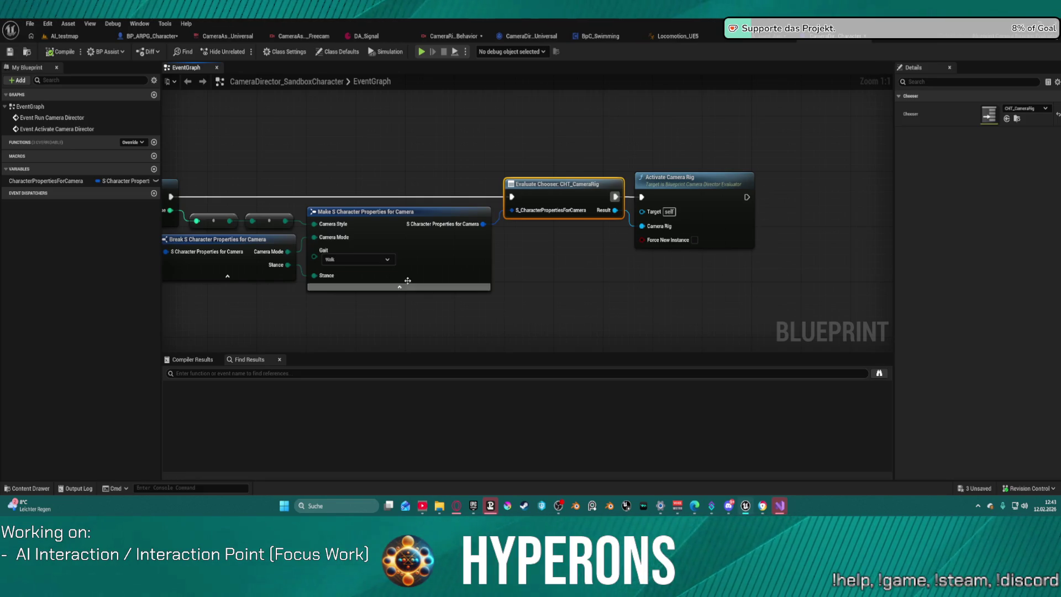
{"action": "left_click", "coordinate": [376, 259]}
{"action": "left_click", "coordinate": [330, 271]}
{"action": "mouse_move", "coordinate": [569, 277]}
{"action": "left_mouse_down"}
{"action": "mouse_move", "coordinate": [788, 265]}
{"action": "mouse_move", "coordinate": [631, 265]}
{"action": "mouse_move", "coordinate": [637, 442]}
{"action": "left_mouse_up"}
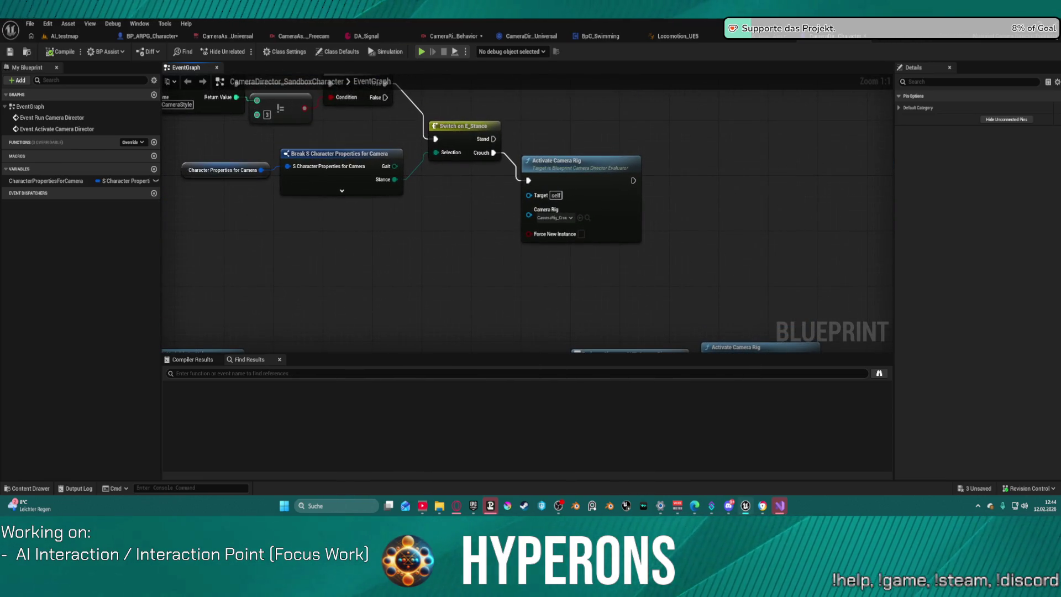
{"action": "mouse_move", "coordinate": [531, 249]}
{"action": "left_mouse_down"}
{"action": "mouse_move", "coordinate": [539, 178]}
{"action": "mouse_move", "coordinate": [513, 164]}
{"action": "left_mouse_up"}
{"action": "left_click_drag", "start_coordinate": [619, 357], "coordinate": [611, 315]}
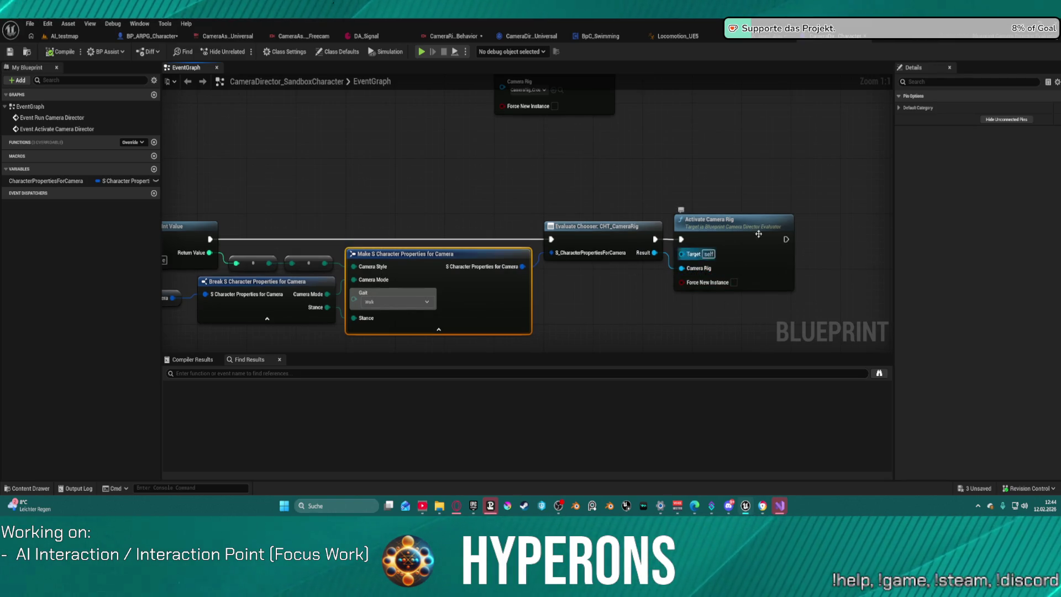
Step: Glance over the aim camera asset, Locomotion_UE5 and another part of the Universal graph
{"action": "left_click", "coordinate": [767, 44]}
{"action": "left_click", "coordinate": [691, 36]}
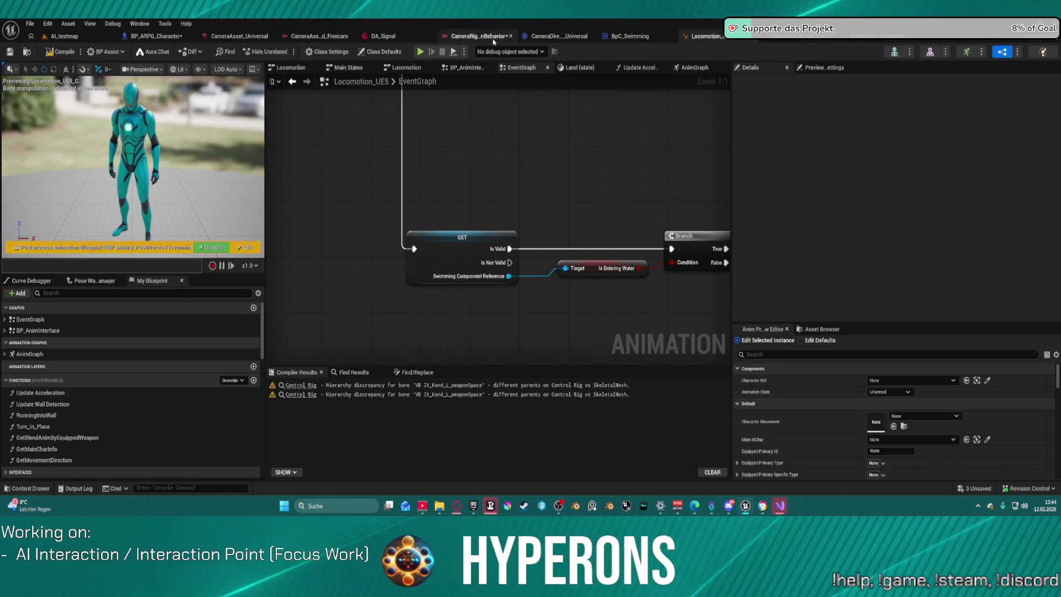
{"action": "left_click", "coordinate": [558, 36]}
{"action": "mouse_move", "coordinate": [709, 254]}
{"action": "left_mouse_down"}
{"action": "mouse_move", "coordinate": [574, 266]}
{"action": "mouse_move", "coordinate": [466, 247]}
{"action": "mouse_move", "coordinate": [450, 283]}
{"action": "left_mouse_up"}
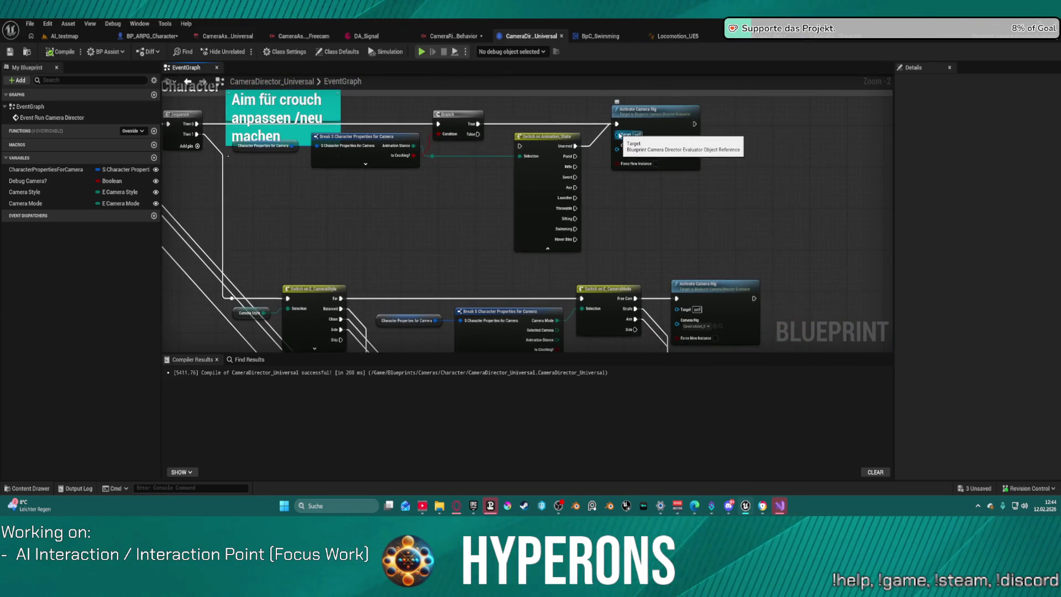
Step: Back in CameraDirector_SandboxCharacter, bring the Event Run Camera Director chain fully into view
{"action": "left_click", "coordinate": [835, 36]}
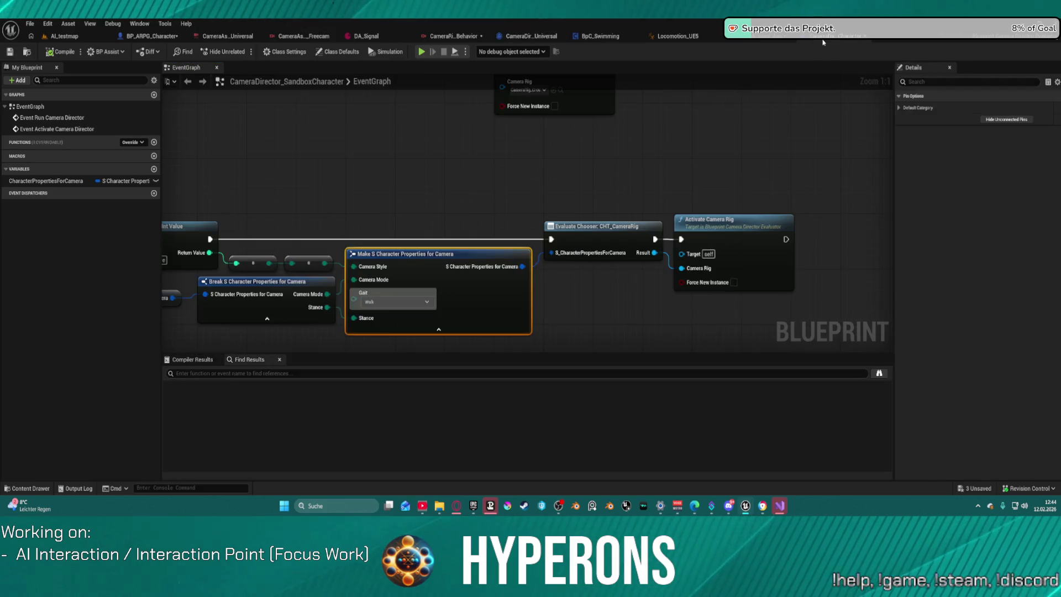
{"action": "left_click_drag", "start_coordinate": [441, 207], "coordinate": [471, 185]}
{"action": "mouse_move", "coordinate": [532, 239]}
{"action": "left_mouse_down"}
{"action": "mouse_move", "coordinate": [580, 166]}
{"action": "mouse_move", "coordinate": [820, 282]}
{"action": "mouse_move", "coordinate": [536, 254]}
{"action": "left_mouse_up"}
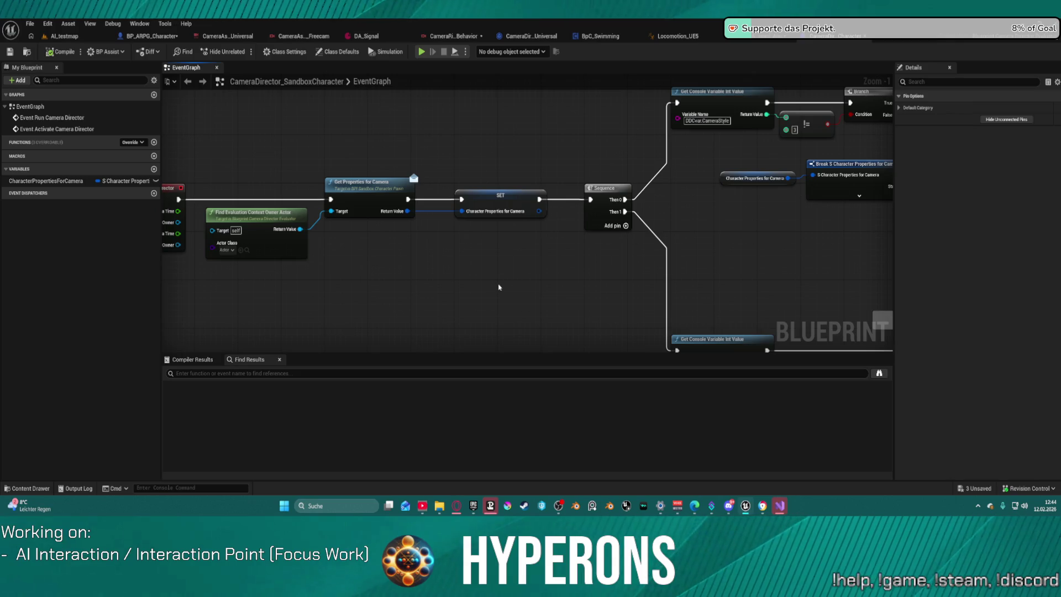
{"action": "mouse_move", "coordinate": [497, 286]}
{"action": "left_mouse_down"}
{"action": "mouse_move", "coordinate": [559, 252]}
{"action": "mouse_move", "coordinate": [521, 212]}
{"action": "mouse_move", "coordinate": [554, 249]}
{"action": "left_mouse_up"}
{"action": "left_click", "coordinate": [529, 36]}
Step: Search 'camer' actions on the Character Properties for Camera pin, then dismiss without adding
{"action": "mouse_move", "coordinate": [442, 178]}
{"action": "left_mouse_down"}
{"action": "mouse_move", "coordinate": [446, 241]}
{"action": "mouse_move", "coordinate": [567, 245]}
{"action": "left_mouse_up"}
{"action": "type", "text": "camer"}
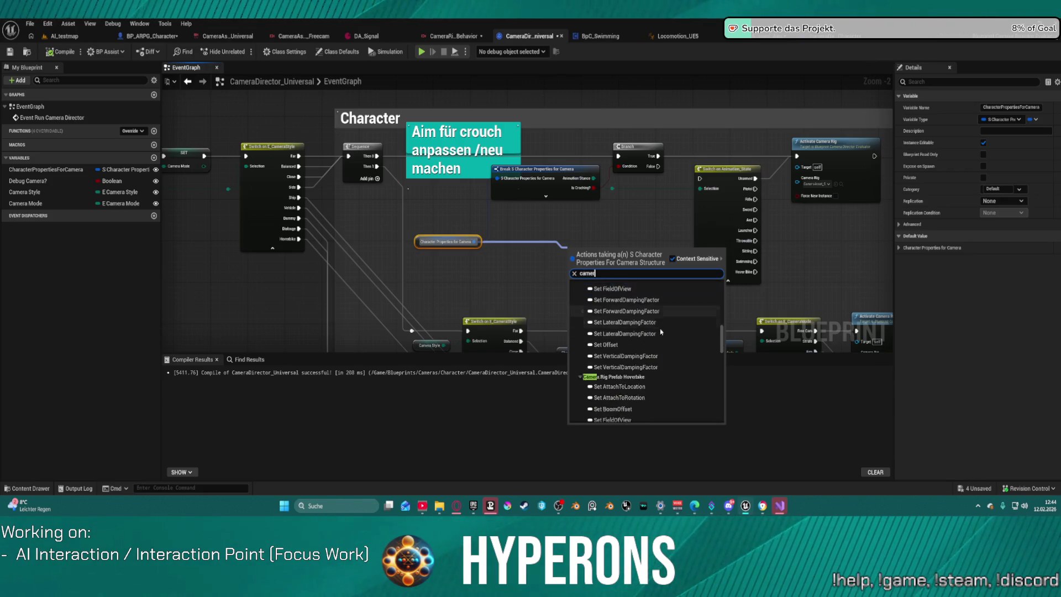
{"action": "scroll", "coordinate": [701, 384], "scroll_direction": "down", "scroll_amount": 3}
{"action": "scroll", "coordinate": [701, 384], "scroll_direction": "down", "scroll_amount": 10}
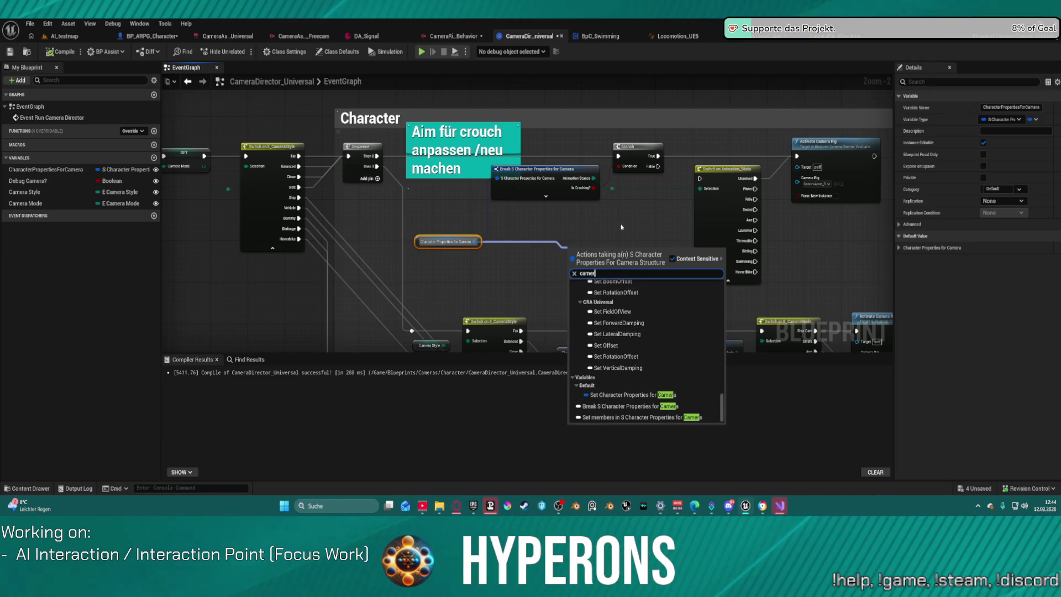
{"action": "left_click", "coordinate": [653, 232]}
Step: Toggle the SelectedCamera output on the Break S Character Properties node on and back off
{"action": "left_click", "coordinate": [547, 186]}
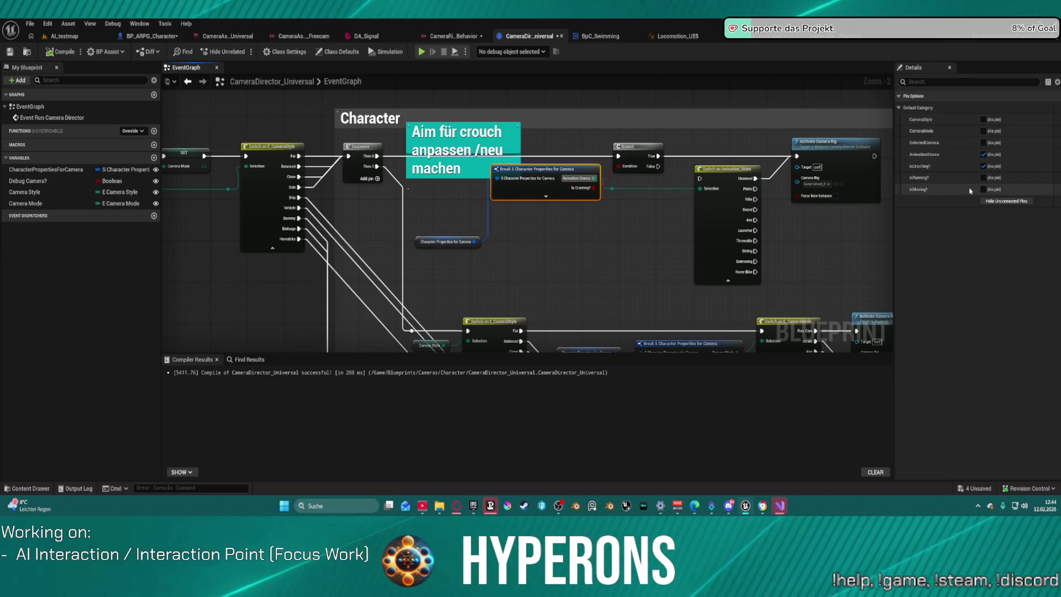
{"action": "left_click", "coordinate": [983, 142]}
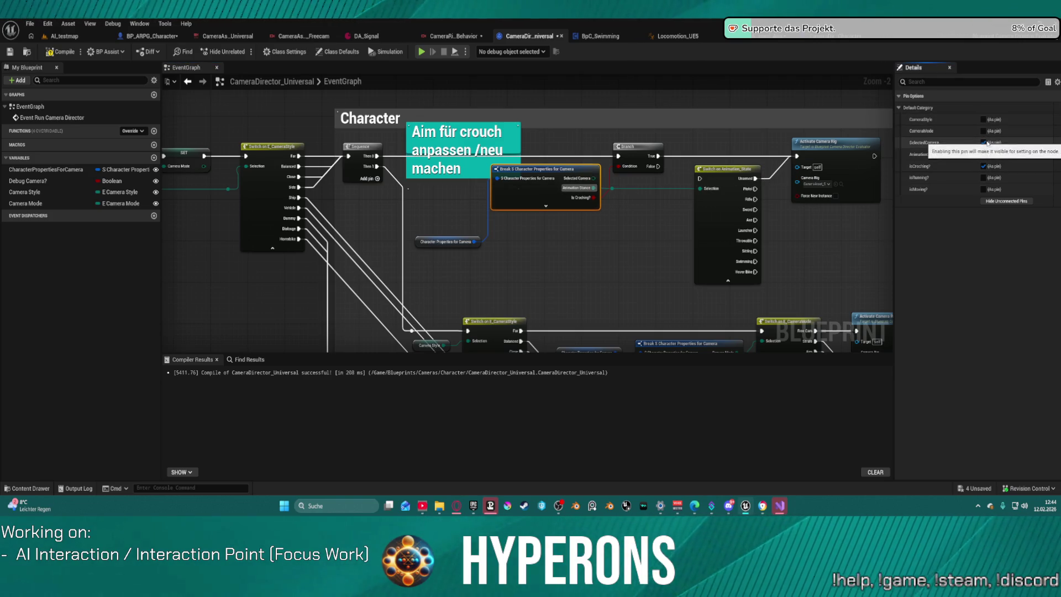
{"action": "left_click", "coordinate": [983, 142]}
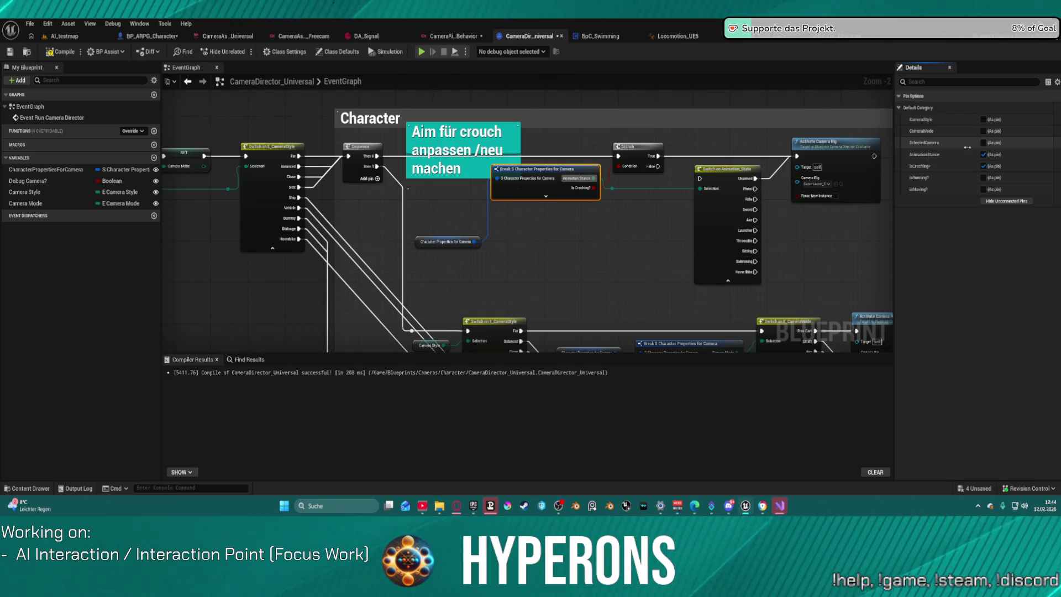
{"action": "mouse_move", "coordinate": [648, 292]}
{"action": "left_mouse_down"}
{"action": "mouse_move", "coordinate": [619, 277]}
{"action": "mouse_move", "coordinate": [545, 144]}
{"action": "left_mouse_up"}
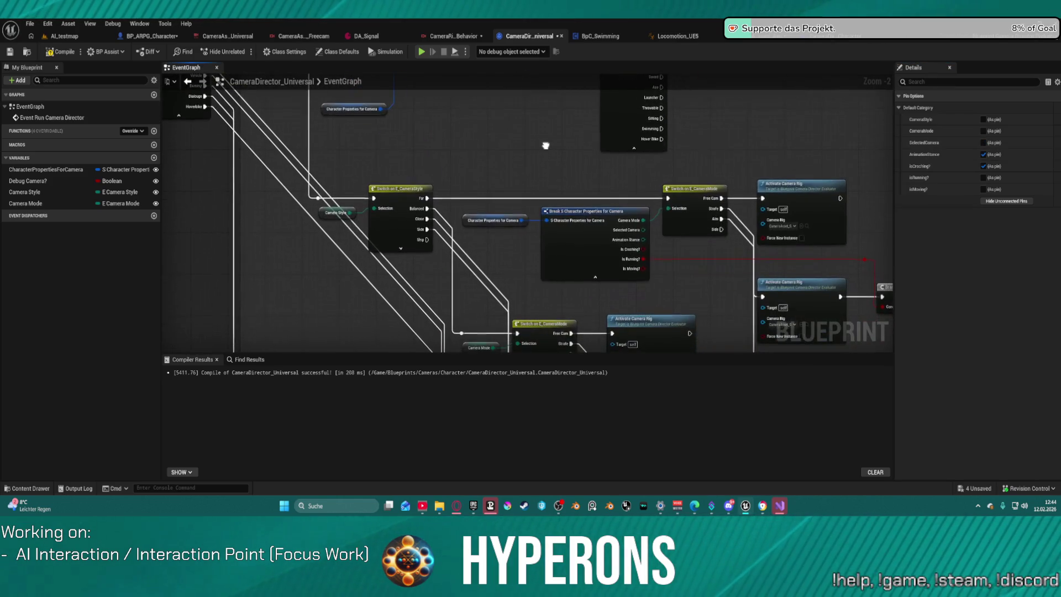
Step: Check the CharacterPropertiesForCamera defaults: Close, FreeCam, Walk and Stand
{"action": "left_click", "coordinate": [773, 36]}
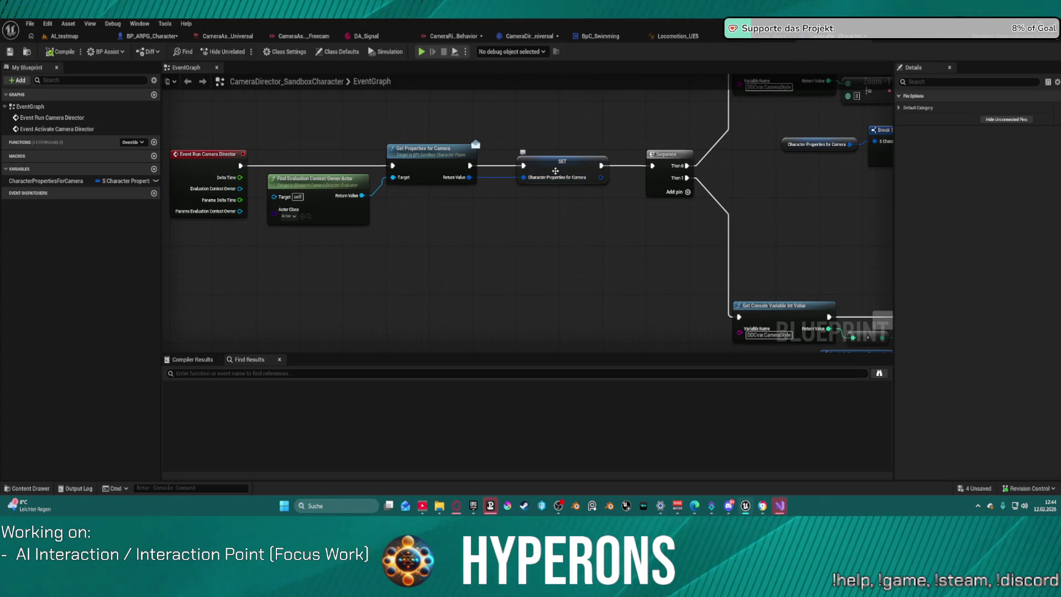
{"action": "left_click", "coordinate": [590, 178]}
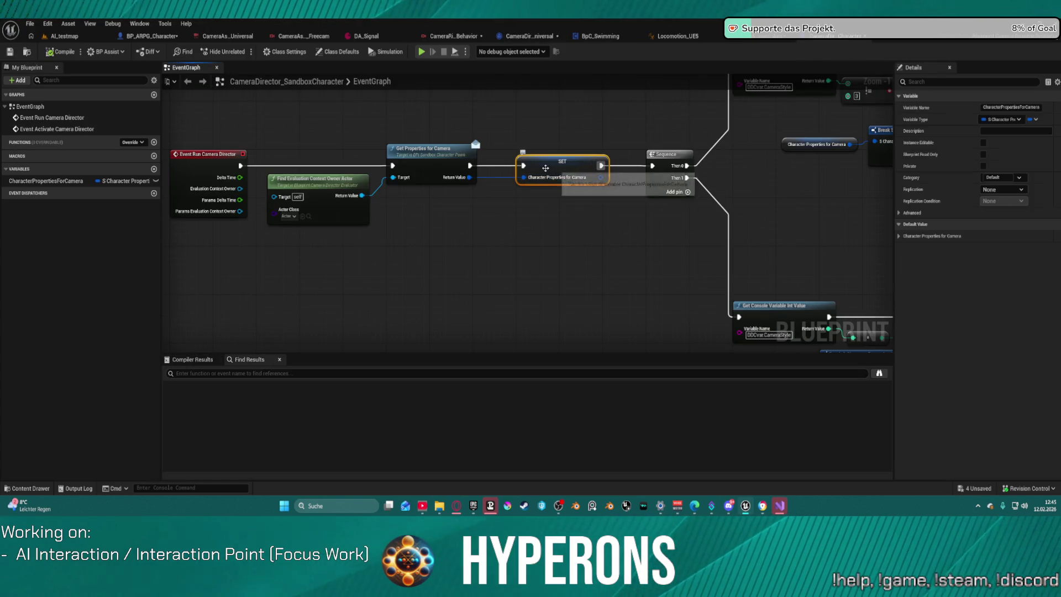
{"action": "left_click", "coordinate": [899, 236]}
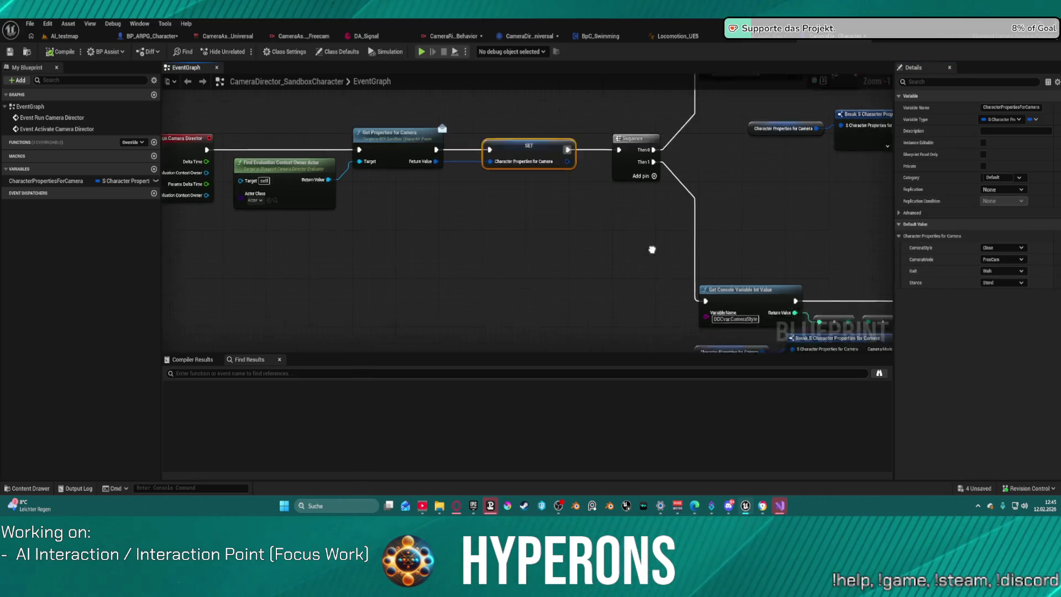
Step: Check which chooser Evaluate Chooser uses, then open CHT_CameraRig from the Content Drawer
{"action": "left_click_drag", "start_coordinate": [673, 261], "coordinate": [375, 117]}
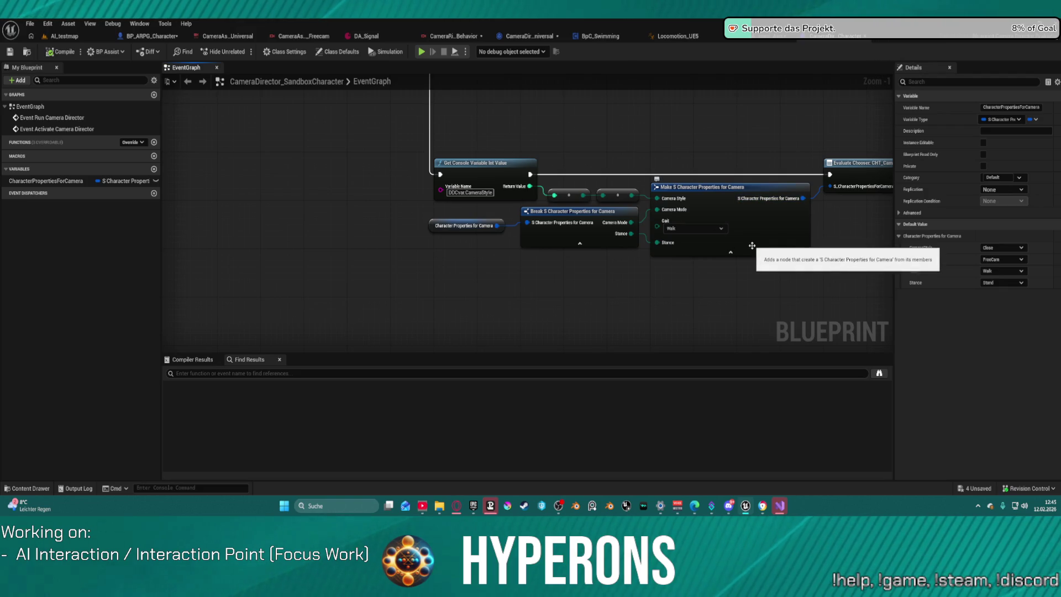
{"action": "mouse_move", "coordinate": [751, 121]}
{"action": "left_mouse_down"}
{"action": "mouse_move", "coordinate": [526, 151]}
{"action": "mouse_move", "coordinate": [495, 139]}
{"action": "left_mouse_up"}
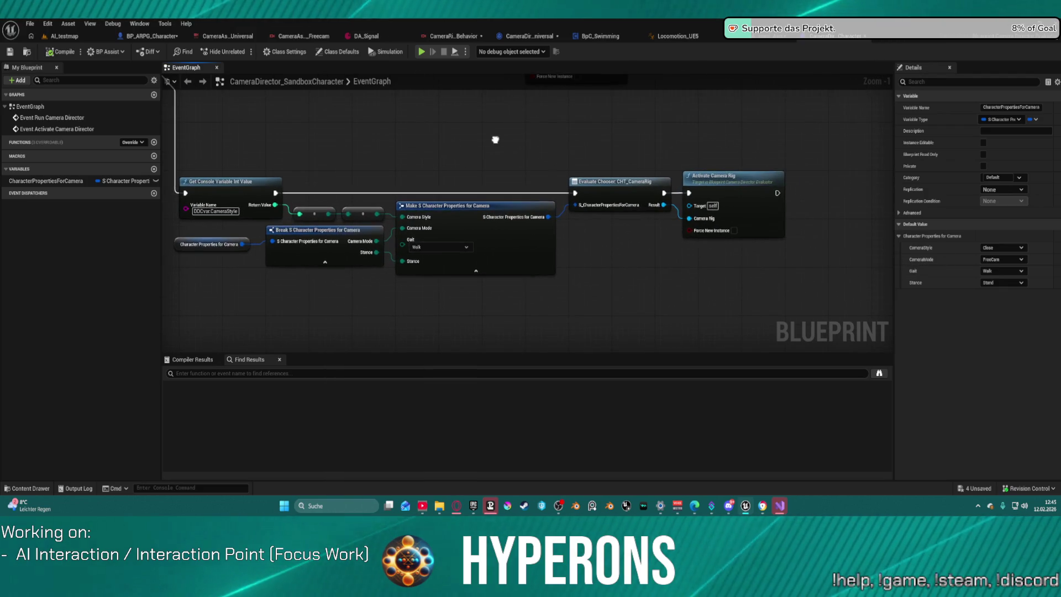
{"action": "left_click", "coordinate": [632, 194]}
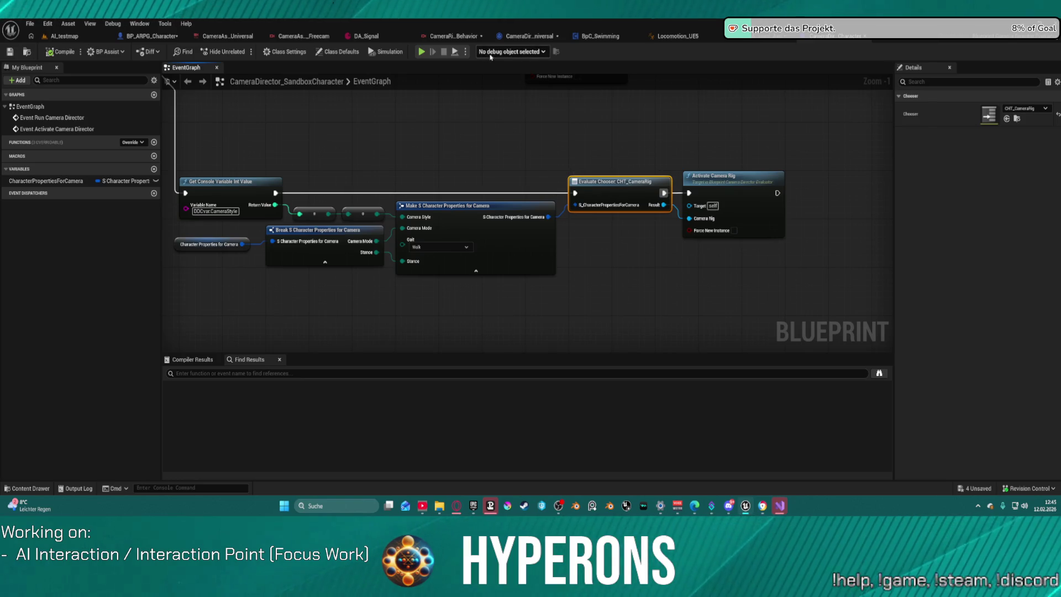
{"action": "key", "text": "ctrl+space"}
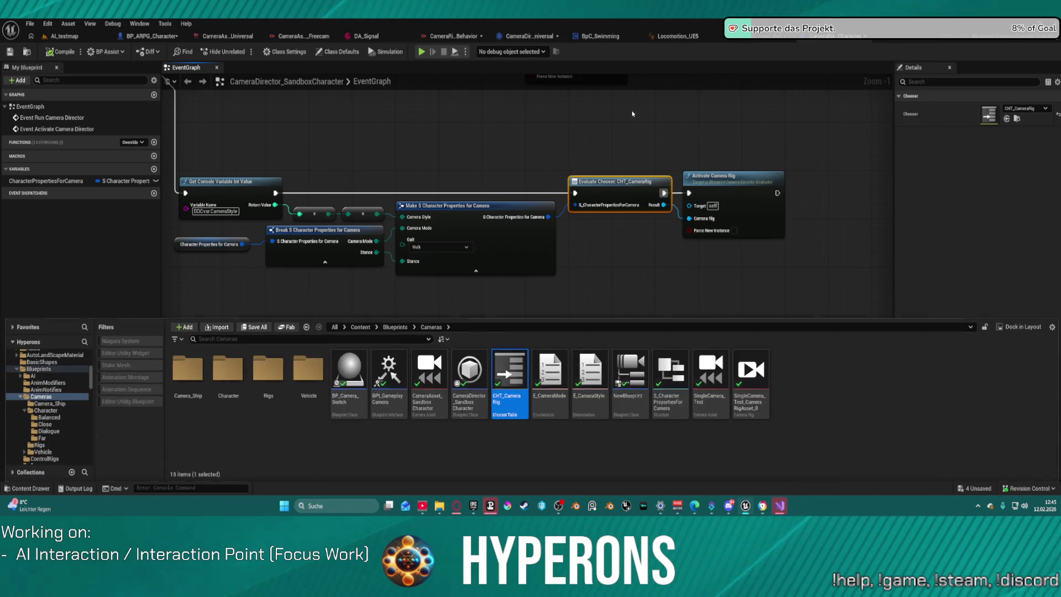
{"action": "double_click", "coordinate": [527, 409]}
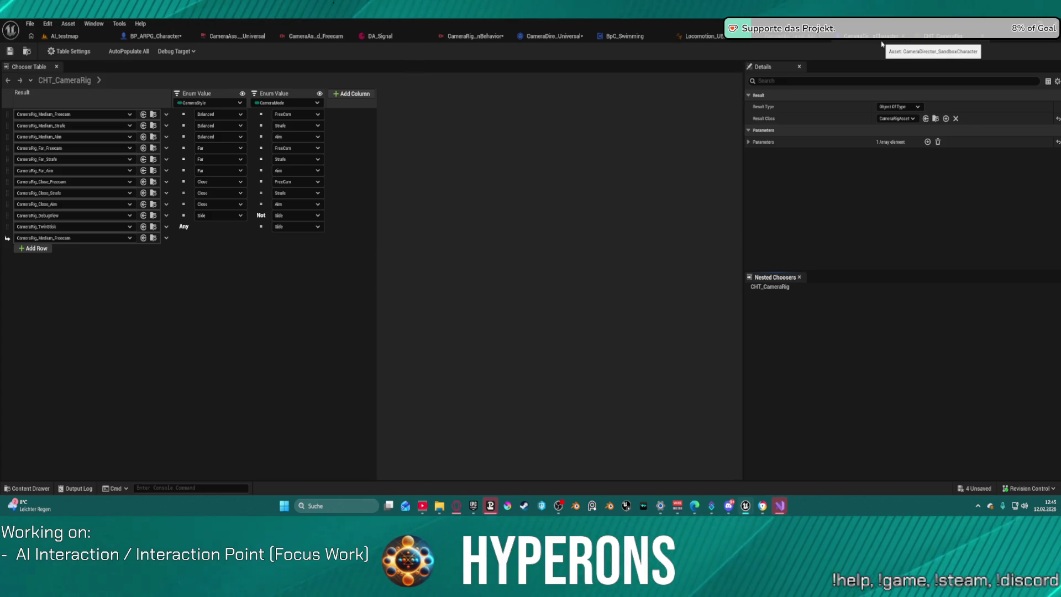
Step: Arrange the SandboxCharacter graph and select the three Event Activate Camera Director nodes
{"action": "left_click", "coordinate": [883, 44]}
{"action": "left_click_drag", "start_coordinate": [765, 189], "coordinate": [822, 195]}
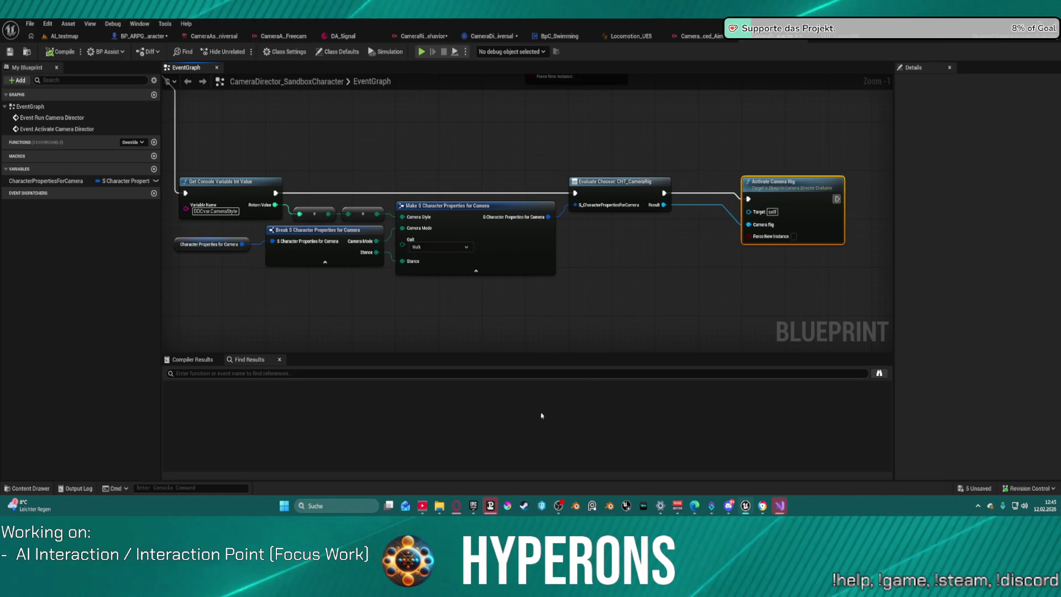
{"action": "mouse_move", "coordinate": [443, 193]}
{"action": "left_mouse_down"}
{"action": "mouse_move", "coordinate": [516, 308]}
{"action": "mouse_move", "coordinate": [564, 316]}
{"action": "mouse_move", "coordinate": [539, 348]}
{"action": "mouse_move", "coordinate": [532, 336]}
{"action": "left_mouse_up"}
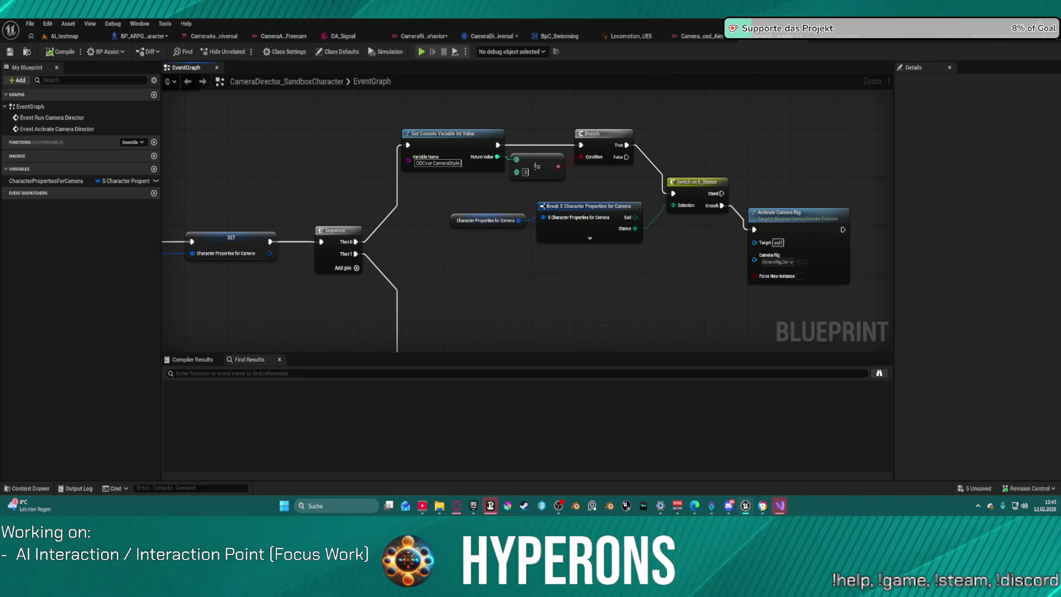
{"action": "left_click_drag", "start_coordinate": [532, 337], "coordinate": [520, 324]}
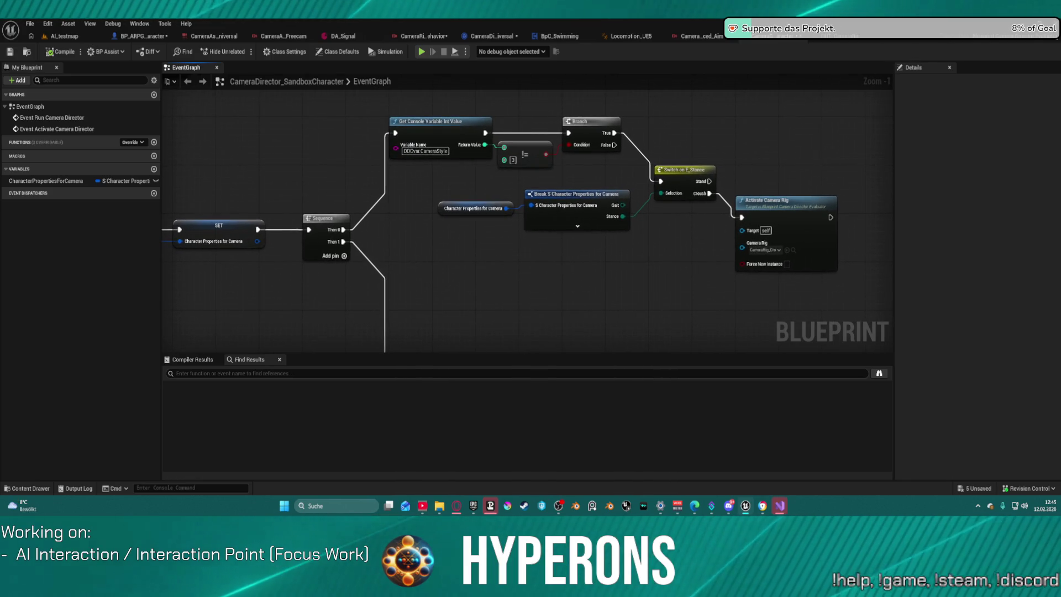
{"action": "left_click_drag", "start_coordinate": [520, 325], "coordinate": [672, 289]}
{"action": "mouse_move", "coordinate": [278, 166]}
{"action": "left_mouse_down"}
{"action": "mouse_move", "coordinate": [600, 160]}
{"action": "mouse_move", "coordinate": [735, 249]}
{"action": "mouse_move", "coordinate": [590, 195]}
{"action": "left_mouse_up"}
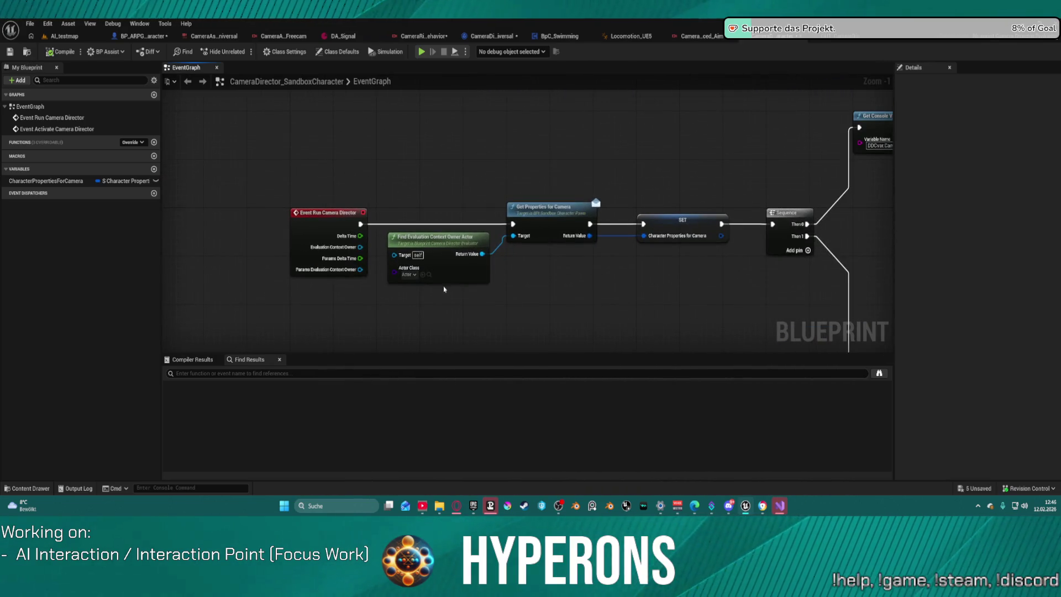
{"action": "left_click_drag", "start_coordinate": [402, 256], "coordinate": [468, 221]}
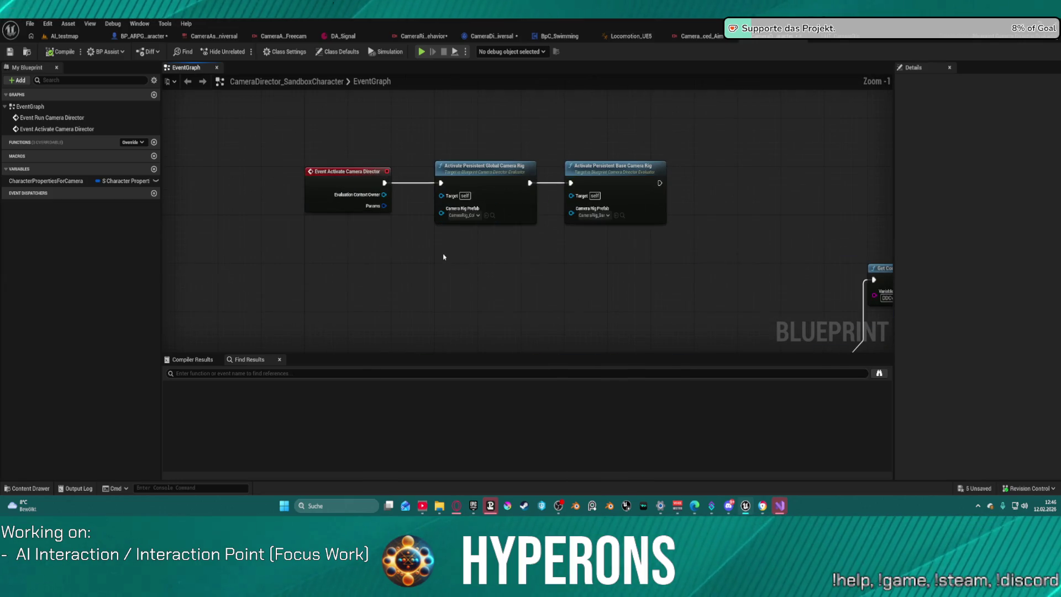
{"action": "mouse_move", "coordinate": [258, 106]}
{"action": "left_mouse_down"}
{"action": "mouse_move", "coordinate": [319, 166]}
{"action": "mouse_move", "coordinate": [694, 259]}
{"action": "left_mouse_up"}
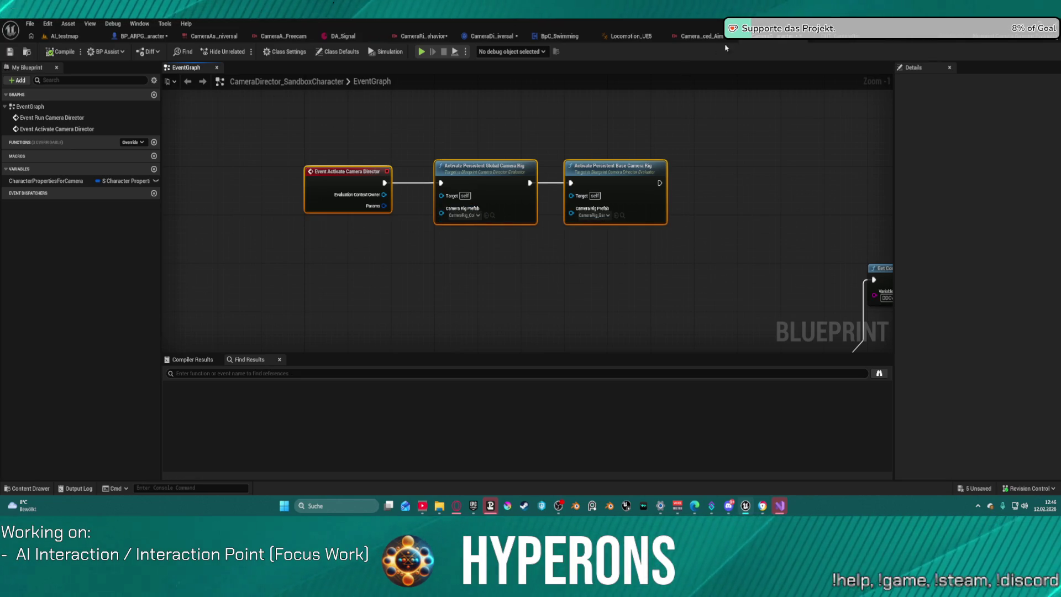
Step: Paste the nodes into CameraDirector_Universal, then select the persistent camera rig nodes in SetupCamera
{"action": "left_click", "coordinate": [504, 36]}
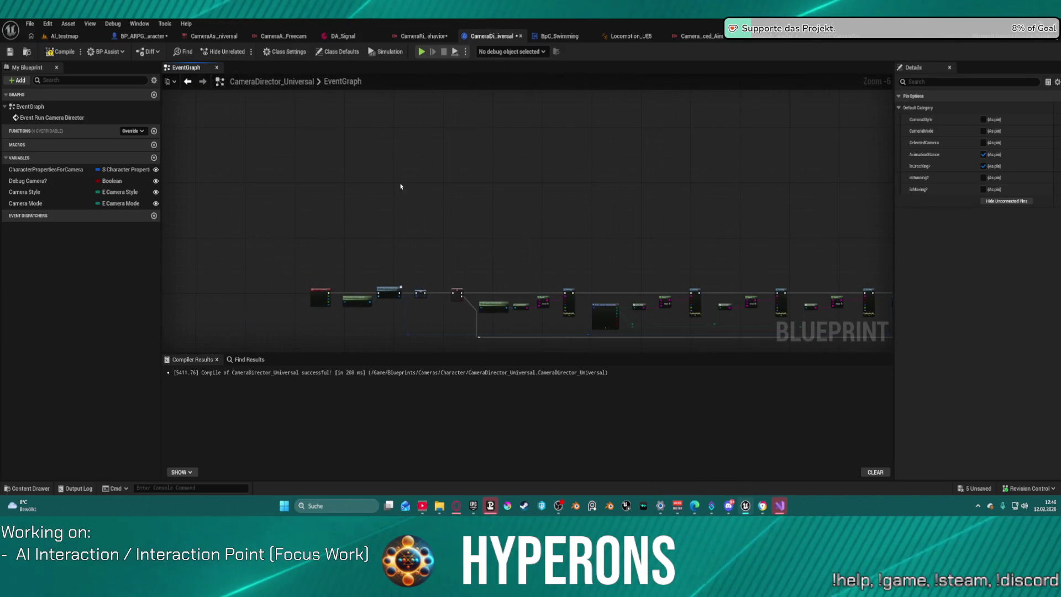
{"action": "key", "text": "ctrl+v"}
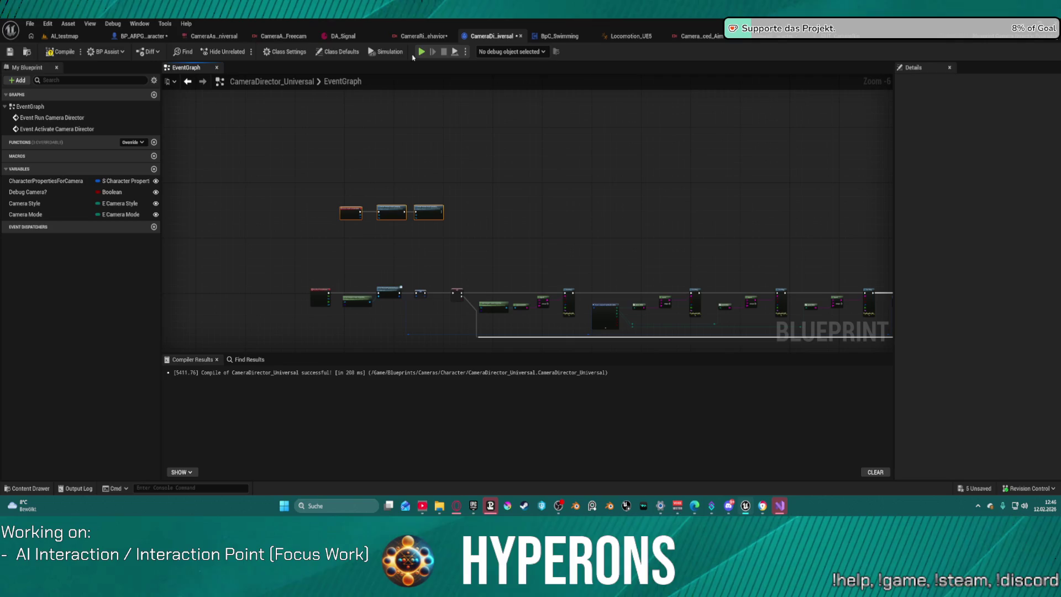
{"action": "left_click", "coordinate": [142, 36]}
{"action": "left_click_drag", "start_coordinate": [328, 145], "coordinate": [639, 309]}
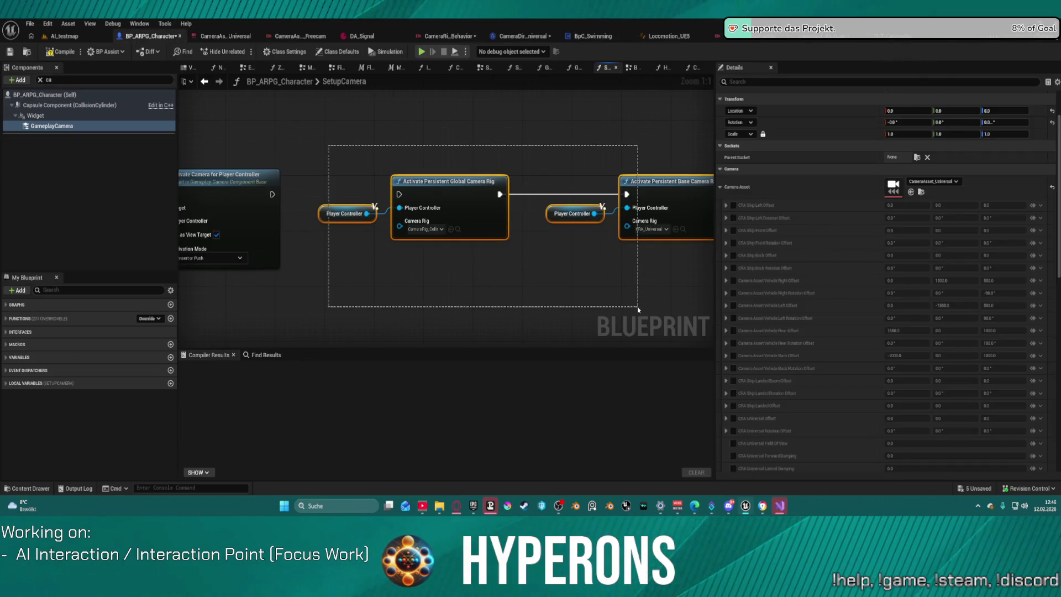
Step: Delete the selected persistent camera rig nodes from SetupCamera and bring up the Content Drawer
{"action": "key", "text": "Delete"}
{"action": "left_click_drag", "start_coordinate": [289, 152], "coordinate": [626, 181]}
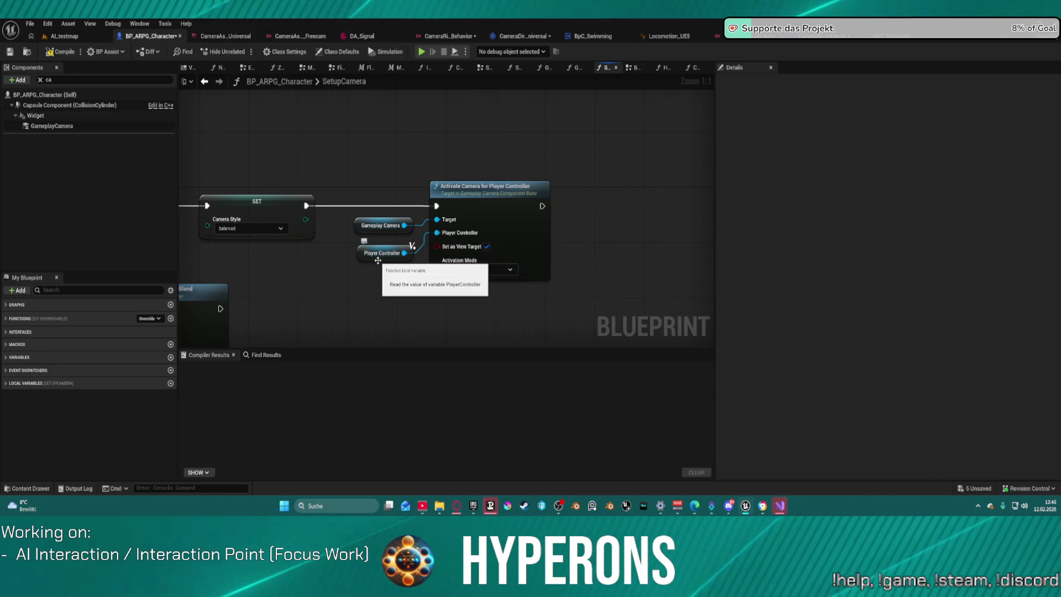
{"action": "key", "text": "ctrl+space"}
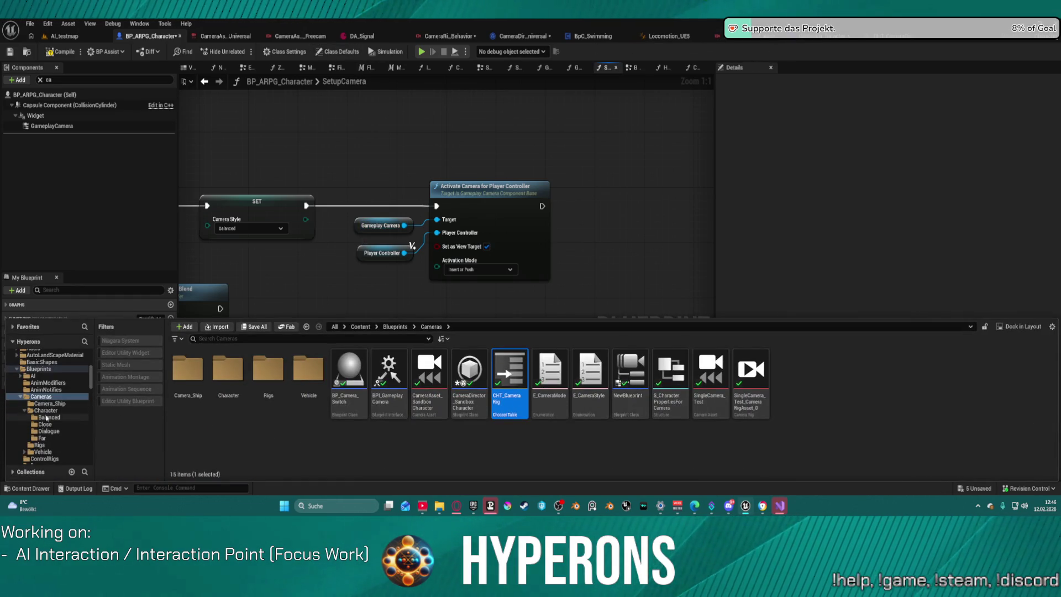
Step: Open SandboxCharacter_CMC from the Blueprints folder in the Content Drawer
{"action": "left_click", "coordinate": [34, 369]}
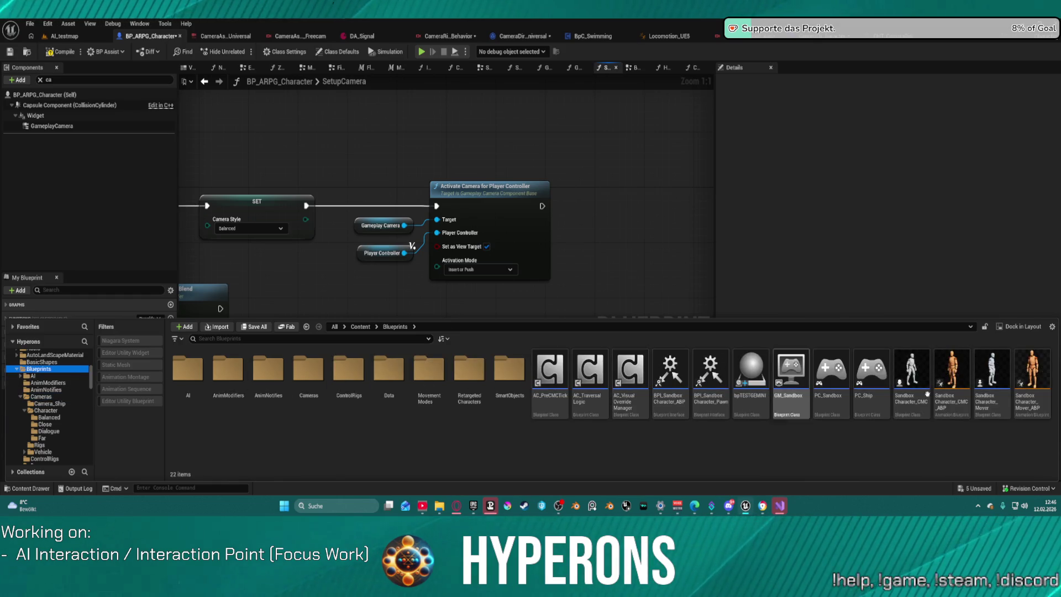
{"action": "double_click", "coordinate": [896, 378]}
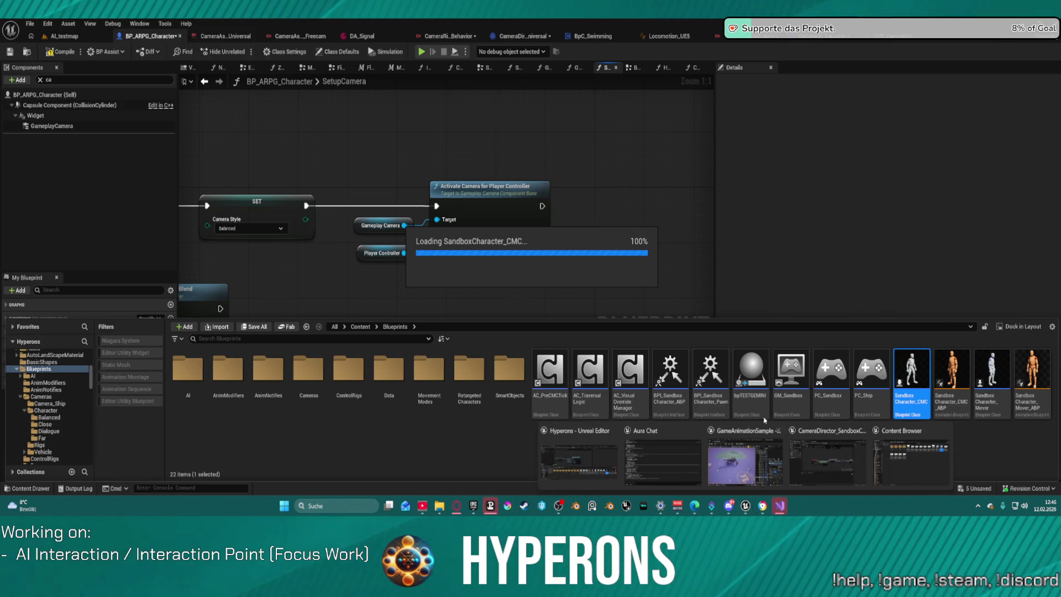
{"action": "left_click", "coordinate": [758, 432]}
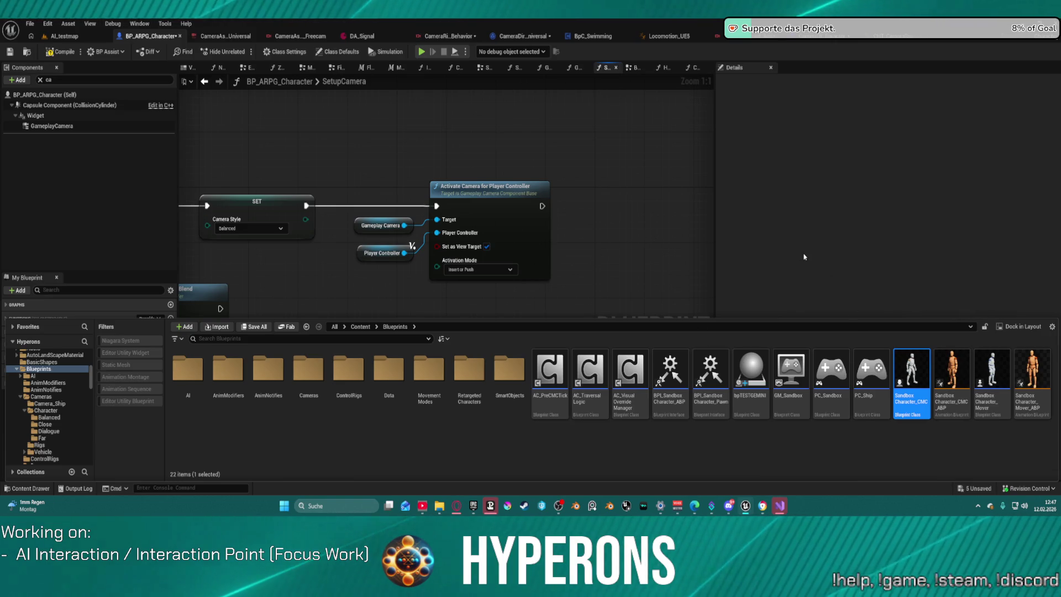
{"action": "key", "text": "super"}
{"action": "key", "text": "super"}
{"action": "mouse_move", "coordinate": [780, 507]}
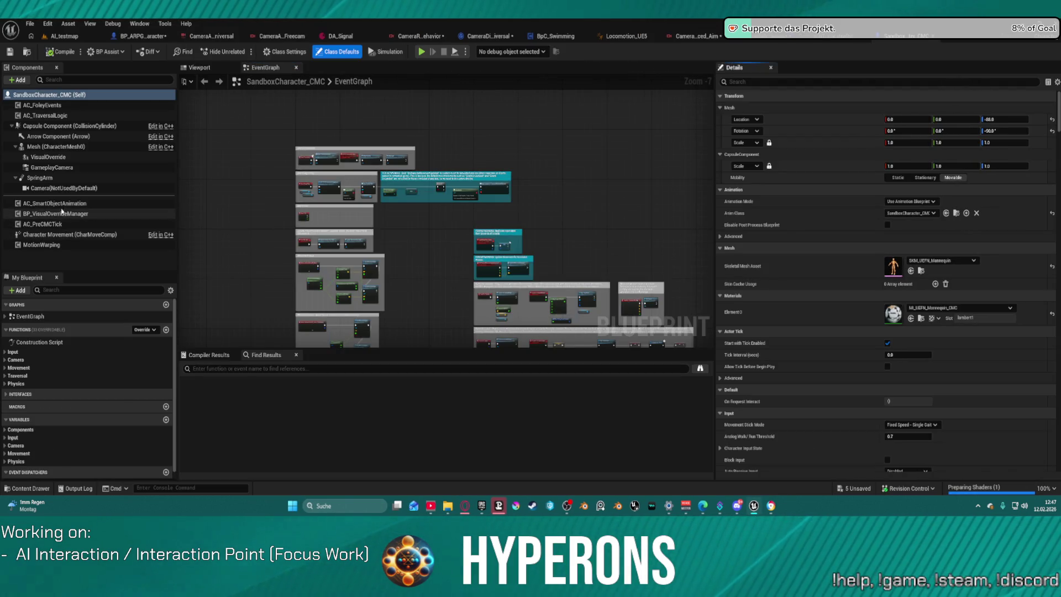
Step: Inspect the GameplayCamera component and EventGraph, then open SetupCamera from the Camera category
{"action": "left_click", "coordinate": [52, 167]}
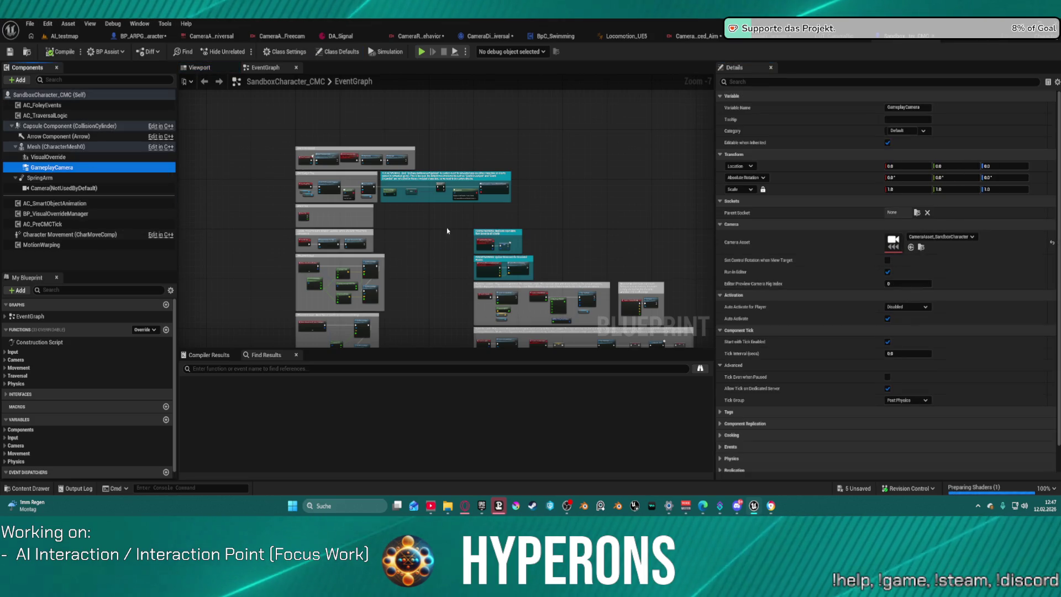
{"action": "scroll", "coordinate": [388, 181], "scroll_direction": "down", "scroll_amount": 5}
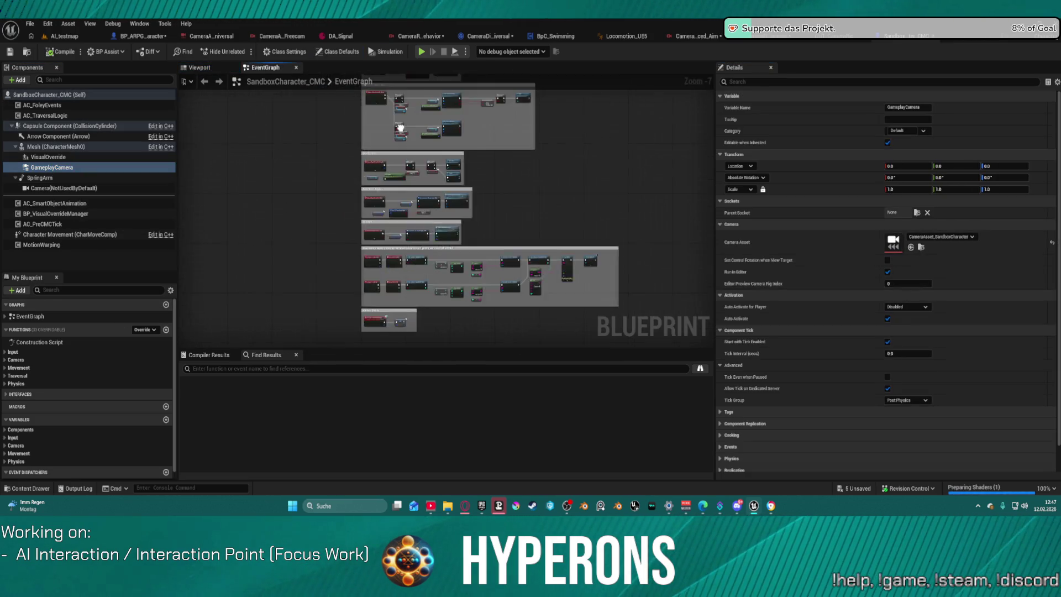
{"action": "scroll", "coordinate": [358, 161], "scroll_direction": "up", "scroll_amount": 5}
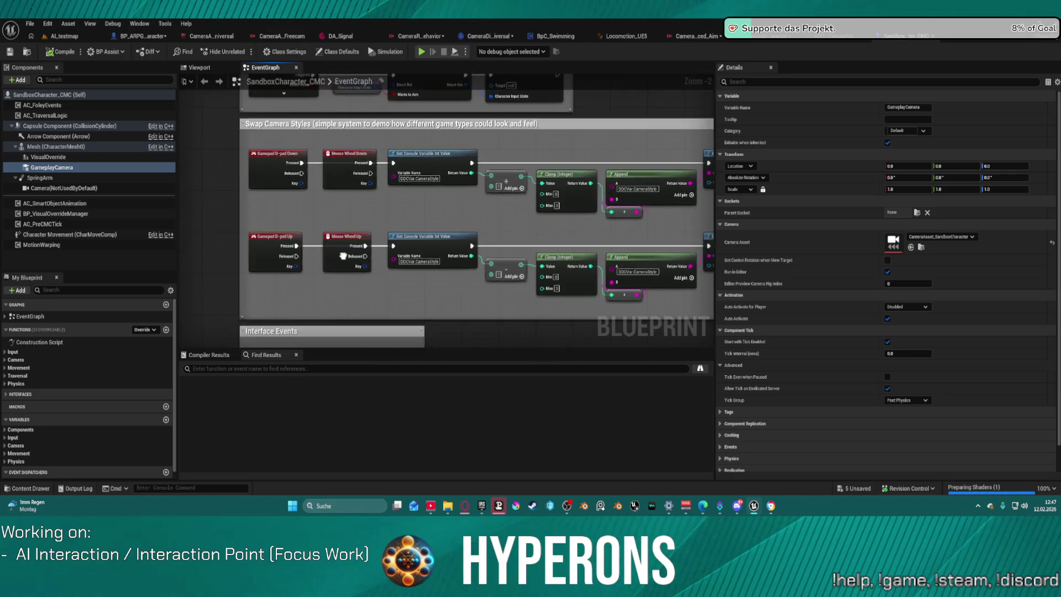
{"action": "scroll", "coordinate": [55, 411], "scroll_direction": "down", "scroll_amount": 1}
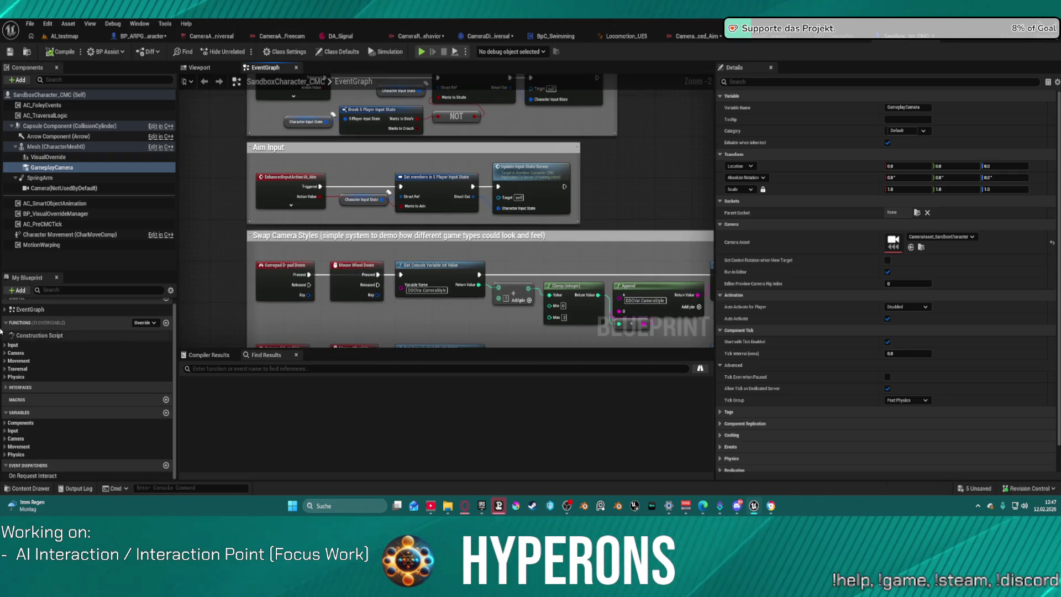
{"action": "left_click", "coordinate": [6, 352]}
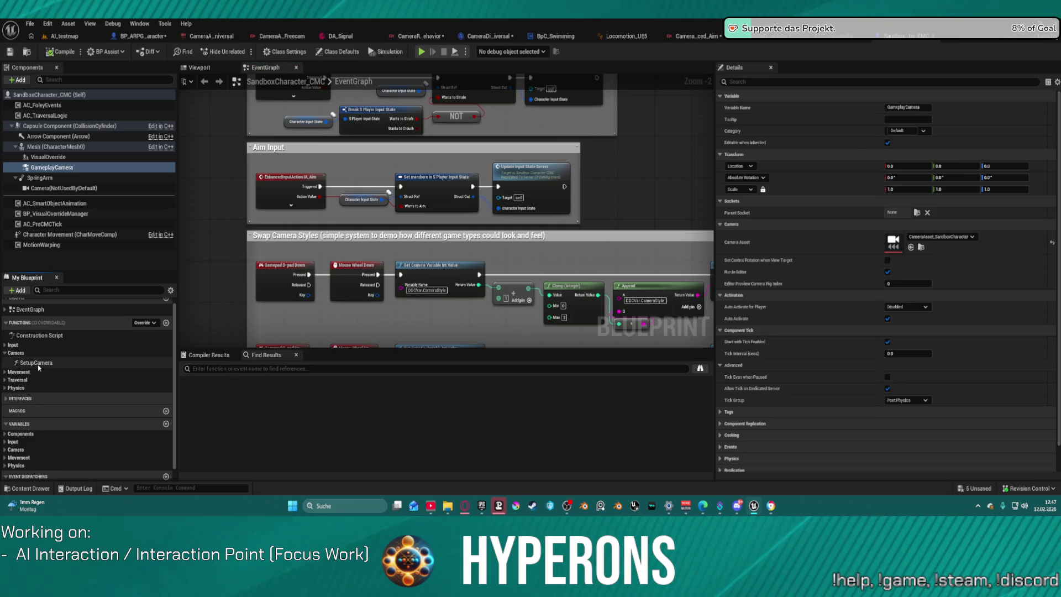
{"action": "double_click", "coordinate": [39, 363]}
{"action": "scroll", "coordinate": [608, 202], "scroll_direction": "up", "scroll_amount": 5}
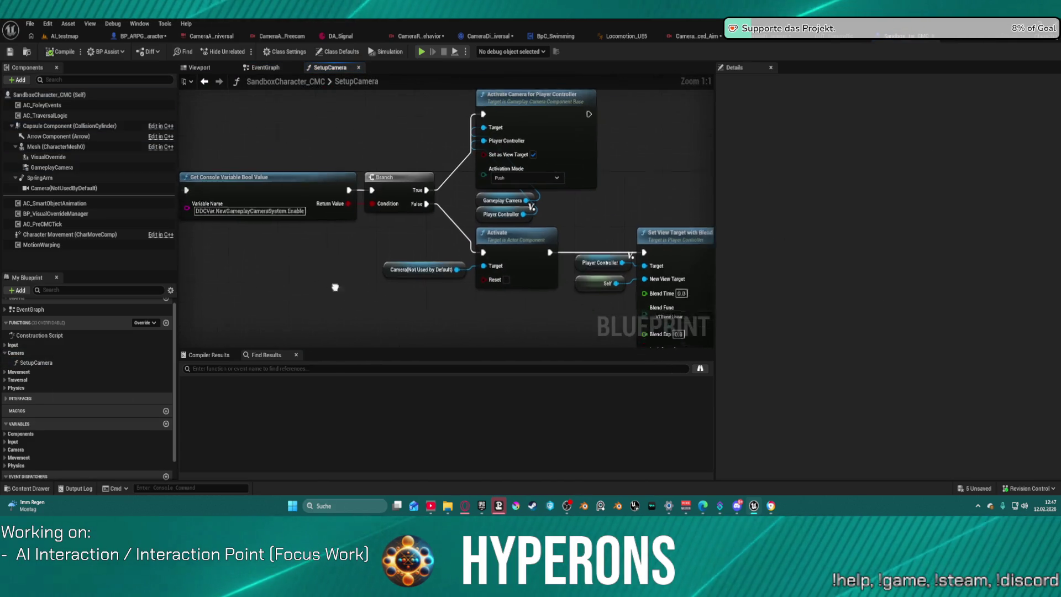
Step: Reposition the Branch, Gameplay Camera, Player Controller and Camera (Not Used by Default) nodes in SetupCamera
{"action": "mouse_move", "coordinate": [470, 280]}
{"action": "left_mouse_down"}
{"action": "mouse_move", "coordinate": [350, 254]}
{"action": "mouse_move", "coordinate": [314, 232]}
{"action": "mouse_move", "coordinate": [680, 279]}
{"action": "mouse_move", "coordinate": [498, 265]}
{"action": "mouse_move", "coordinate": [407, 238]}
{"action": "left_mouse_up"}
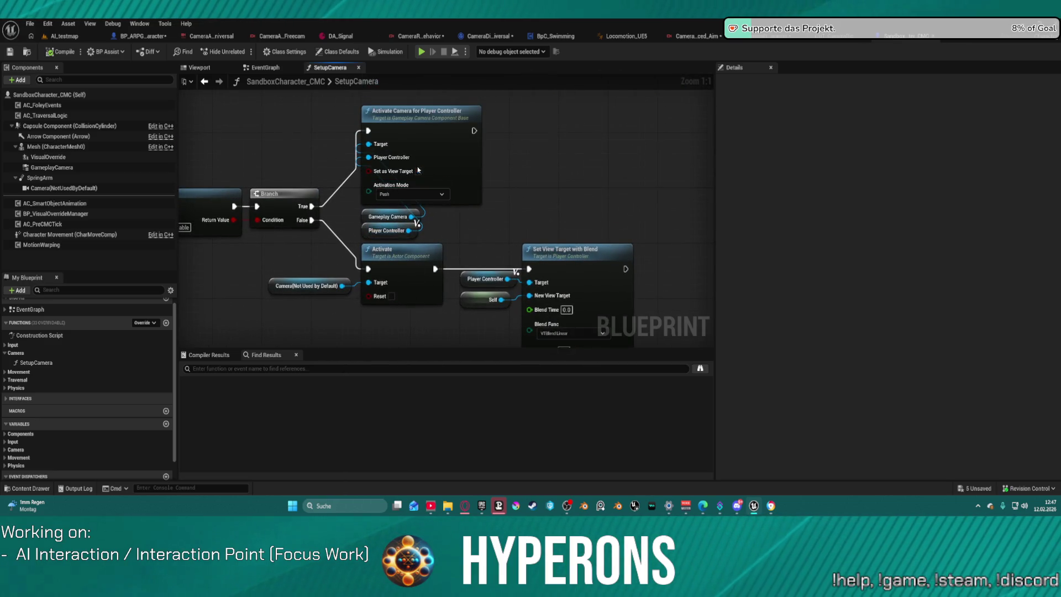
{"action": "left_click_drag", "start_coordinate": [376, 210], "coordinate": [312, 99]}
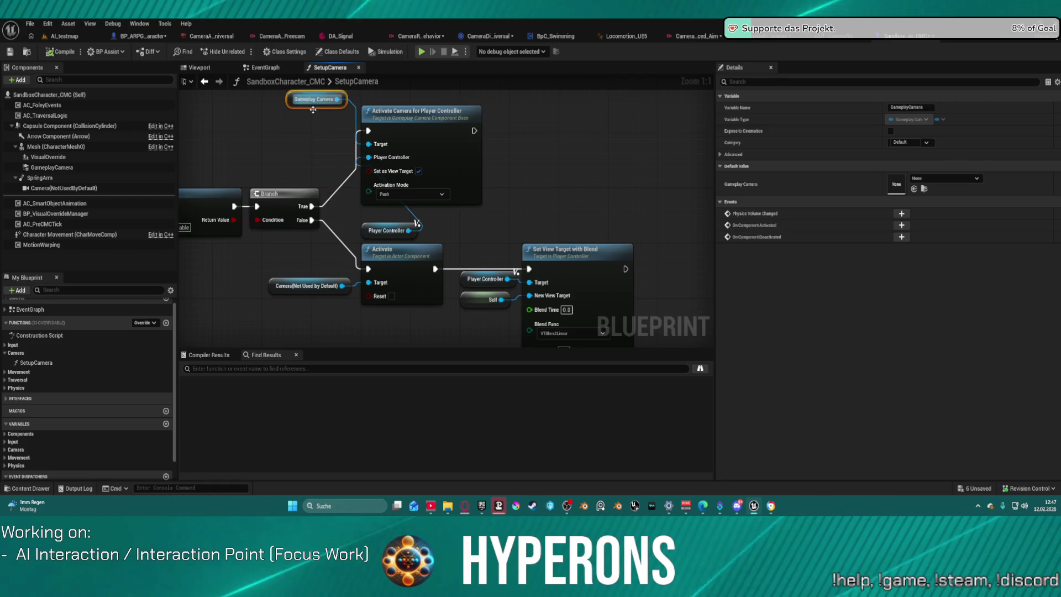
{"action": "mouse_move", "coordinate": [387, 231]}
{"action": "left_mouse_down"}
{"action": "mouse_move", "coordinate": [299, 115]}
{"action": "mouse_move", "coordinate": [261, 111]}
{"action": "mouse_move", "coordinate": [322, 130]}
{"action": "mouse_move", "coordinate": [372, 130]}
{"action": "mouse_move", "coordinate": [285, 137]}
{"action": "left_mouse_up"}
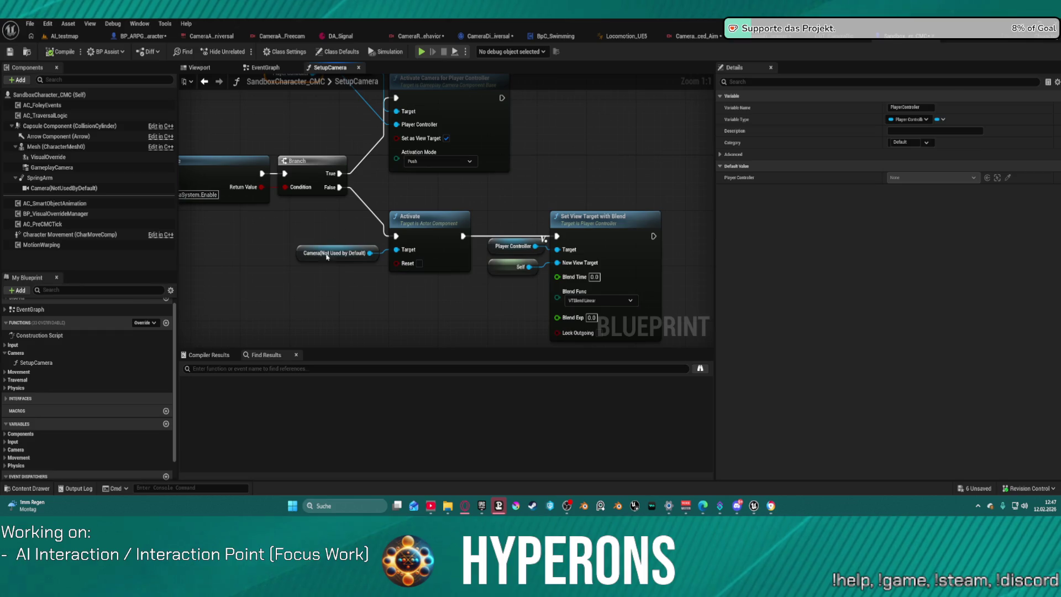
{"action": "left_click_drag", "start_coordinate": [317, 260], "coordinate": [317, 301]}
{"action": "mouse_move", "coordinate": [326, 225]}
{"action": "left_mouse_down"}
{"action": "mouse_move", "coordinate": [437, 300]}
{"action": "mouse_move", "coordinate": [434, 290]}
{"action": "mouse_move", "coordinate": [510, 217]}
{"action": "mouse_move", "coordinate": [510, 230]}
{"action": "left_mouse_up"}
Step: Pan to the Set View Target with Blend and console variable nodes, then go back to BP_ARPG_Character
{"action": "scroll", "coordinate": [434, 289], "scroll_direction": "down", "scroll_amount": 1}
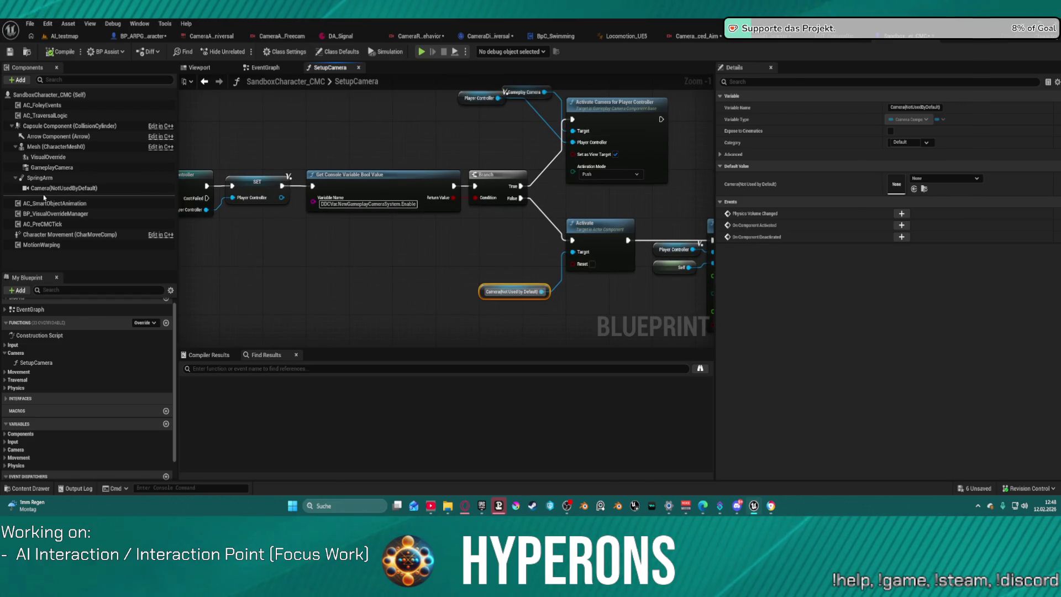
{"action": "left_click_drag", "start_coordinate": [463, 280], "coordinate": [212, 279]}
{"action": "left_click_drag", "start_coordinate": [182, 229], "coordinate": [265, 282]}
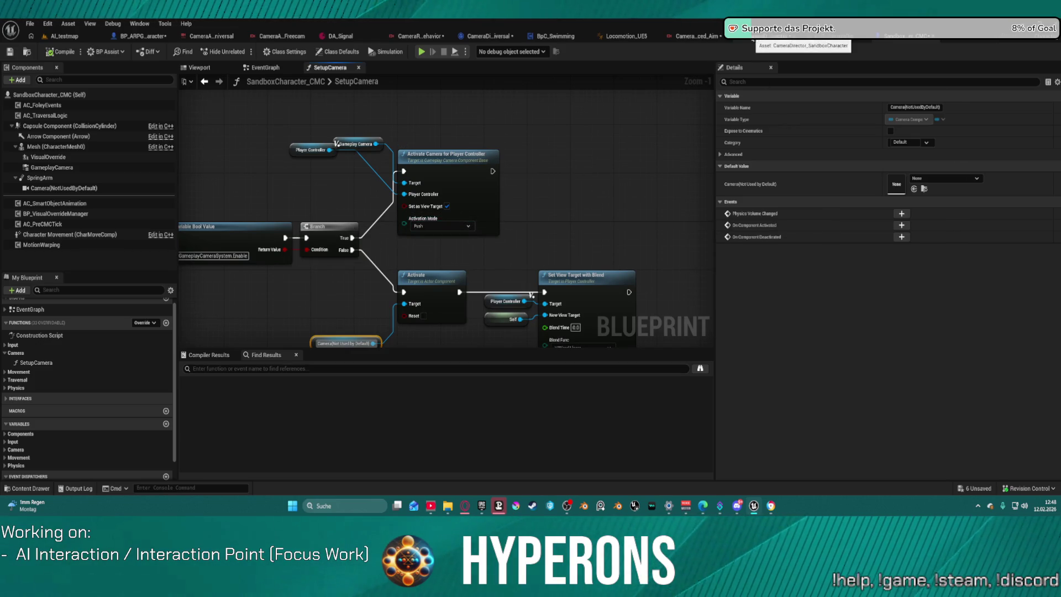
{"action": "left_click", "coordinate": [147, 37]}
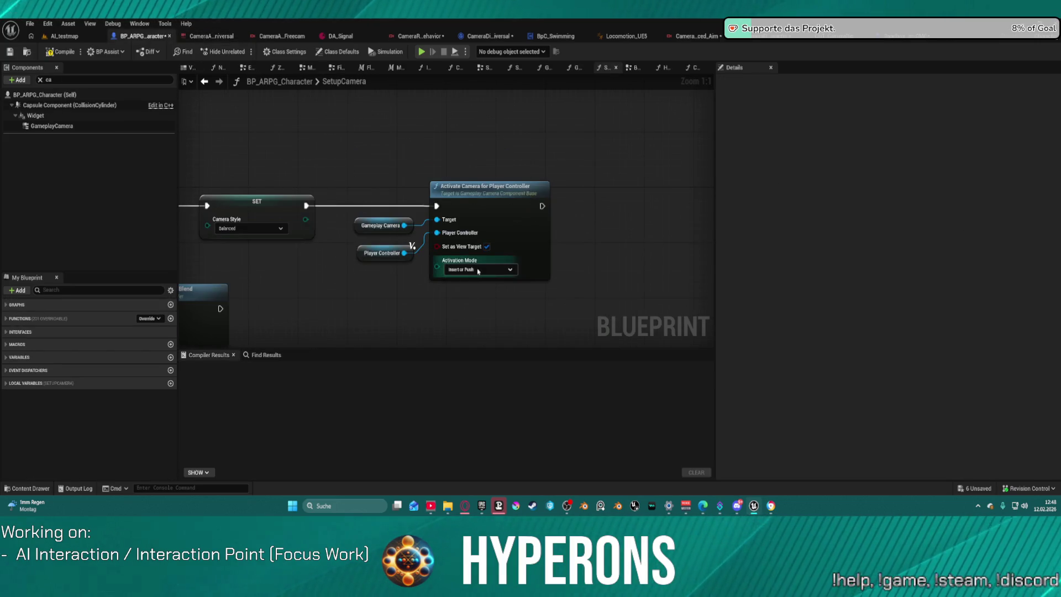
Step: Review the Activate Camera node's activation mode options unchanged and compile BP_ARPG_Character
{"action": "left_click", "coordinate": [479, 271]}
{"action": "left_click", "coordinate": [471, 288]}
{"action": "mouse_move", "coordinate": [489, 343]}
{"action": "left_mouse_down"}
{"action": "mouse_move", "coordinate": [443, 308]}
{"action": "mouse_move", "coordinate": [612, 270]}
{"action": "left_mouse_up"}
{"action": "scroll", "coordinate": [442, 307], "scroll_direction": "down", "scroll_amount": 2}
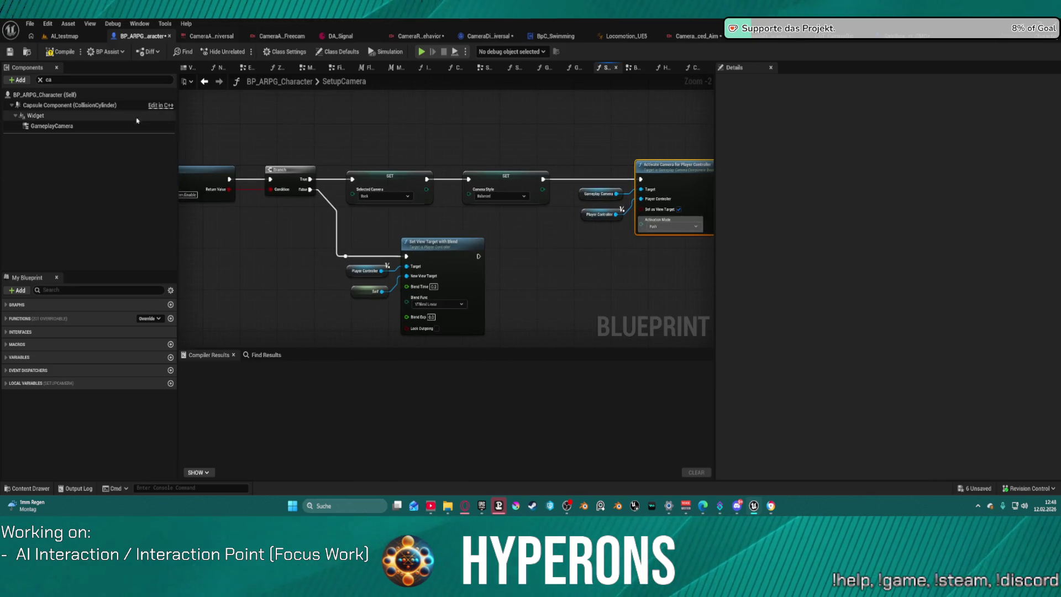
{"action": "mouse_move", "coordinate": [484, 164]}
{"action": "left_mouse_down"}
{"action": "mouse_move", "coordinate": [483, 147]}
{"action": "mouse_move", "coordinate": [452, 145]}
{"action": "left_mouse_up"}
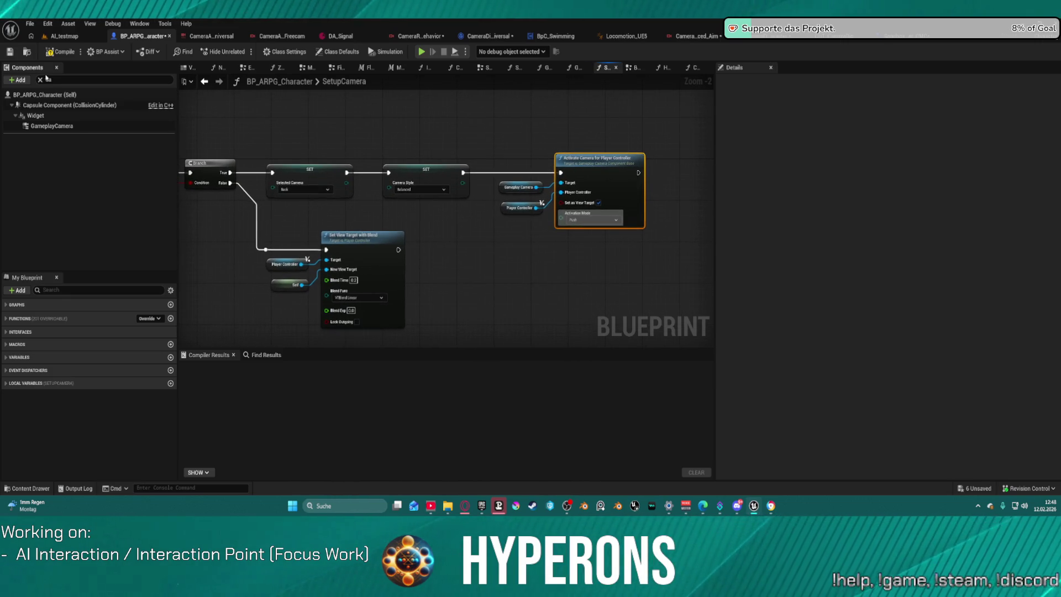
{"action": "left_click", "coordinate": [54, 54]}
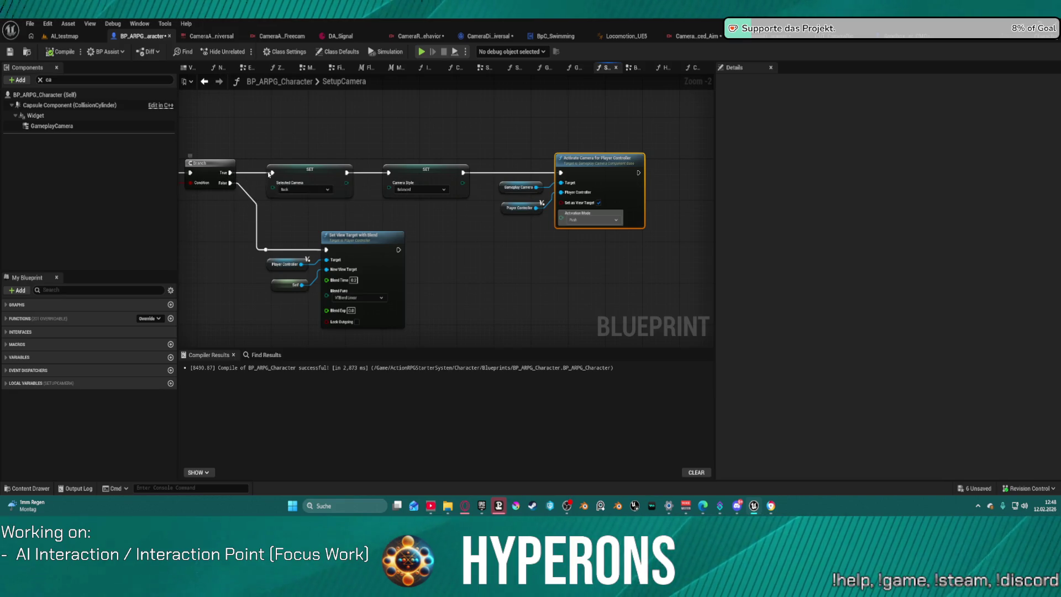
Step: Check the SET node's Selected Camera choices, leaving Back, select the Branch, then switch to AI_testmap
{"action": "left_click", "coordinate": [312, 189]}
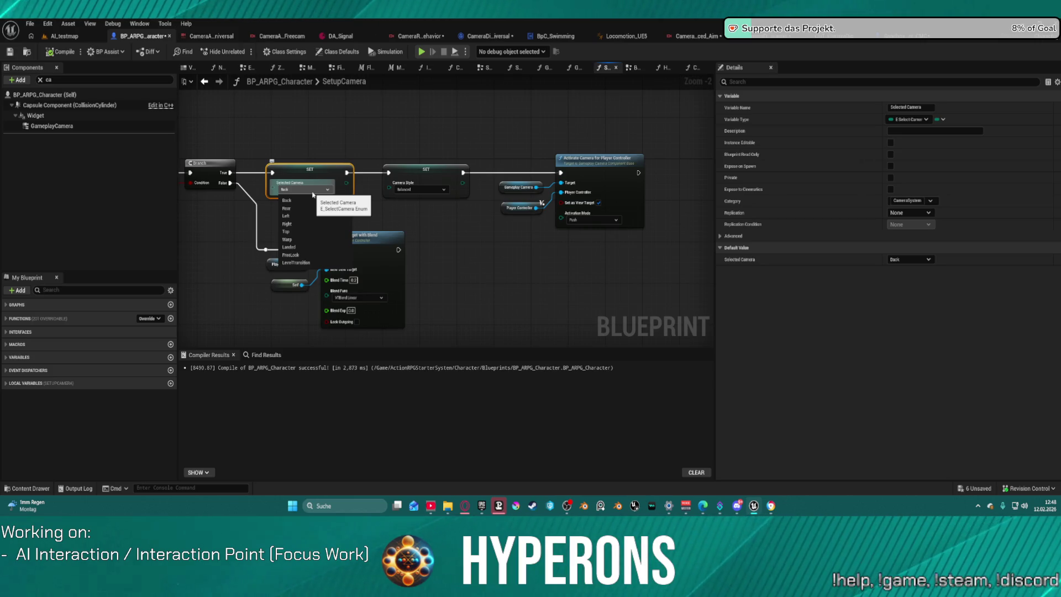
{"action": "key", "text": "Escape"}
{"action": "left_click_drag", "start_coordinate": [312, 195], "coordinate": [391, 169]}
{"action": "left_click", "coordinate": [387, 172]}
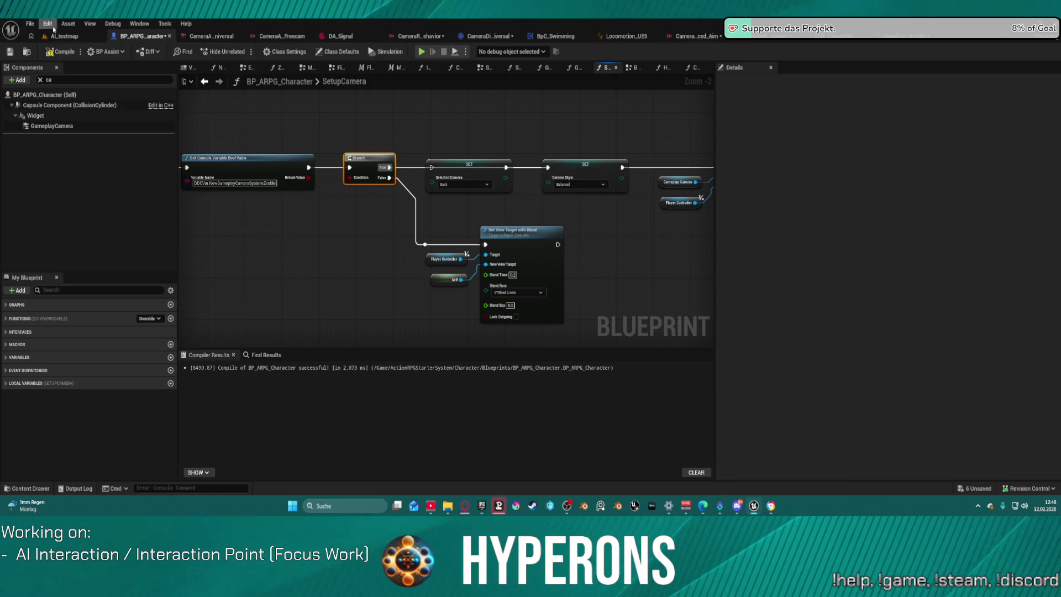
{"action": "left_click", "coordinate": [64, 36]}
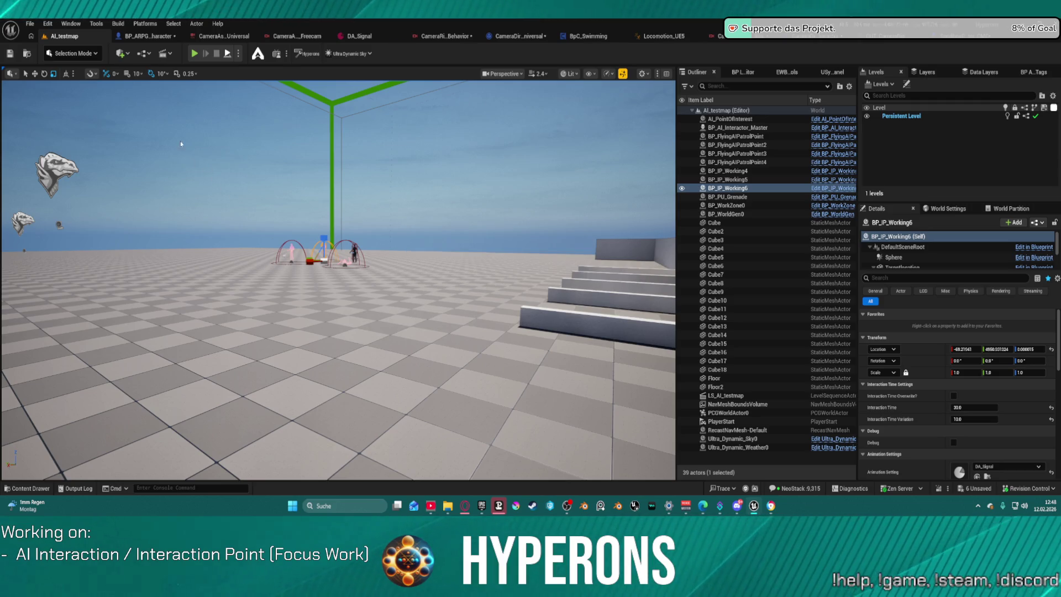
Step: Play-test AI_testmap twice, then jump to BP_ARPG_Character's Begin Play graph
{"action": "left_click", "coordinate": [194, 53]}
{"action": "key", "text": "Escape"}
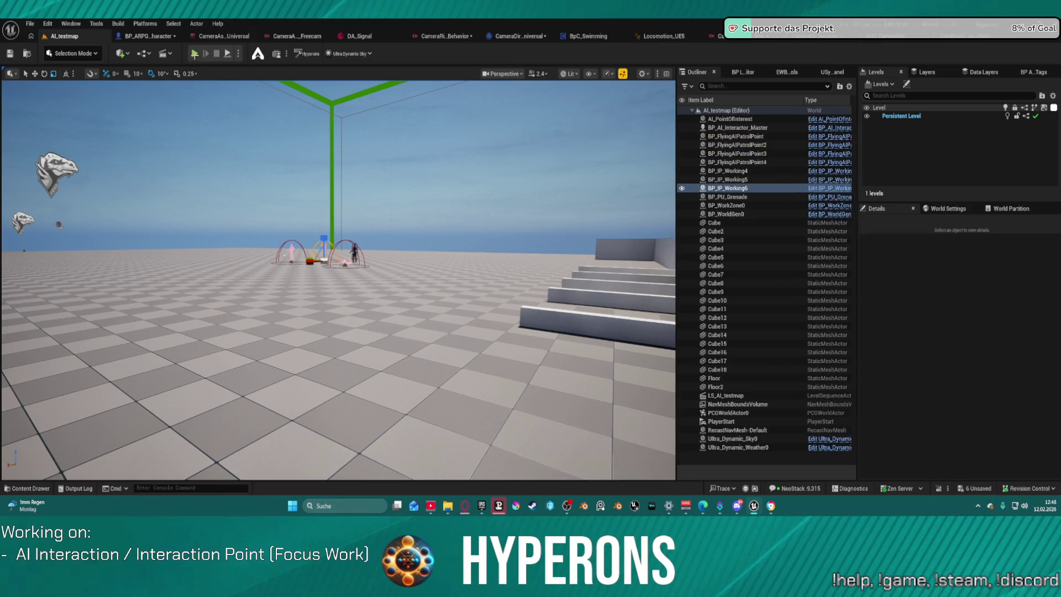
{"action": "key", "text": "alt+p"}
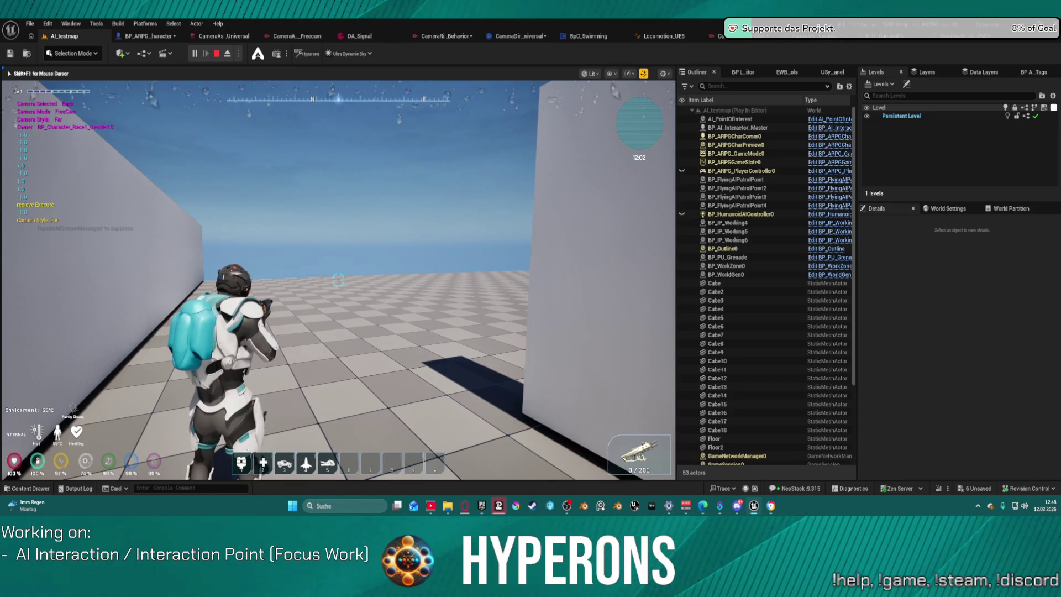
{"action": "key", "text": "Escape"}
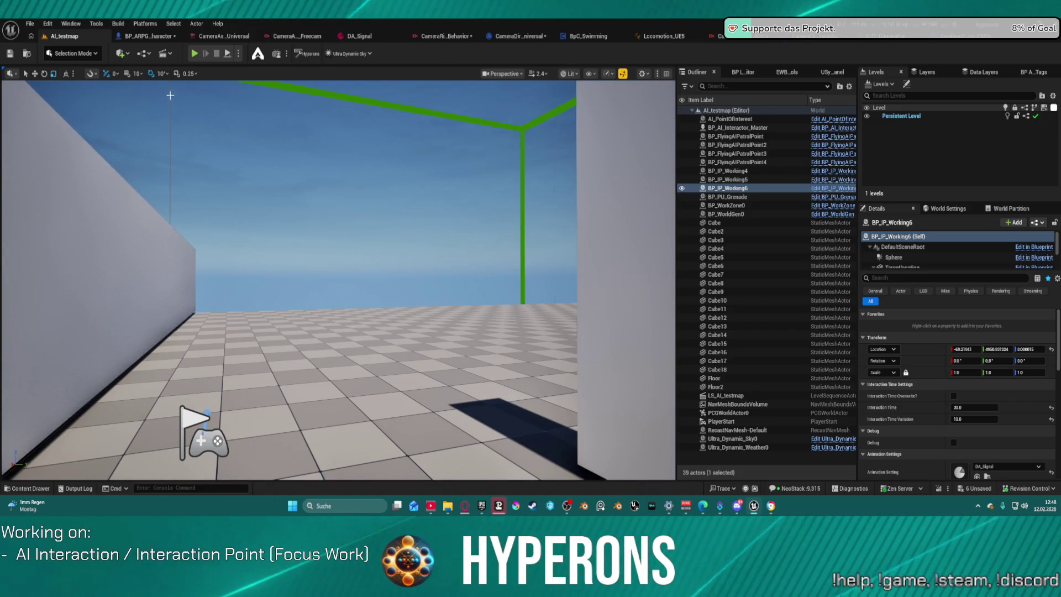
{"action": "left_click", "coordinate": [148, 37]}
{"action": "key", "text": "shift+1"}
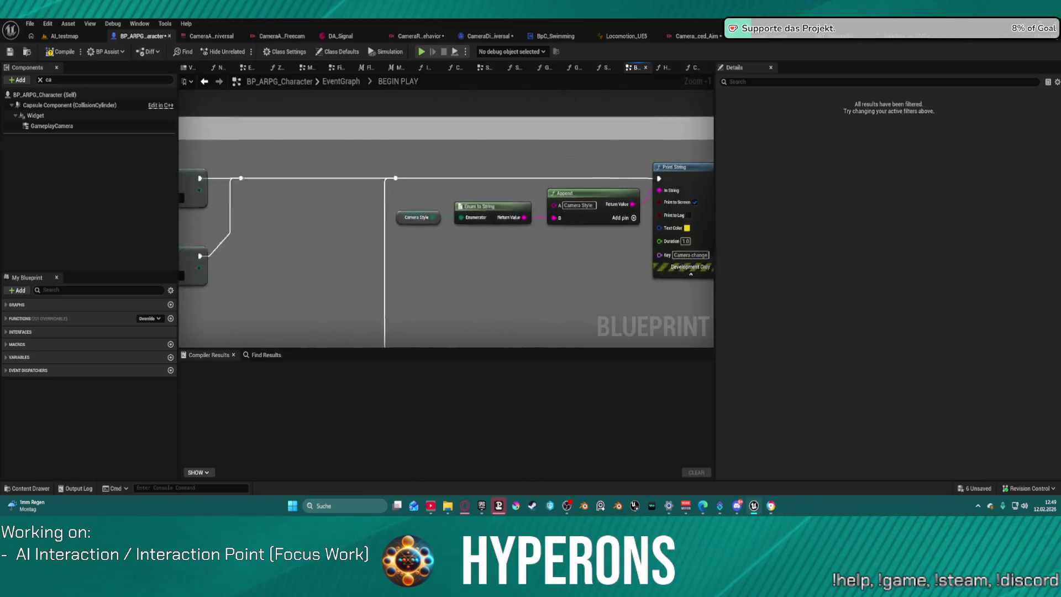
Step: Delete the Enum to String, Append and Print String debug nodes and wire the reroute into Play Sound 2D
{"action": "left_click_drag", "start_coordinate": [257, 196], "coordinate": [531, 301]}
{"action": "key", "text": "Delete"}
{"action": "mouse_move", "coordinate": [206, 189]}
{"action": "left_mouse_down"}
{"action": "mouse_move", "coordinate": [578, 193]}
{"action": "mouse_move", "coordinate": [572, 201]}
{"action": "mouse_move", "coordinate": [675, 264]}
{"action": "left_mouse_up"}
Step: Compile BP_ARPG_Character, glance at CameraDirector_Universal, then switch back to AI_testmap
{"action": "scroll", "coordinate": [519, 251], "scroll_direction": "down", "scroll_amount": 4}
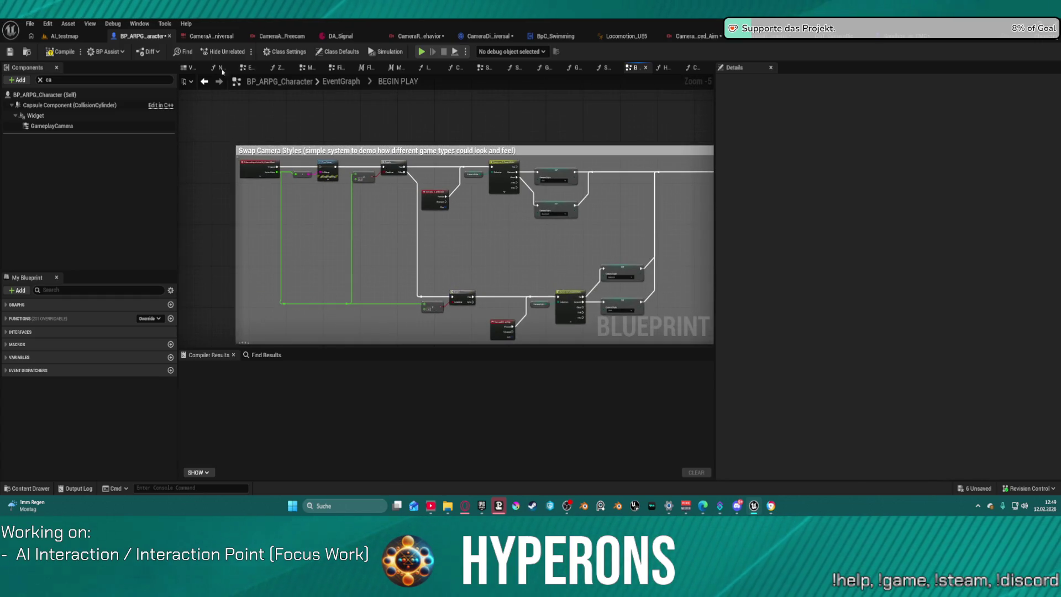
{"action": "left_click", "coordinate": [61, 51]}
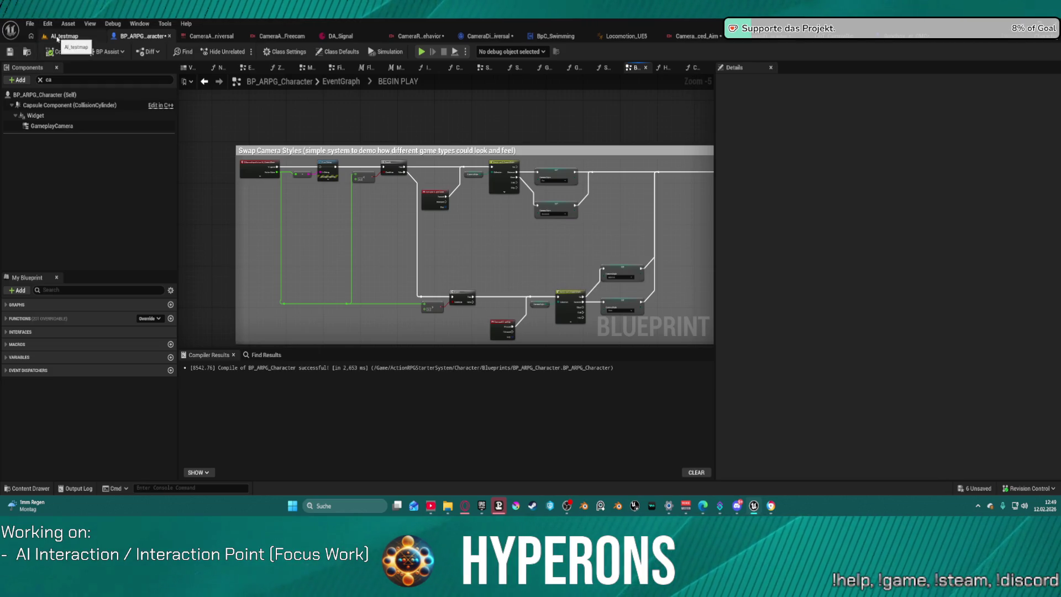
{"action": "scroll", "coordinate": [549, 225], "scroll_direction": "up", "scroll_amount": 6}
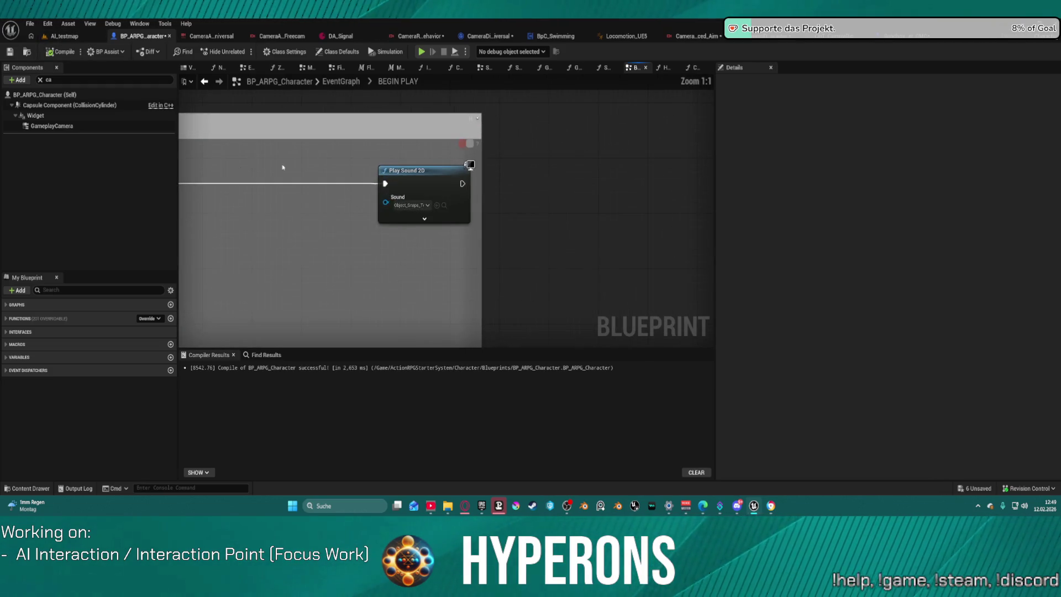
{"action": "scroll", "coordinate": [496, 182], "scroll_direction": "down", "scroll_amount": 1}
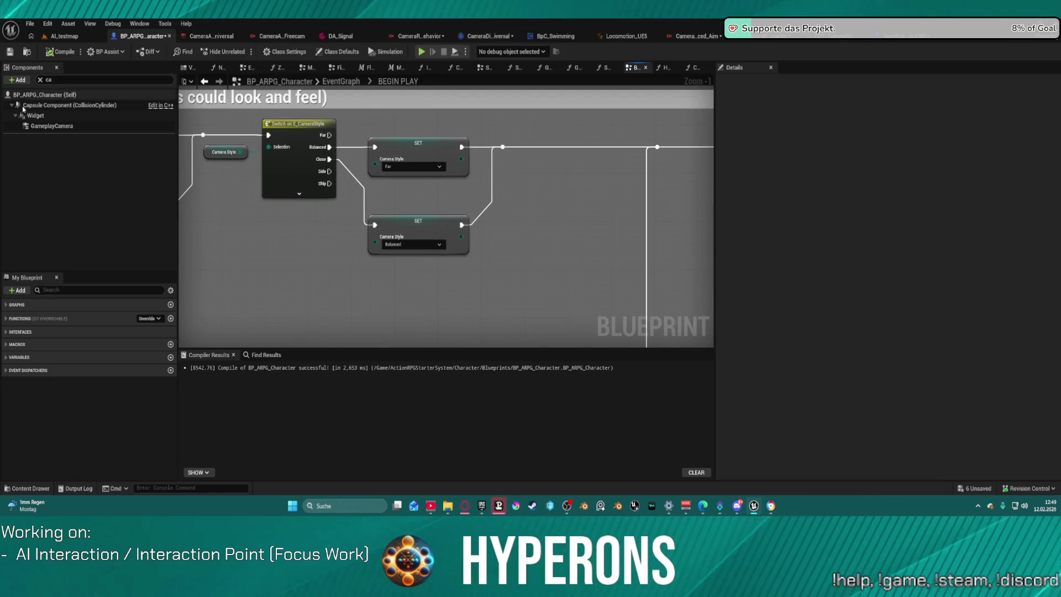
{"action": "left_click", "coordinate": [514, 39]}
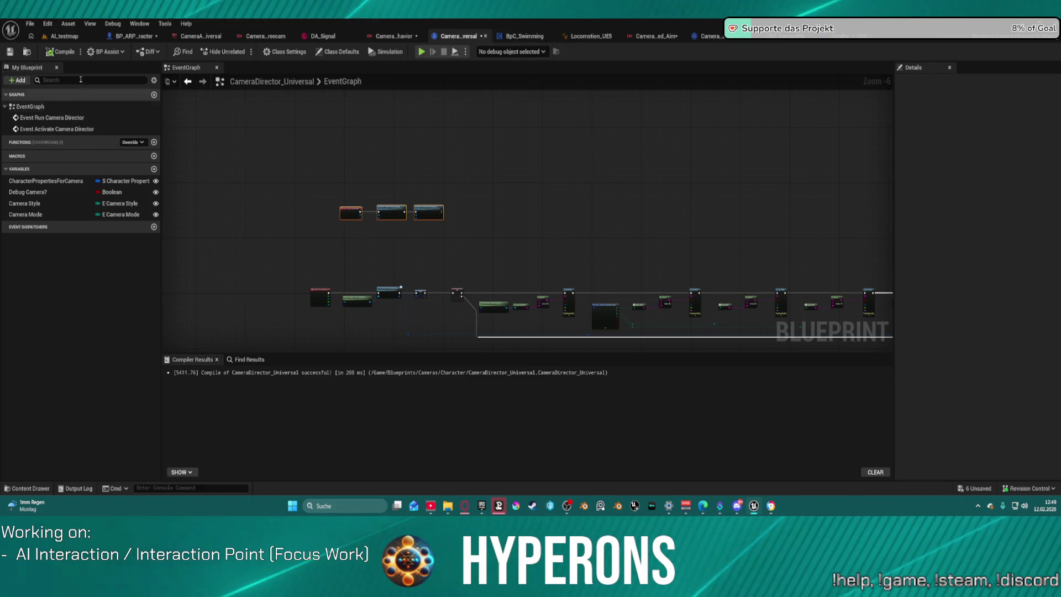
{"action": "left_click", "coordinate": [61, 37]}
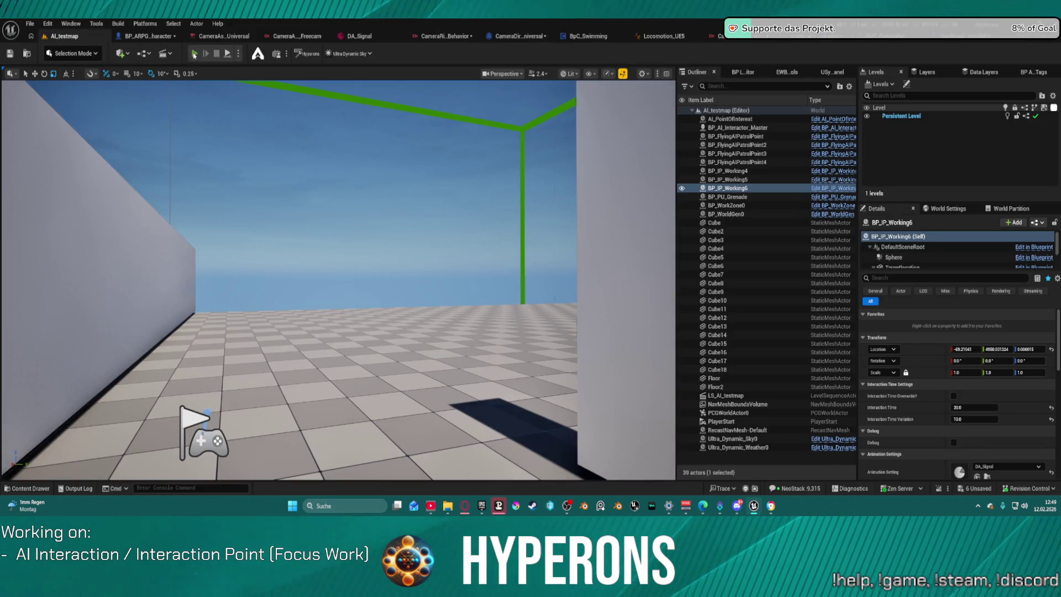
{"action": "key", "text": "alt+p"}
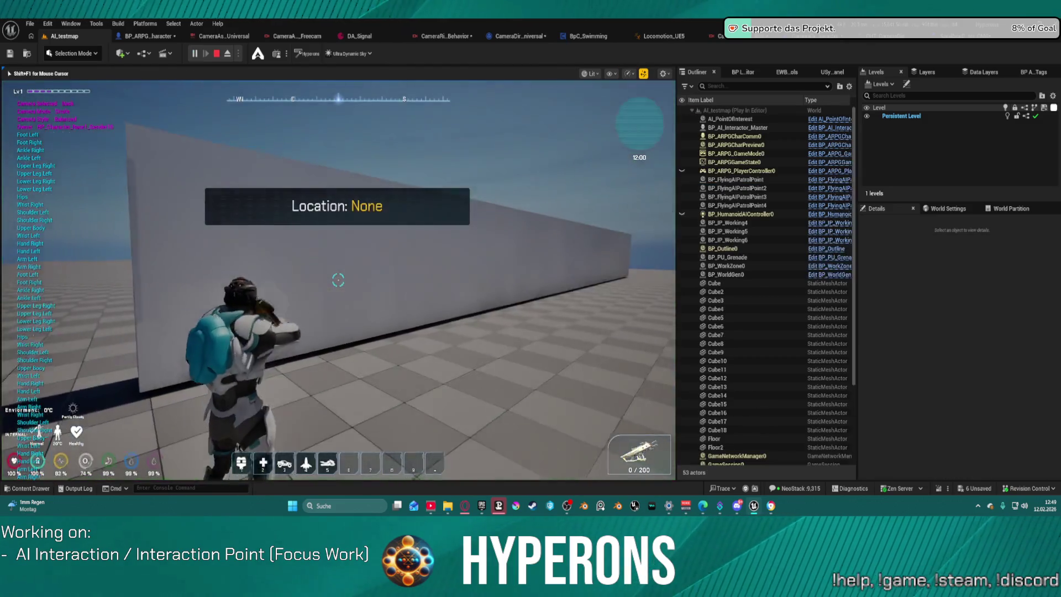
{"action": "key", "text": "e"}
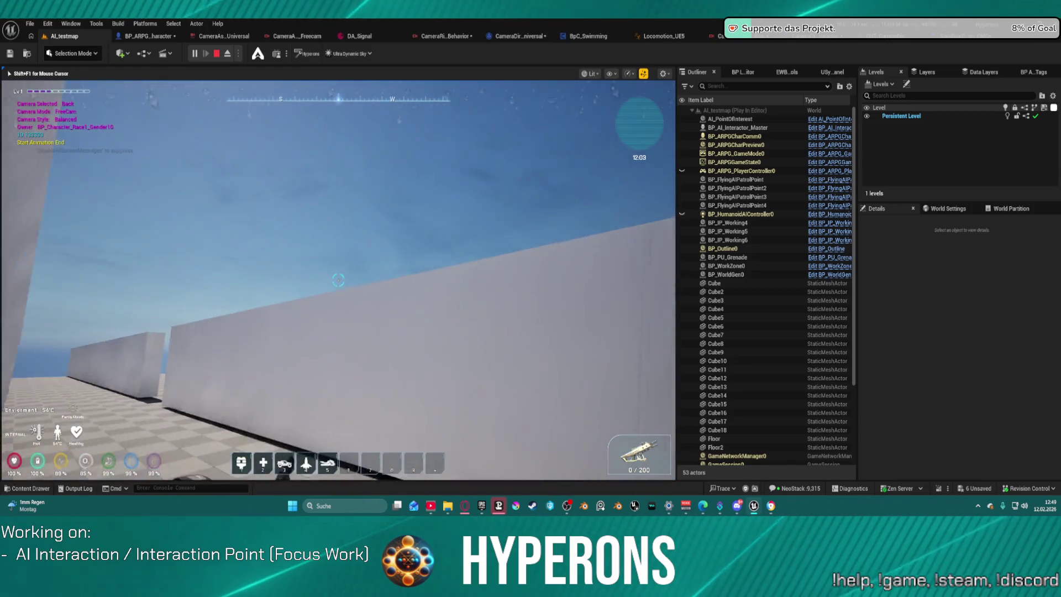
{"action": "key", "text": "1"}
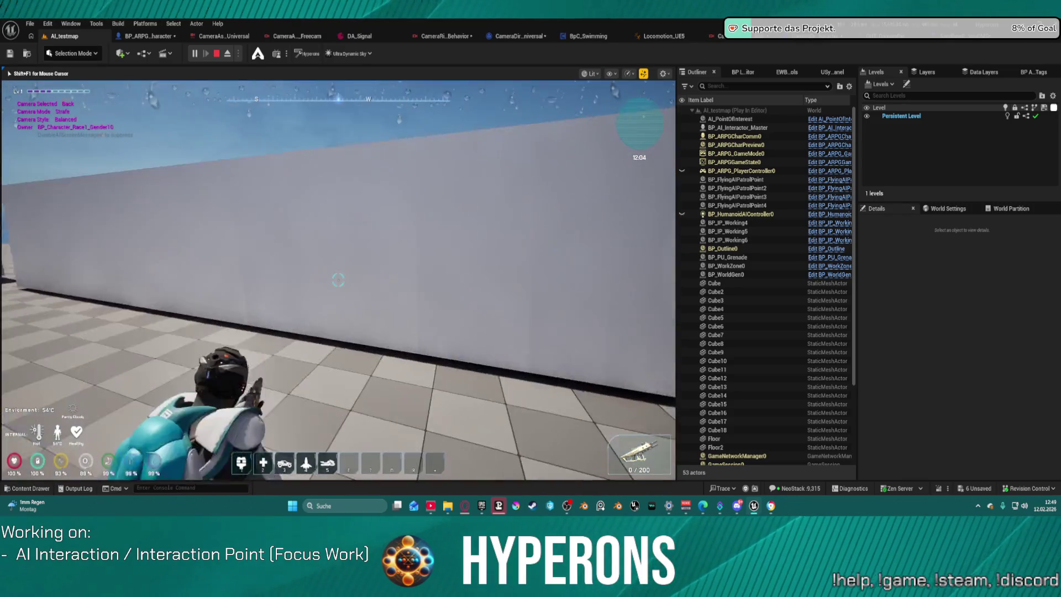
{"action": "key", "text": "1"}
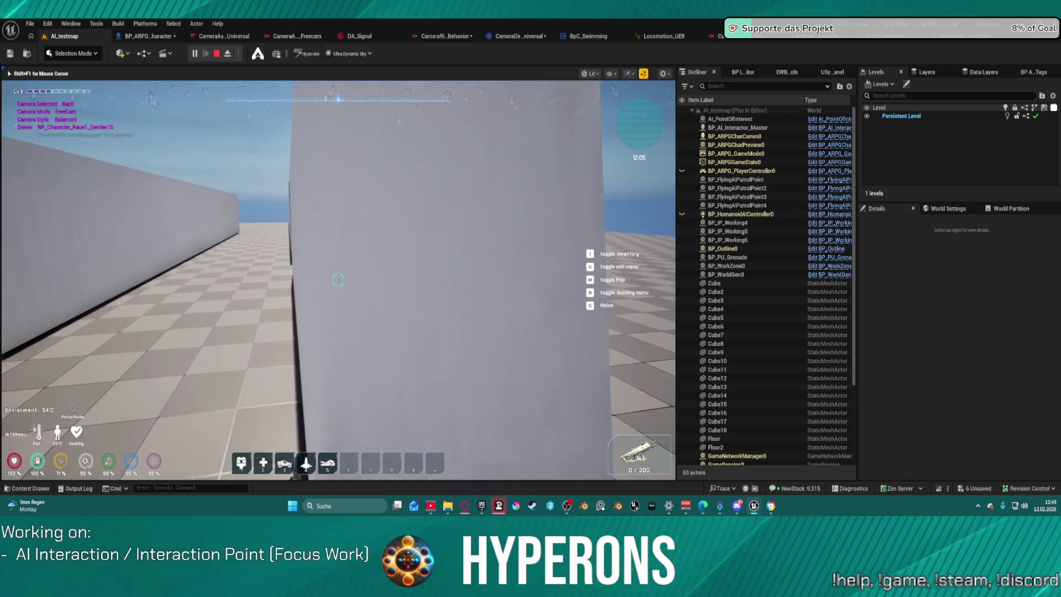
{"action": "key", "text": "1"}
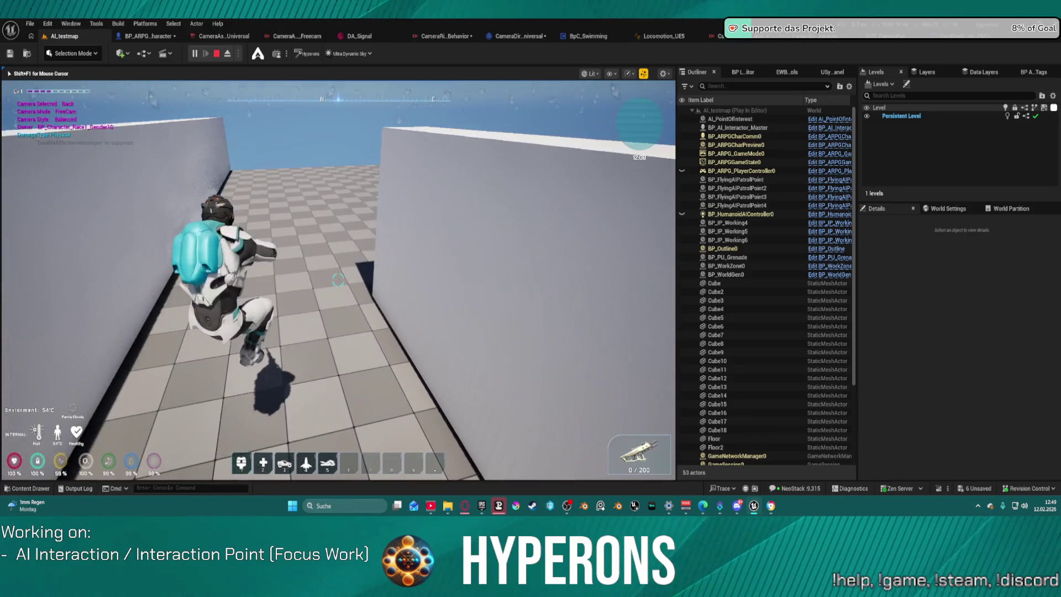
{"action": "key", "text": "Escape"}
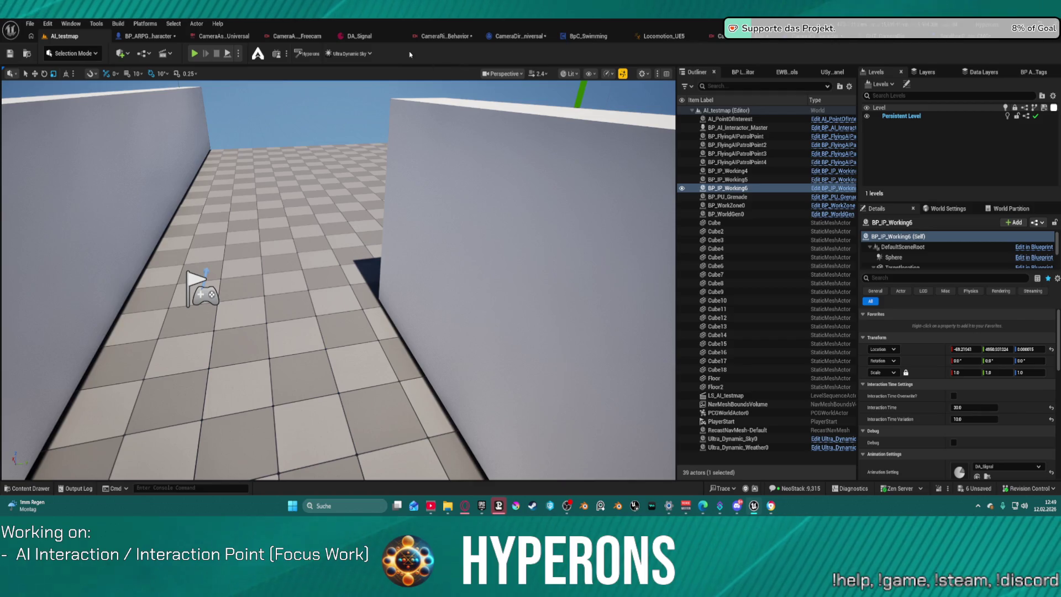
Step: Open the CameraDirector_Universal graph, nudge an Activate Camera Rig node right, and frame the Aiming section
{"action": "left_click", "coordinate": [507, 41]}
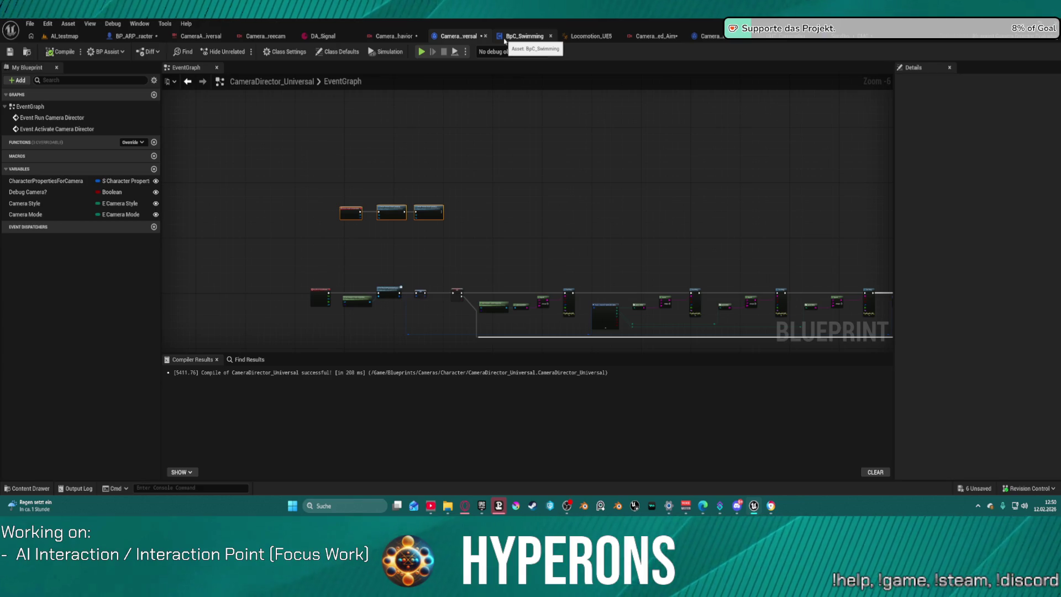
{"action": "scroll", "coordinate": [690, 159], "scroll_direction": "up", "scroll_amount": 2}
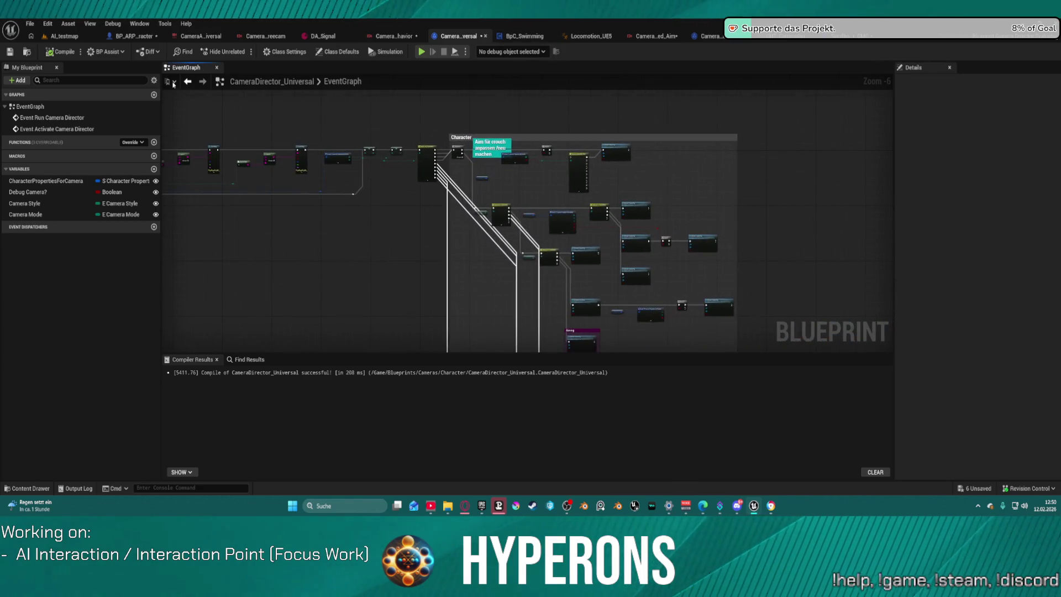
{"action": "scroll", "coordinate": [630, 199], "scroll_direction": "up", "scroll_amount": 4}
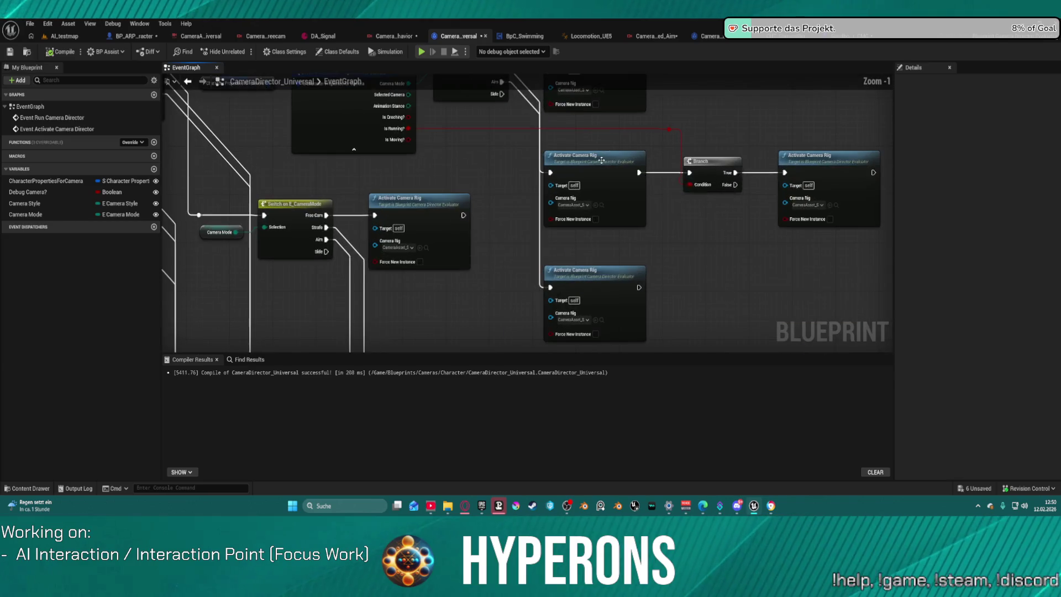
{"action": "mouse_move", "coordinate": [404, 215]}
{"action": "left_mouse_down"}
{"action": "mouse_move", "coordinate": [454, 216]}
{"action": "mouse_move", "coordinate": [379, 259]}
{"action": "left_mouse_up"}
{"action": "mouse_move", "coordinate": [322, 100]}
{"action": "left_mouse_down"}
{"action": "mouse_move", "coordinate": [486, 183]}
{"action": "mouse_move", "coordinate": [518, 56]}
{"action": "left_mouse_up"}
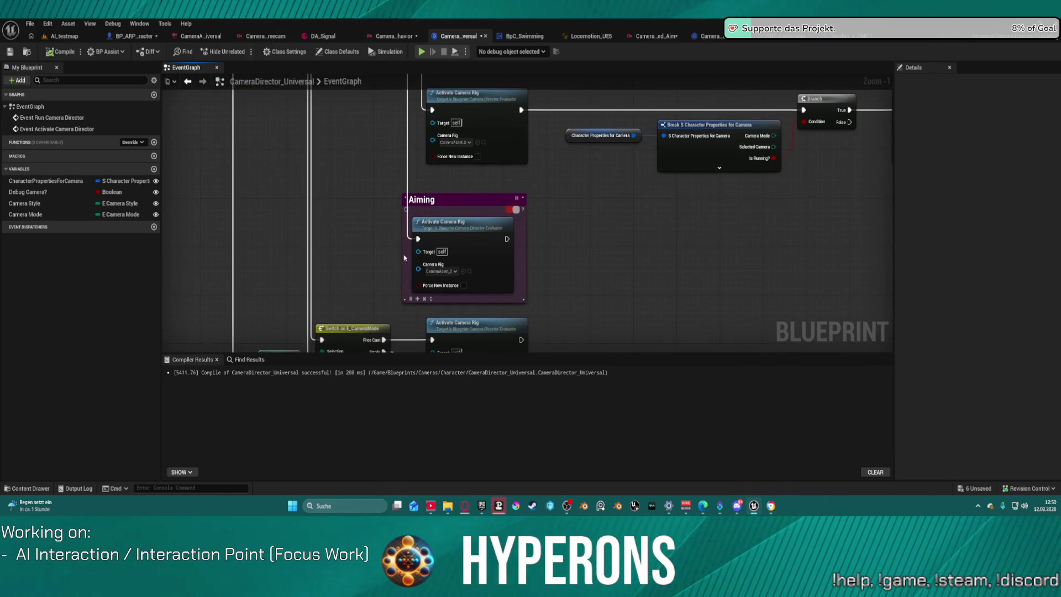
Step: Search actions for the rig's Target, add an Engine Cameras Subsystem getter, then delete it
{"action": "left_click_drag", "start_coordinate": [419, 255], "coordinate": [338, 252]}
{"action": "type", "text": "ow"}
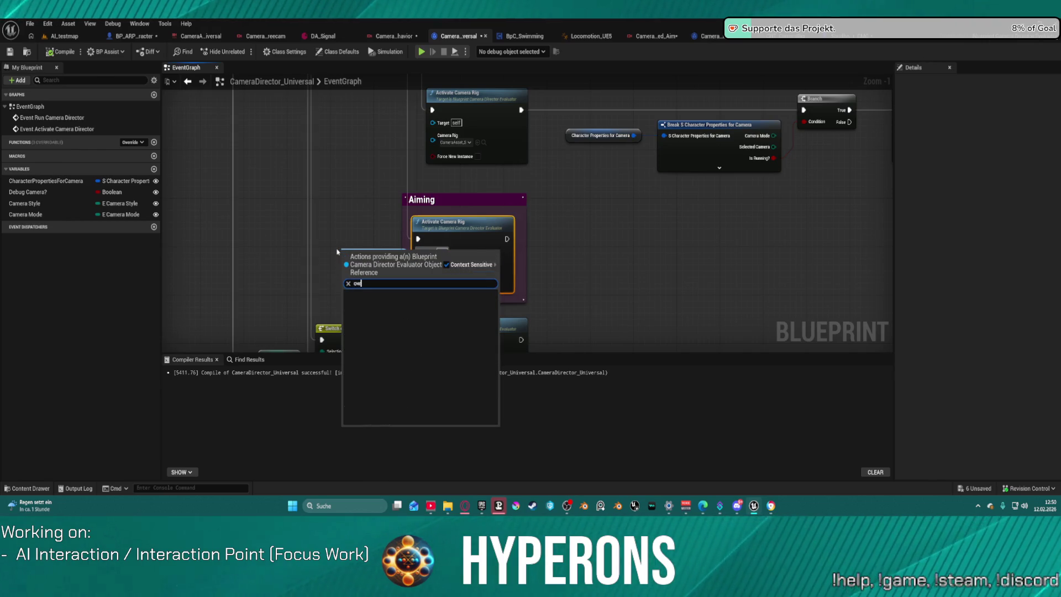
{"action": "left_click", "coordinate": [374, 184]}
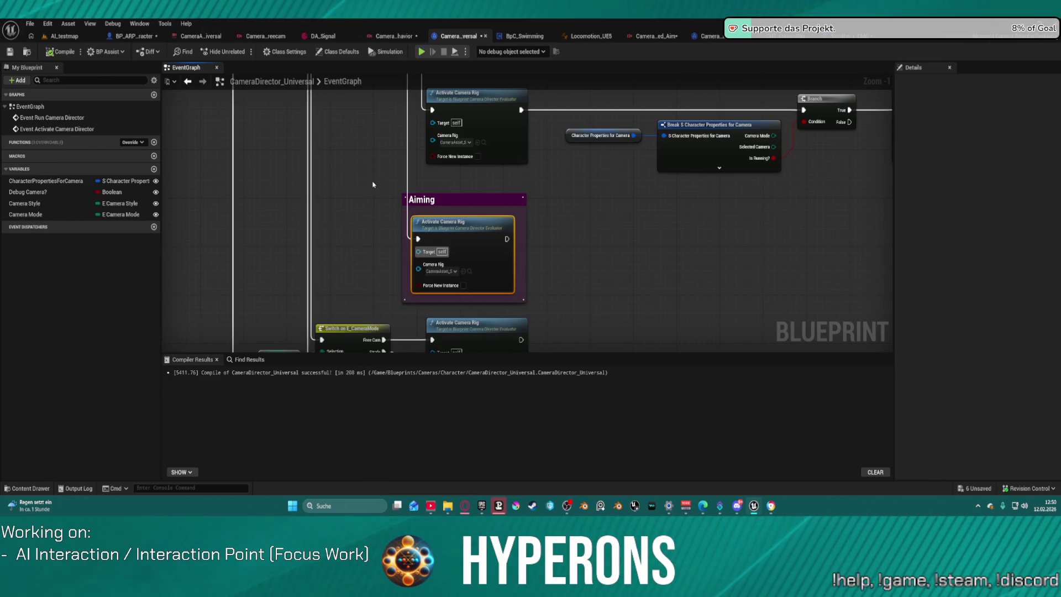
{"action": "right_click", "coordinate": [373, 186]}
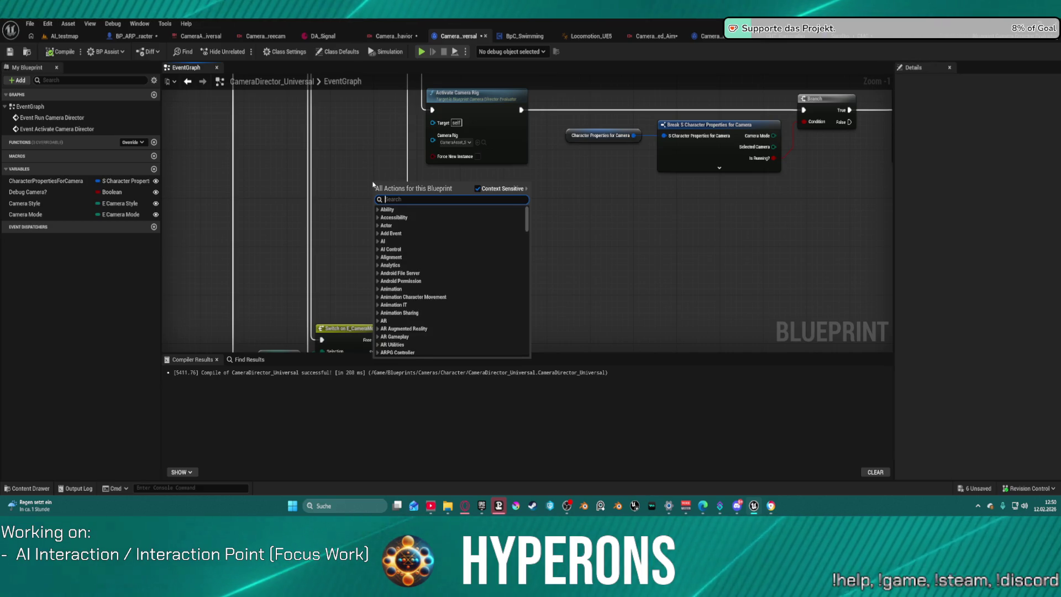
{"action": "type", "text": "camer"}
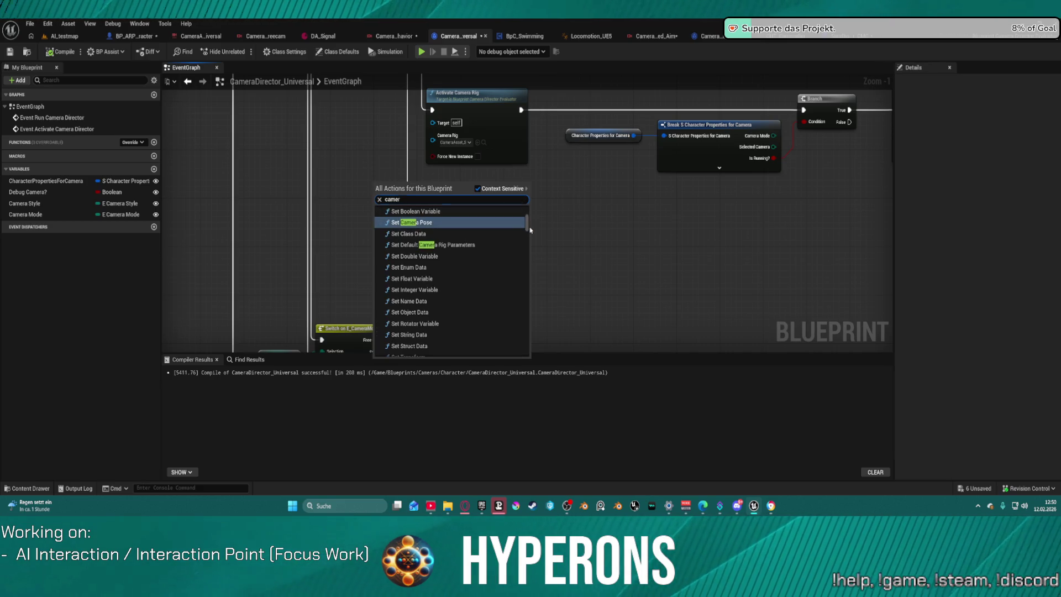
{"action": "left_click_drag", "start_coordinate": [526, 227], "coordinate": [542, 399]}
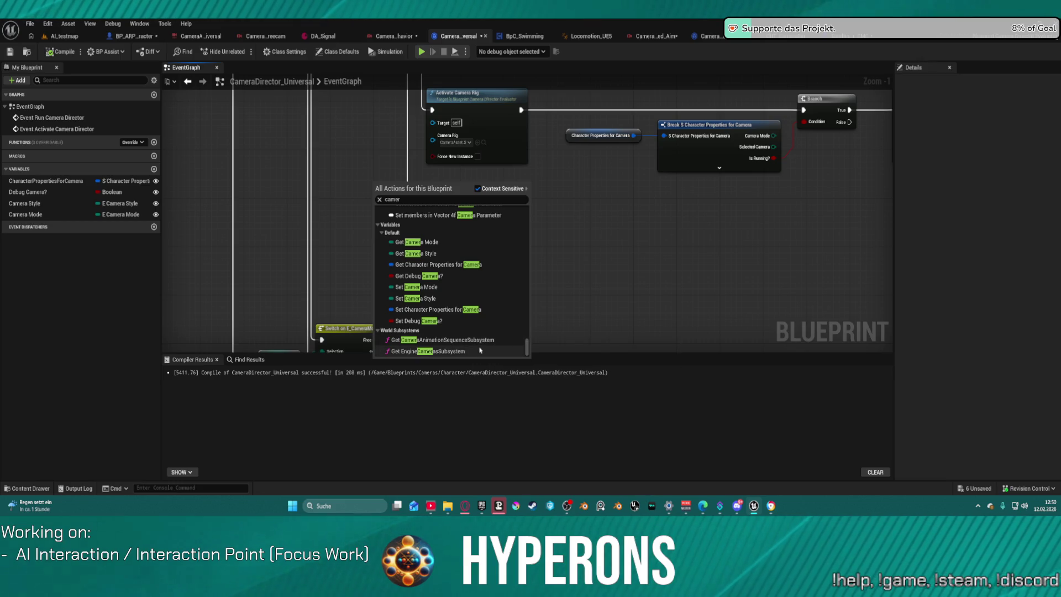
{"action": "left_click", "coordinate": [480, 350]}
{"action": "mouse_move", "coordinate": [385, 198]}
{"action": "left_mouse_down"}
{"action": "mouse_move", "coordinate": [326, 229]}
{"action": "mouse_move", "coordinate": [418, 252]}
{"action": "left_mouse_up"}
{"action": "key", "text": "Delete"}
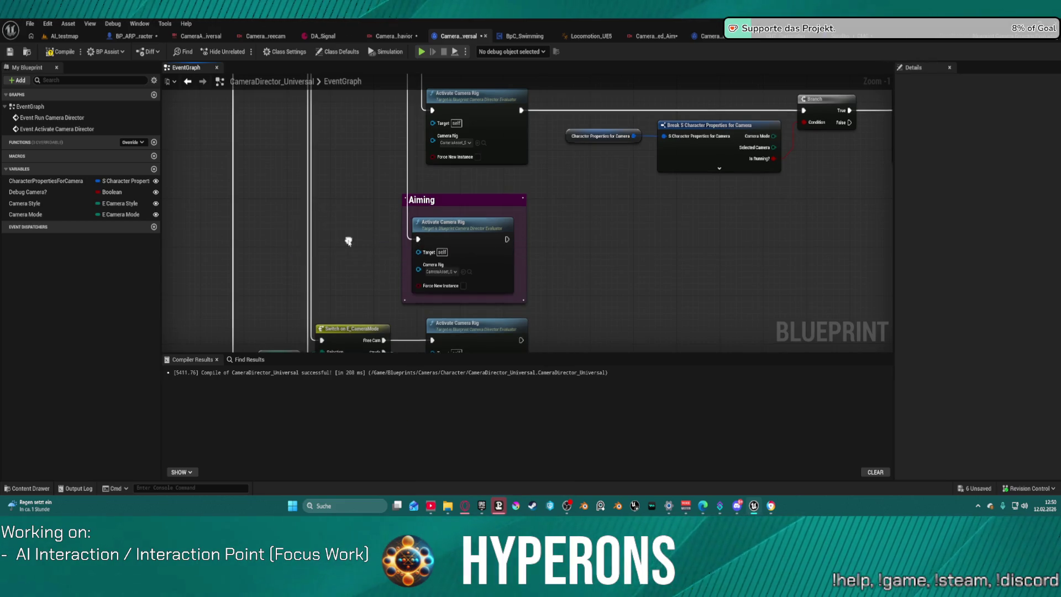
Step: Search the blueprint actions for 'Camera' again and close without adding a node
{"action": "right_click", "coordinate": [349, 241]}
{"action": "type", "text": "Camera"}
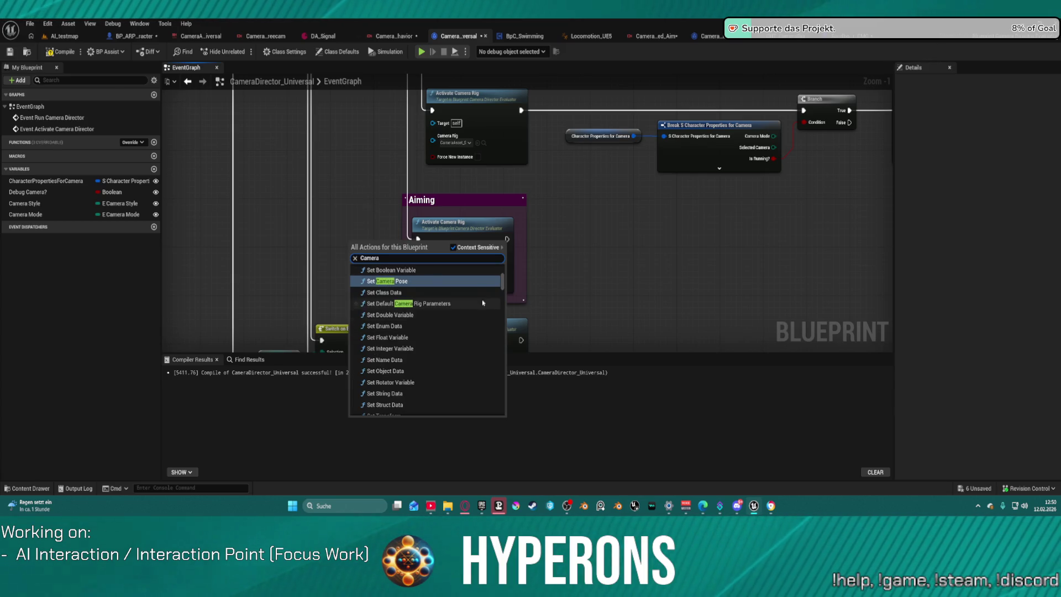
{"action": "scroll", "coordinate": [475, 309], "scroll_direction": "up", "scroll_amount": 2}
{"action": "mouse_move", "coordinate": [501, 280]}
{"action": "left_mouse_down"}
{"action": "mouse_move", "coordinate": [524, 423]}
{"action": "mouse_move", "coordinate": [522, 285]}
{"action": "mouse_move", "coordinate": [533, 268]}
{"action": "left_mouse_up"}
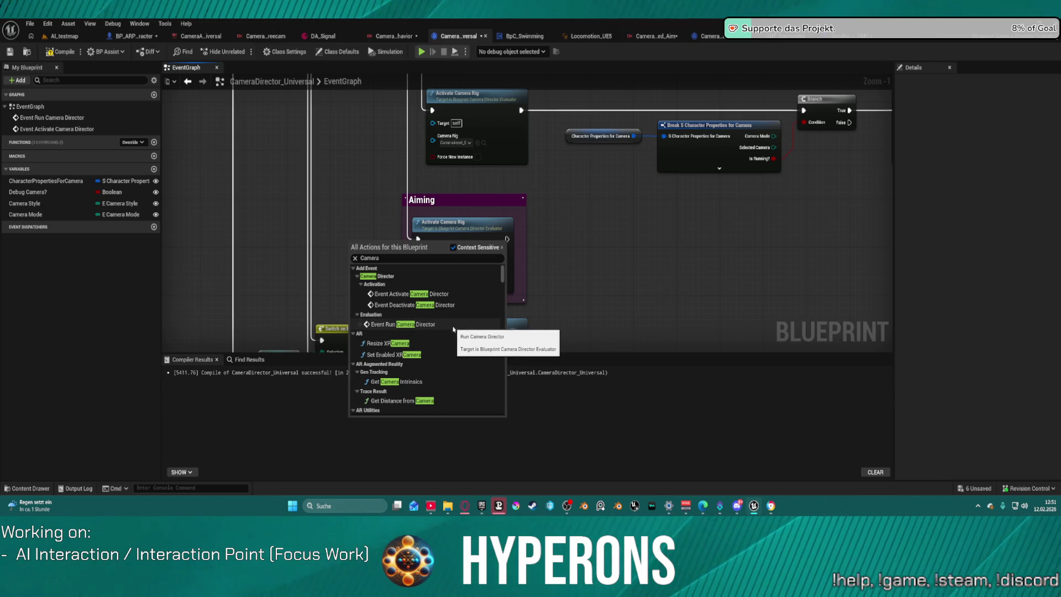
{"action": "left_click", "coordinate": [453, 326]}
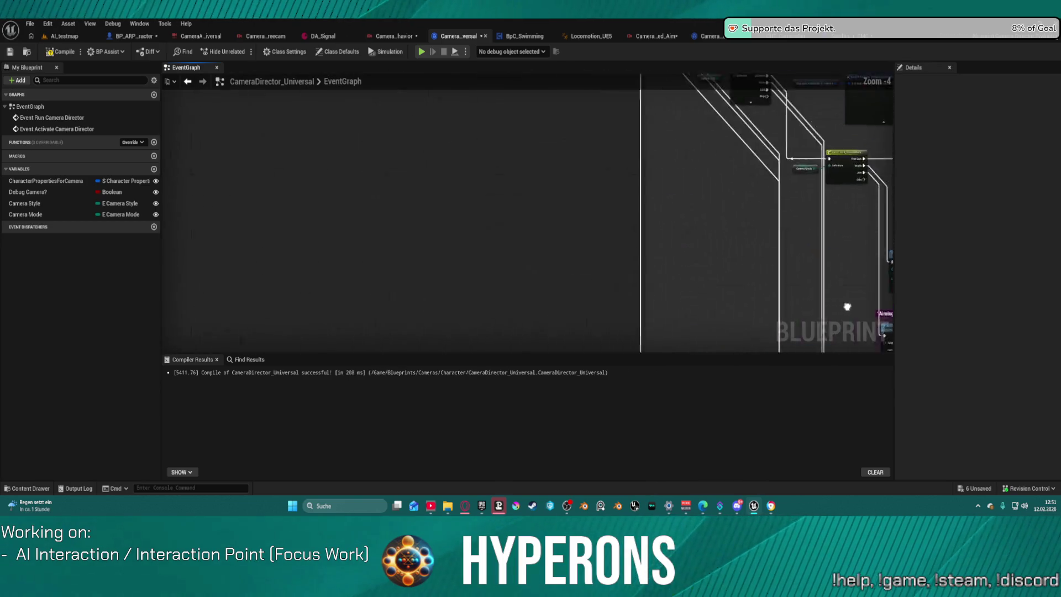
Step: Frame the Event Run Camera Director node and pan along to its Character Properties SET and Debug Camera? check
{"action": "left_click_drag", "start_coordinate": [497, 288], "coordinate": [752, 306]}
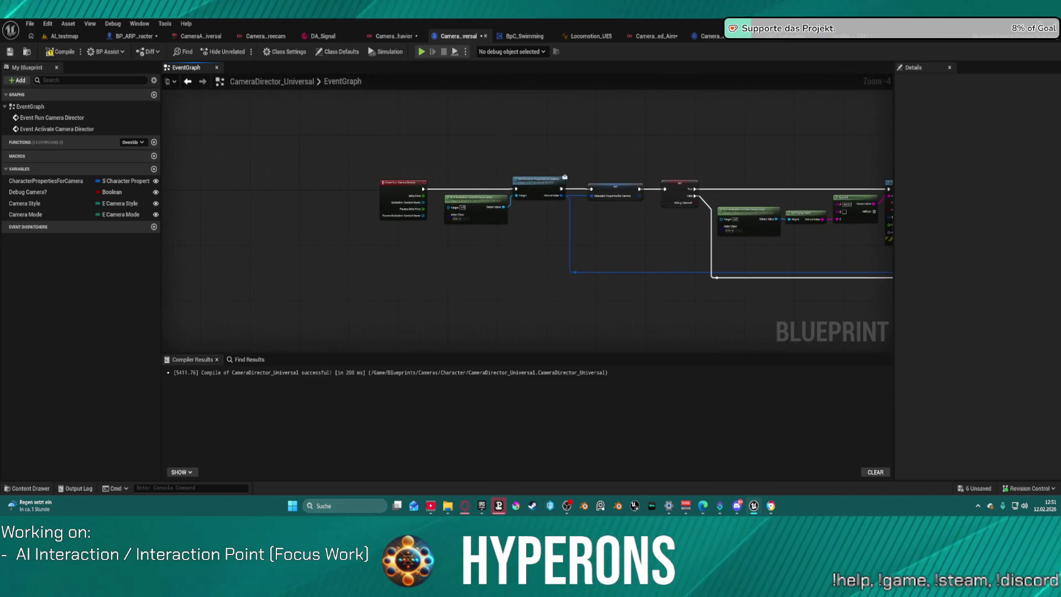
{"action": "scroll", "coordinate": [346, 155], "scroll_direction": "up", "scroll_amount": 4}
{"action": "left_click", "coordinate": [440, 217]}
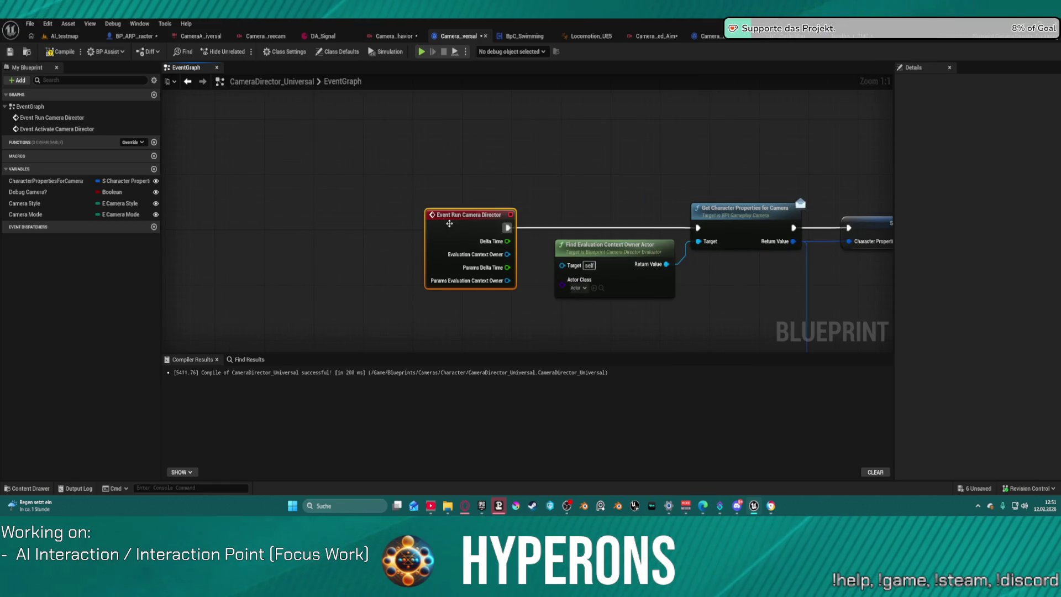
{"action": "right_click", "coordinate": [451, 217]}
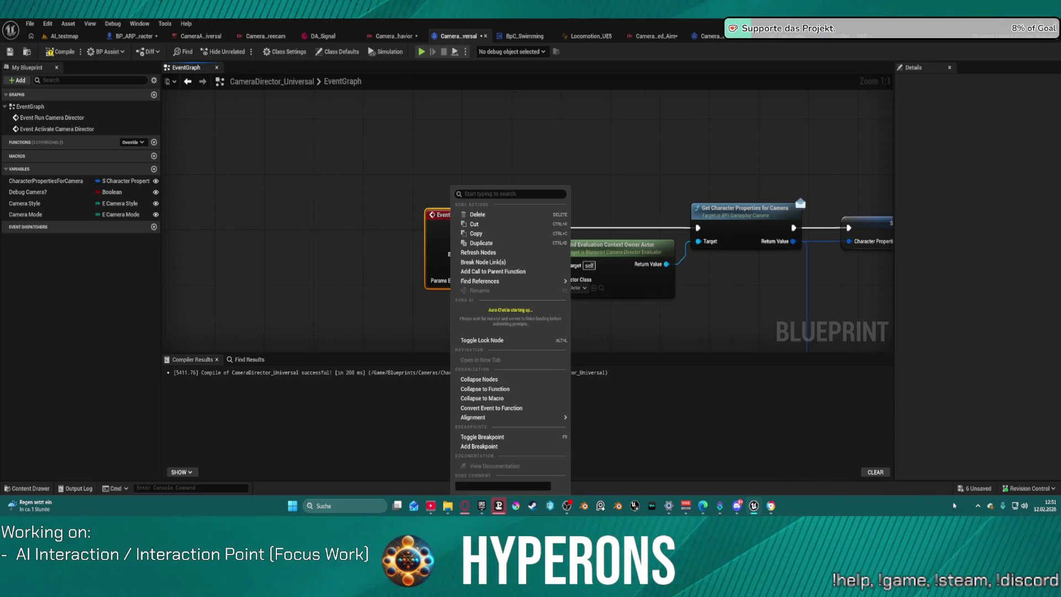
{"action": "left_click", "coordinate": [502, 269]}
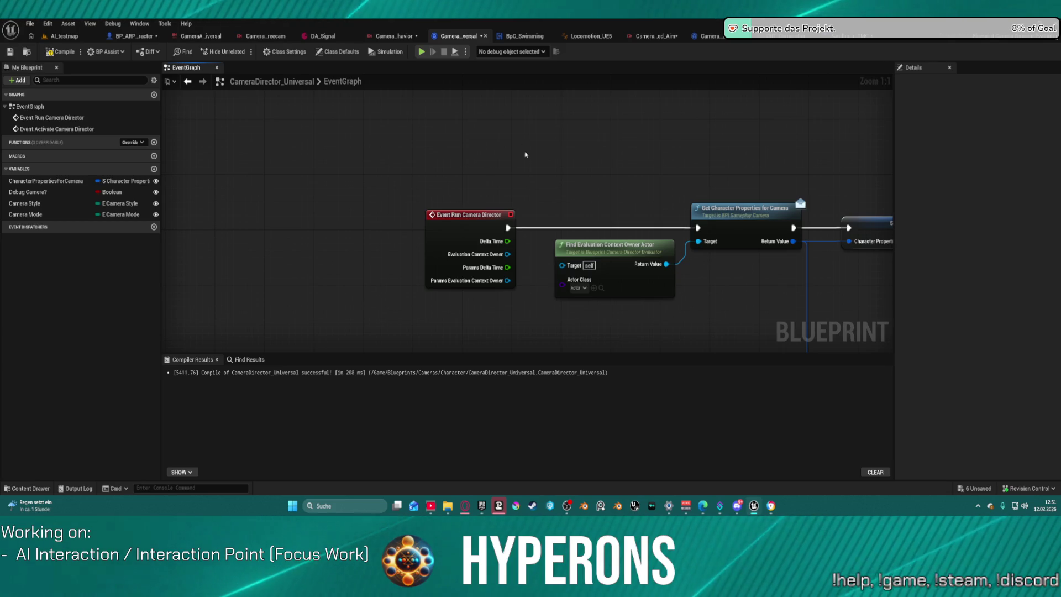
{"action": "mouse_move", "coordinate": [730, 138]}
{"action": "left_mouse_down"}
{"action": "mouse_move", "coordinate": [658, 156]}
{"action": "mouse_move", "coordinate": [516, 87]}
{"action": "mouse_move", "coordinate": [505, 97]}
{"action": "left_mouse_up"}
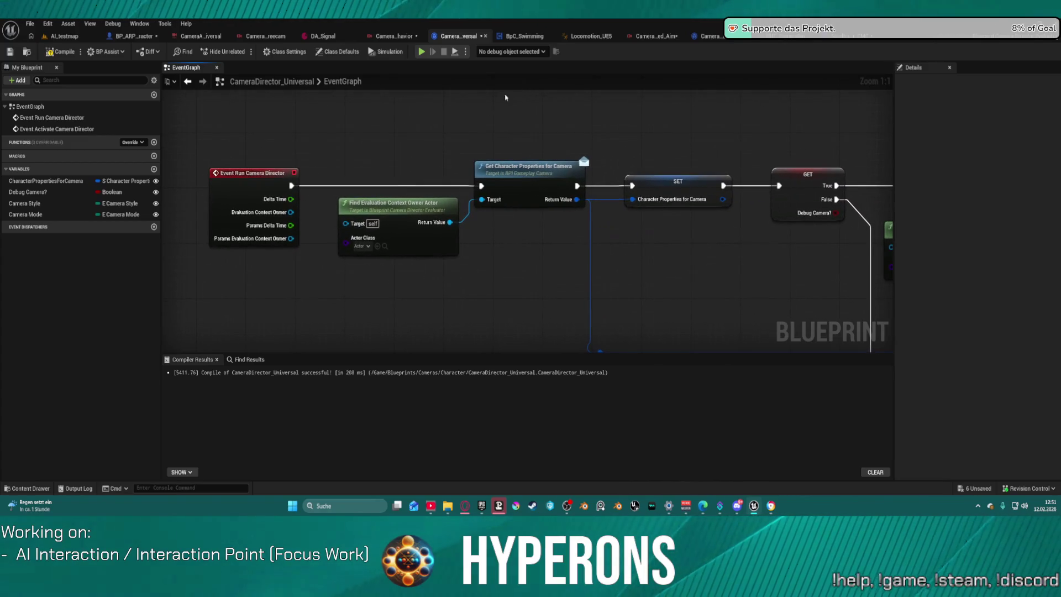
Step: Search the Actor Class picker for 'pawn' and 'objec', then cancel without choosing a class
{"action": "left_click", "coordinate": [368, 246]}
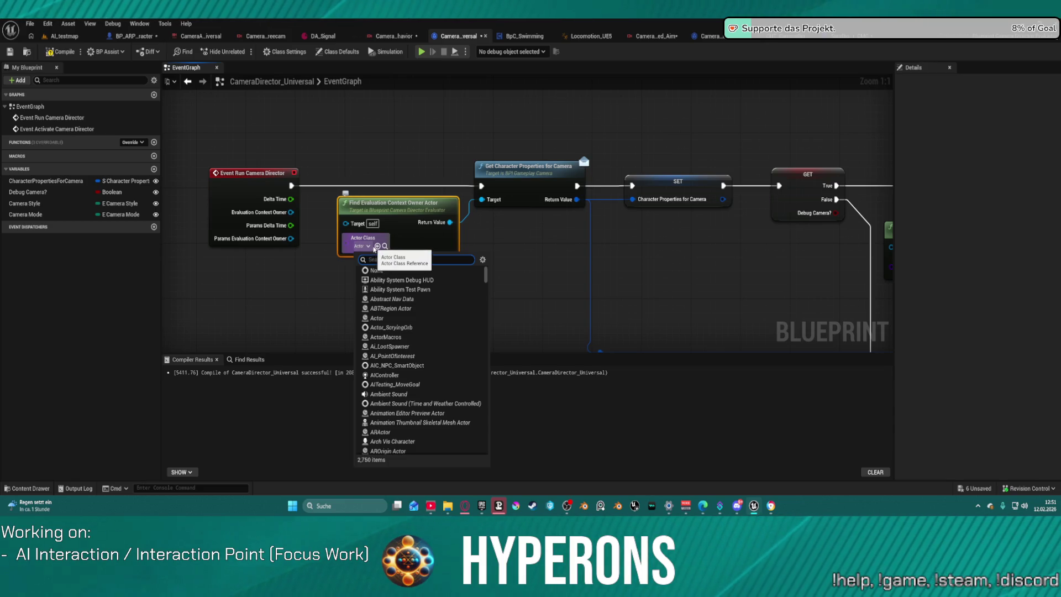
{"action": "type", "text": "chara"}
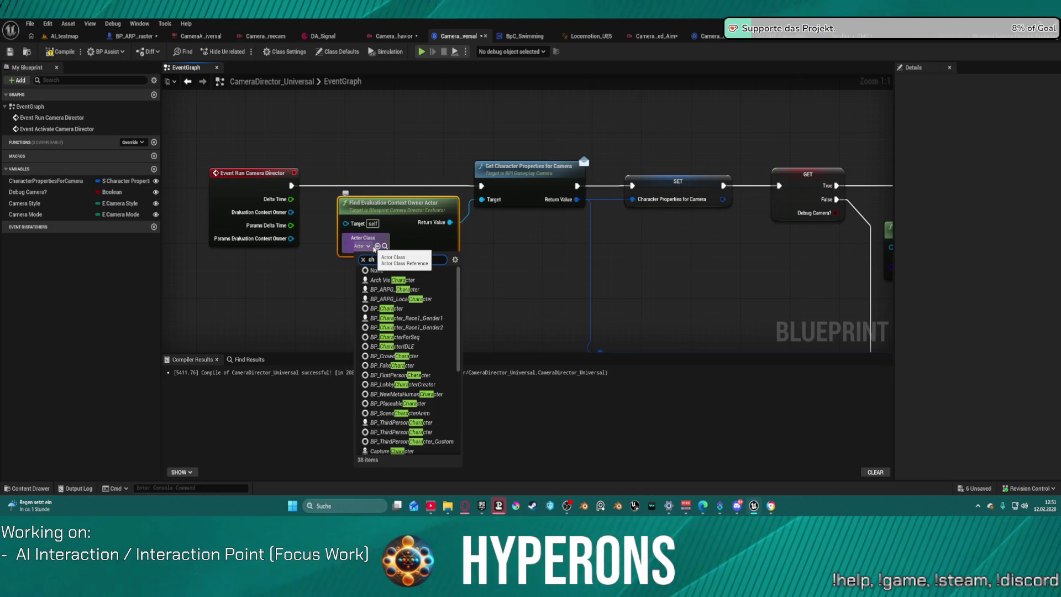
{"action": "key", "text": "BackSpace"}
{"action": "key", "text": "BackSpace"}
{"action": "key", "text": "BackSpace"}
{"action": "type", "text": "paw"}
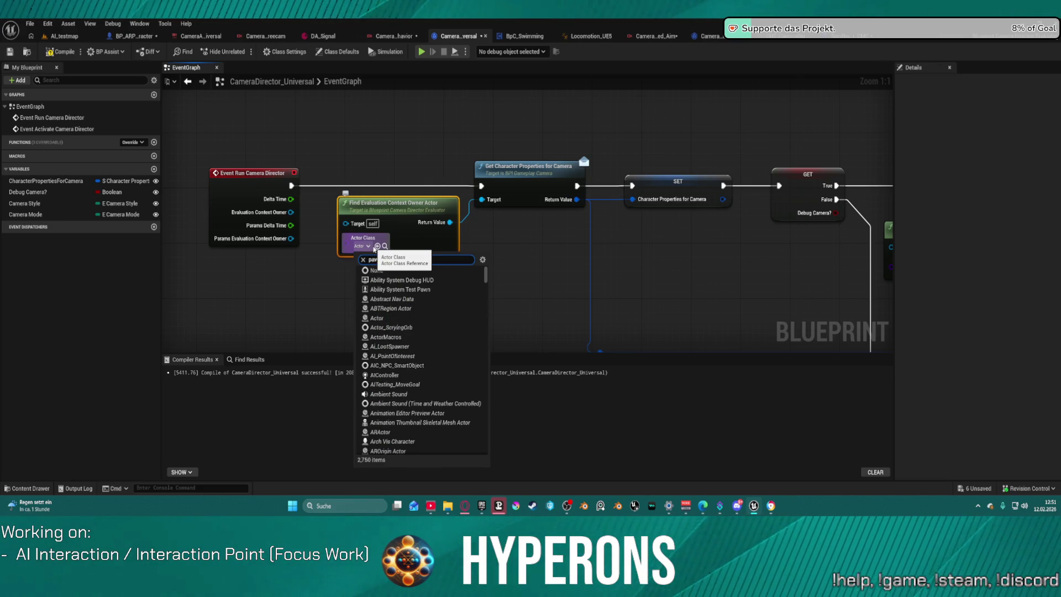
{"action": "type", "text": "n"}
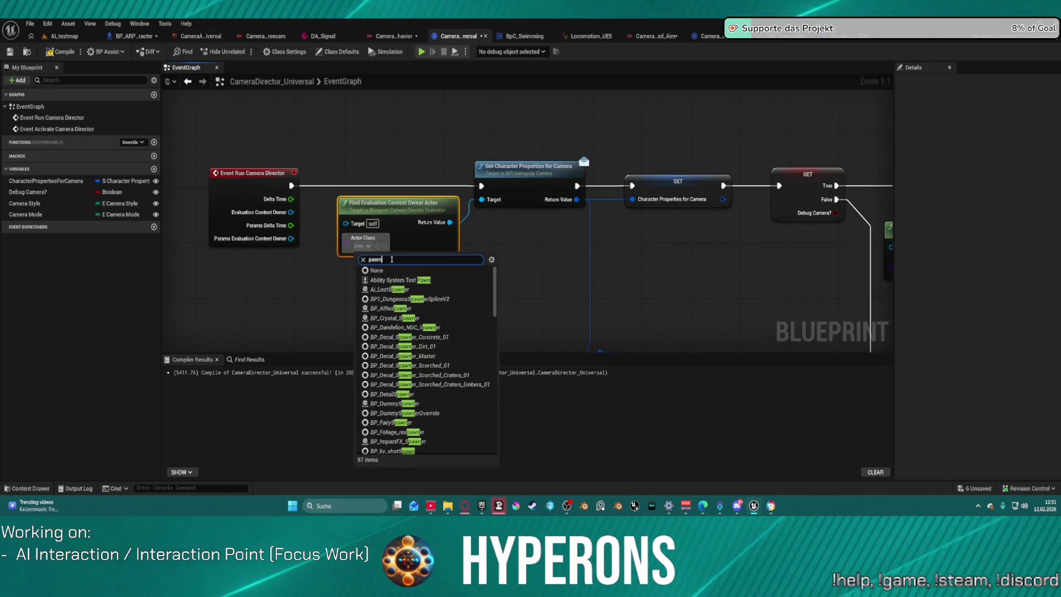
{"action": "type", "text": "objec"}
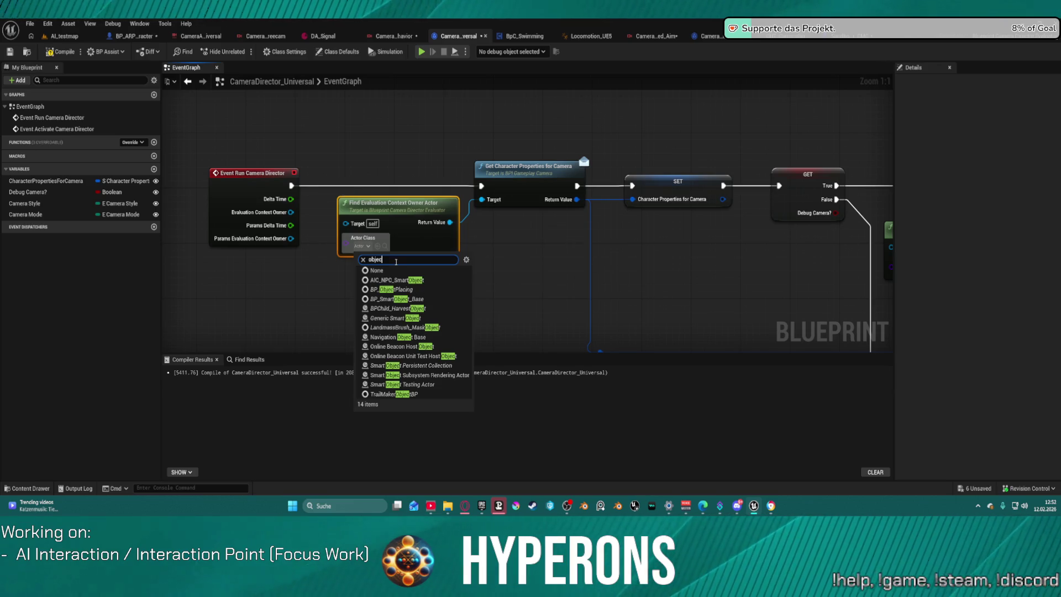
{"action": "left_click", "coordinate": [479, 267]}
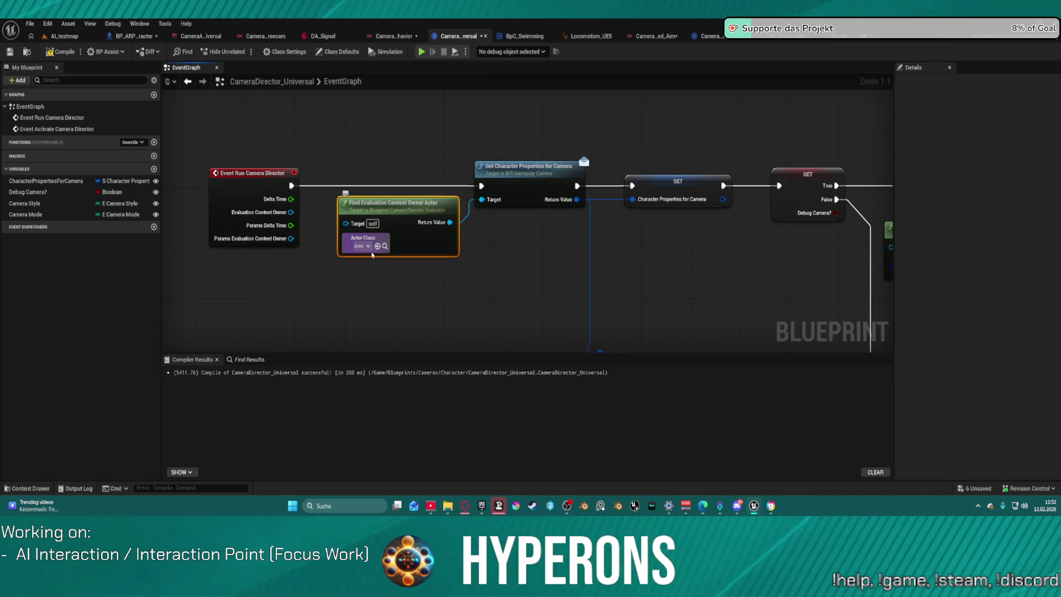
Step: Try wiring the evaluation and params context owner pins into the rig's Target
{"action": "mouse_move", "coordinate": [290, 212]}
{"action": "left_mouse_down"}
{"action": "mouse_move", "coordinate": [345, 234]}
{"action": "mouse_move", "coordinate": [346, 225]}
{"action": "left_mouse_up"}
{"action": "key", "text": "Escape"}
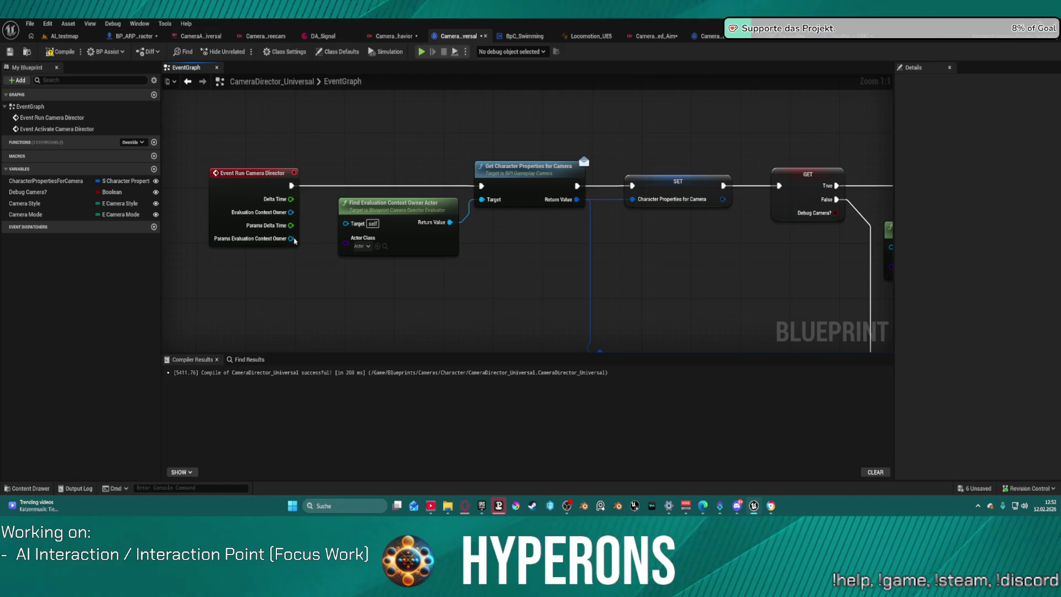
{"action": "mouse_move", "coordinate": [291, 238]}
{"action": "left_mouse_down"}
{"action": "mouse_move", "coordinate": [332, 249]}
{"action": "mouse_move", "coordinate": [347, 225]}
{"action": "left_mouse_up"}
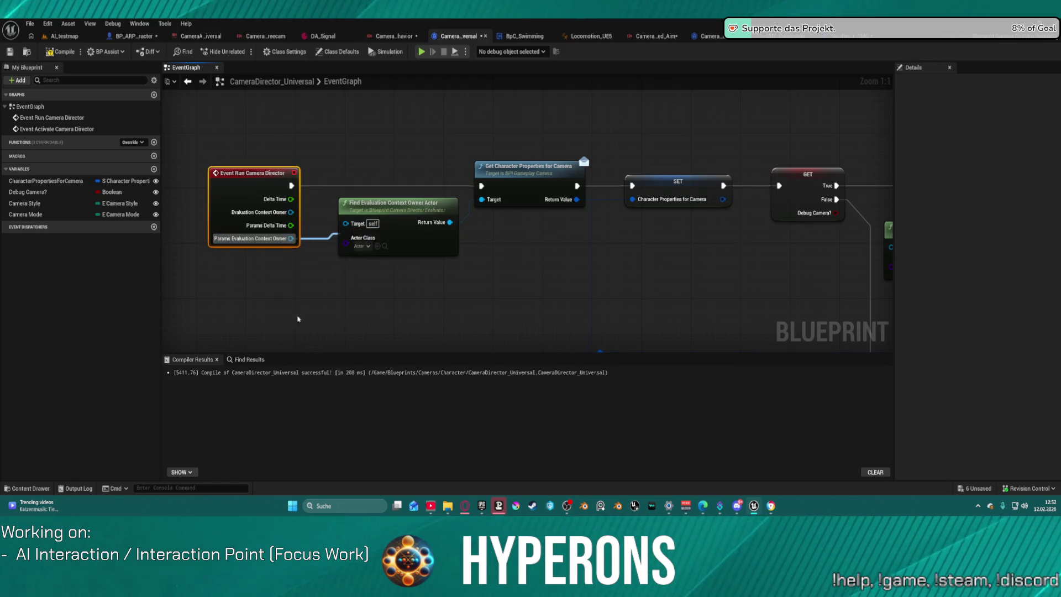
{"action": "left_click", "coordinate": [479, 262]}
Step: Pan to the Aiming section and open the Activate Camera Rig node's C++ source in Visual Studio
{"action": "scroll", "coordinate": [683, 295], "scroll_direction": "down", "scroll_amount": 5}
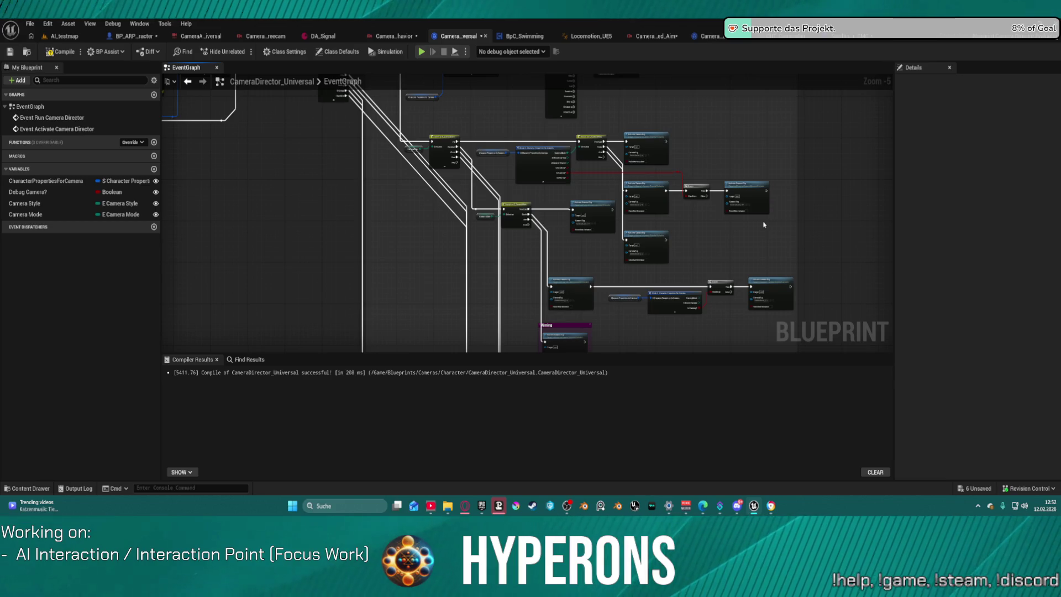
{"action": "scroll", "coordinate": [579, 268], "scroll_direction": "up", "scroll_amount": 4}
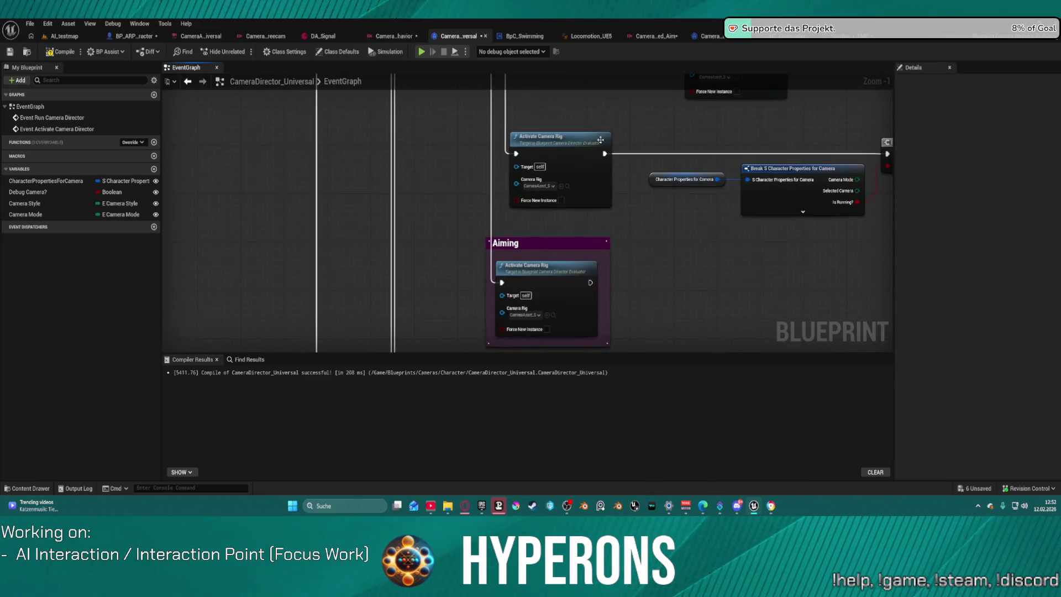
{"action": "mouse_move", "coordinate": [598, 118]}
{"action": "left_mouse_down"}
{"action": "mouse_move", "coordinate": [569, 300]}
{"action": "mouse_move", "coordinate": [563, 282]}
{"action": "mouse_move", "coordinate": [580, 266]}
{"action": "mouse_move", "coordinate": [542, 309]}
{"action": "mouse_move", "coordinate": [497, 217]}
{"action": "left_mouse_up"}
{"action": "left_click", "coordinate": [503, 242]}
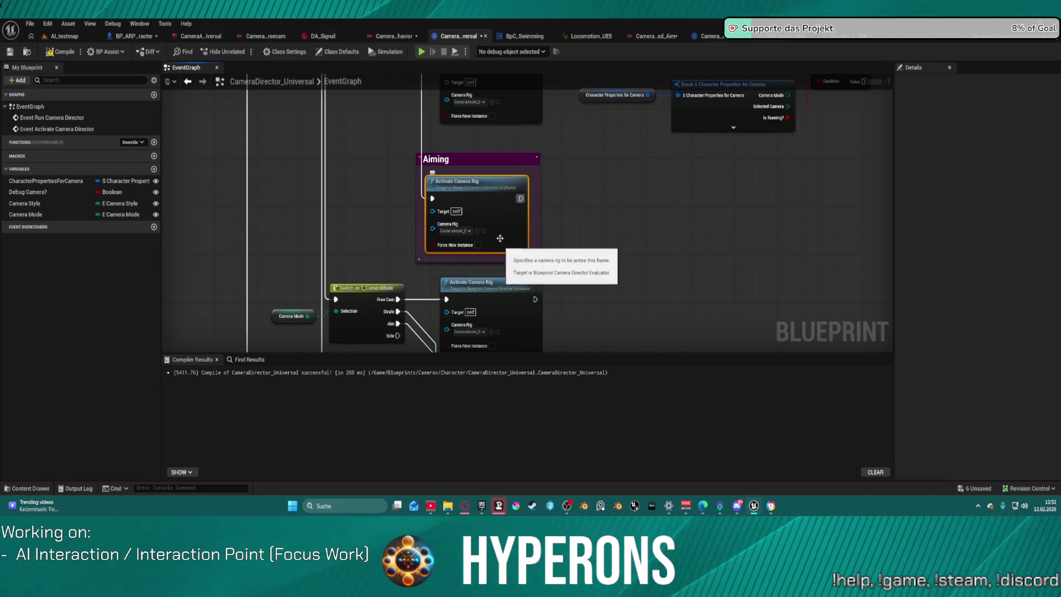
{"action": "double_click", "coordinate": [486, 203]}
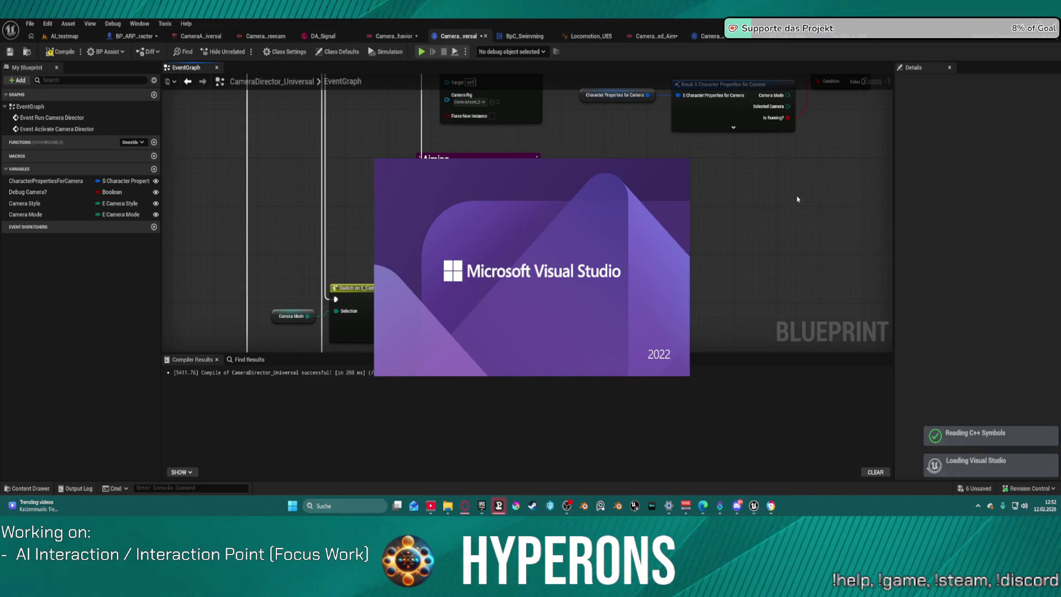
Step: Open the Balanced Aim camera asset, view its transitions, then open the BasicThirdPersonBehavior rig prefab
{"action": "left_click", "coordinate": [669, 175]}
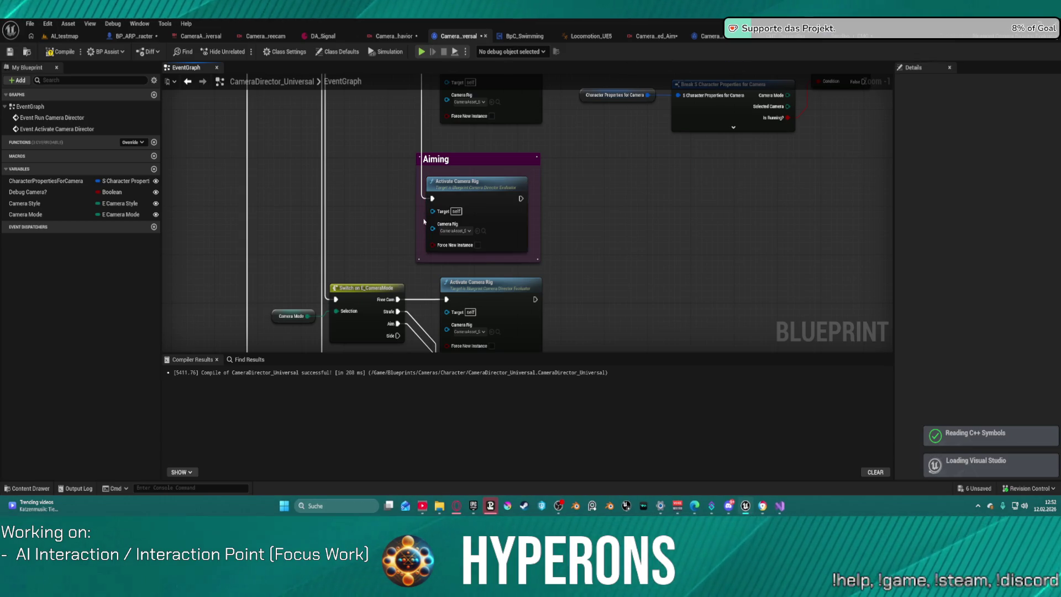
{"action": "left_click", "coordinate": [483, 230]}
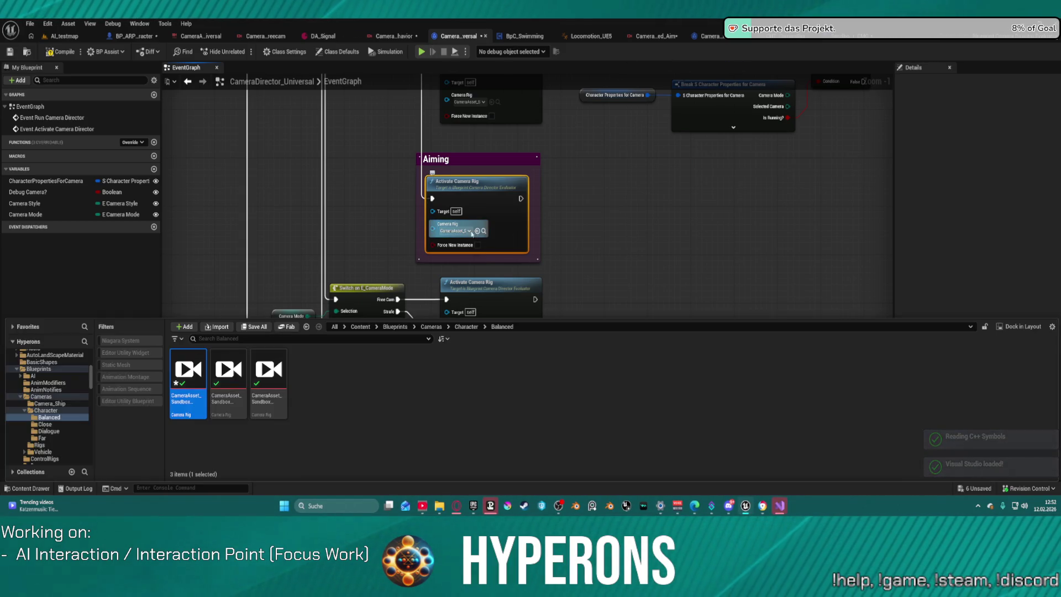
{"action": "double_click", "coordinate": [194, 382]}
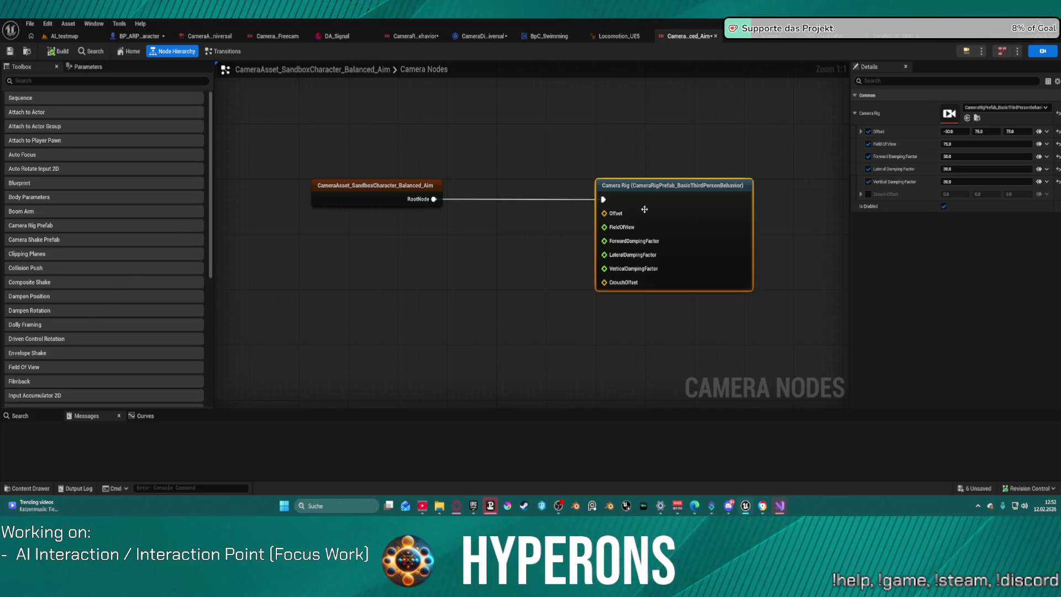
{"action": "left_click", "coordinate": [220, 55]}
{"action": "left_click", "coordinate": [173, 51]}
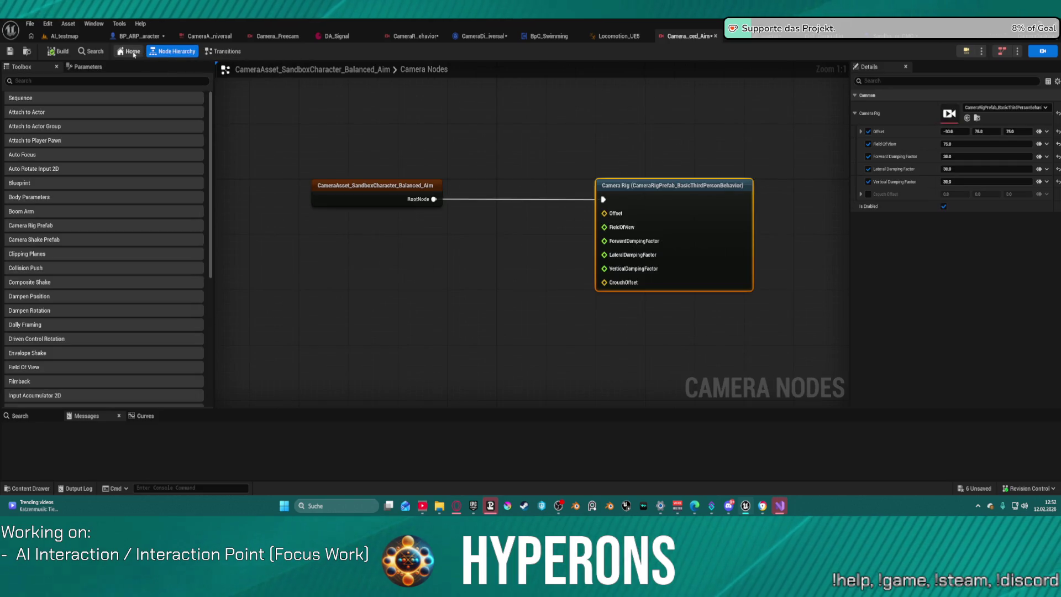
{"action": "double_click", "coordinate": [950, 114]}
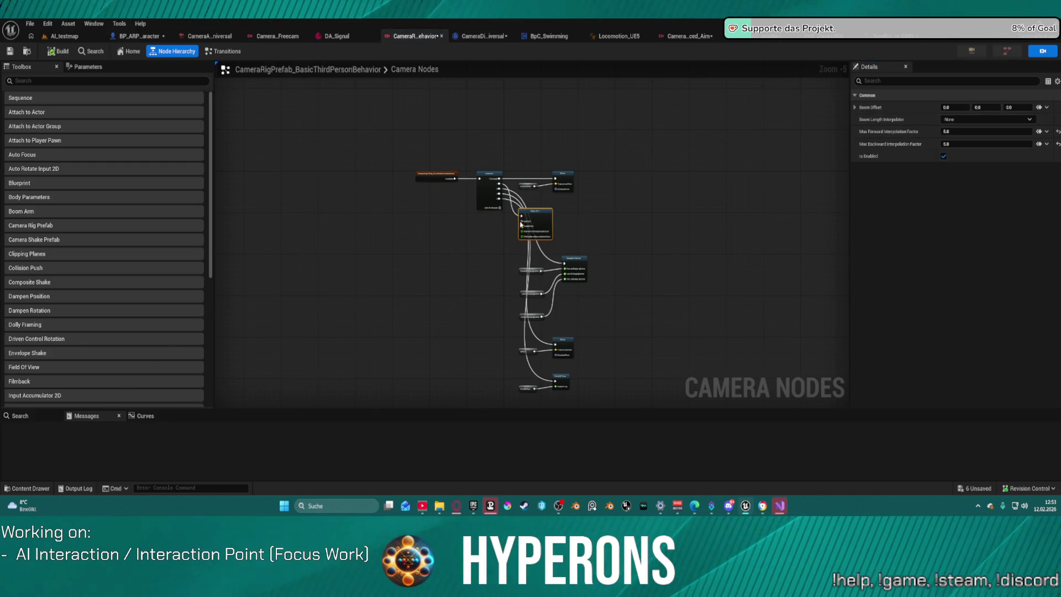
Step: Set the prefab root's Initial Orientation to Context Yaw Pitch, then switch to AI_testmap
{"action": "scroll", "coordinate": [552, 216], "scroll_direction": "up", "scroll_amount": 2}
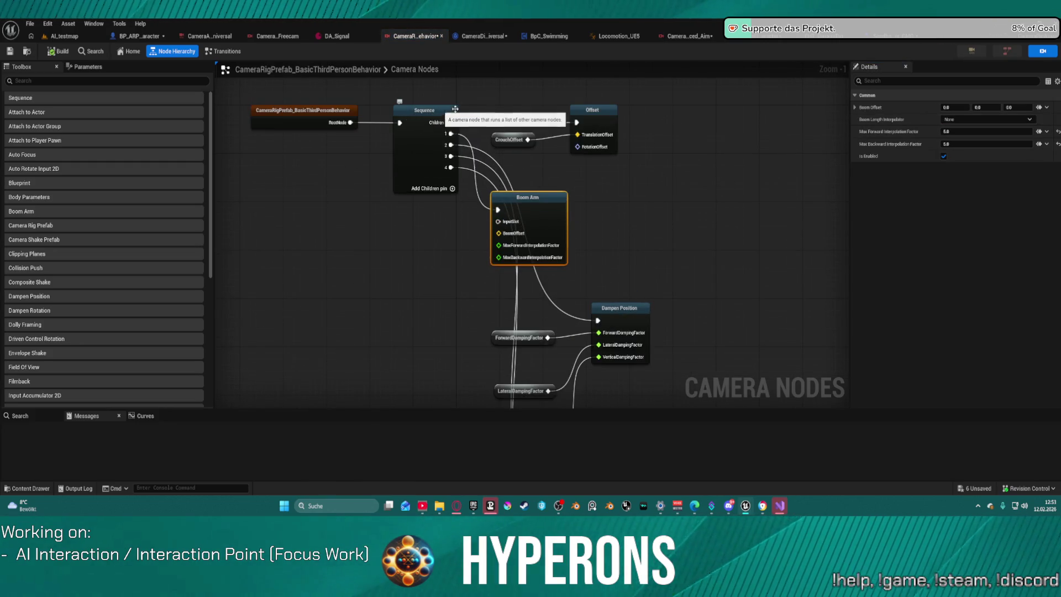
{"action": "left_click", "coordinate": [439, 110]}
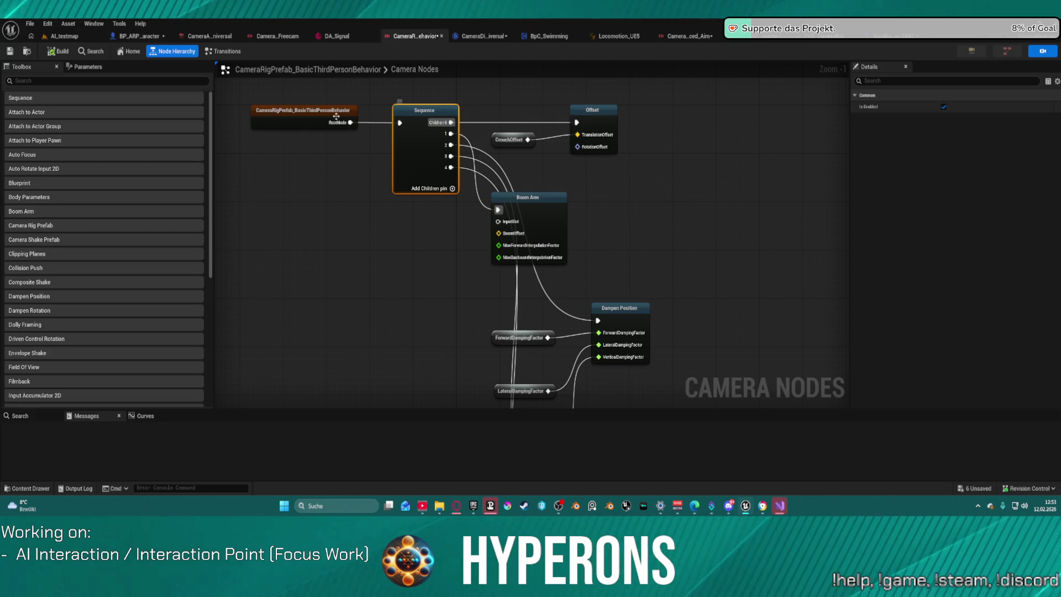
{"action": "left_click", "coordinate": [309, 114]}
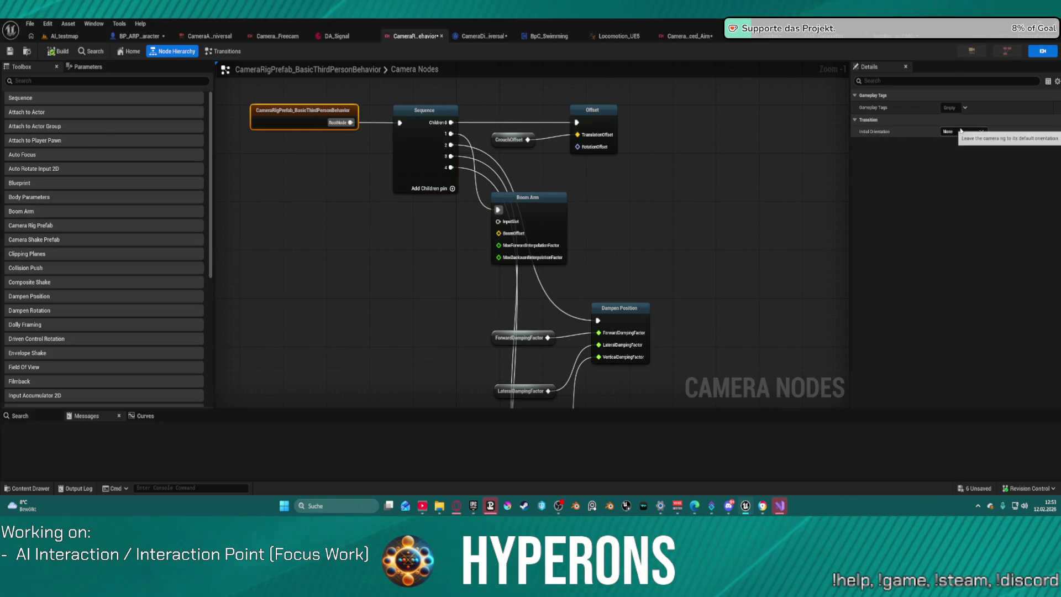
{"action": "left_click", "coordinate": [962, 131]}
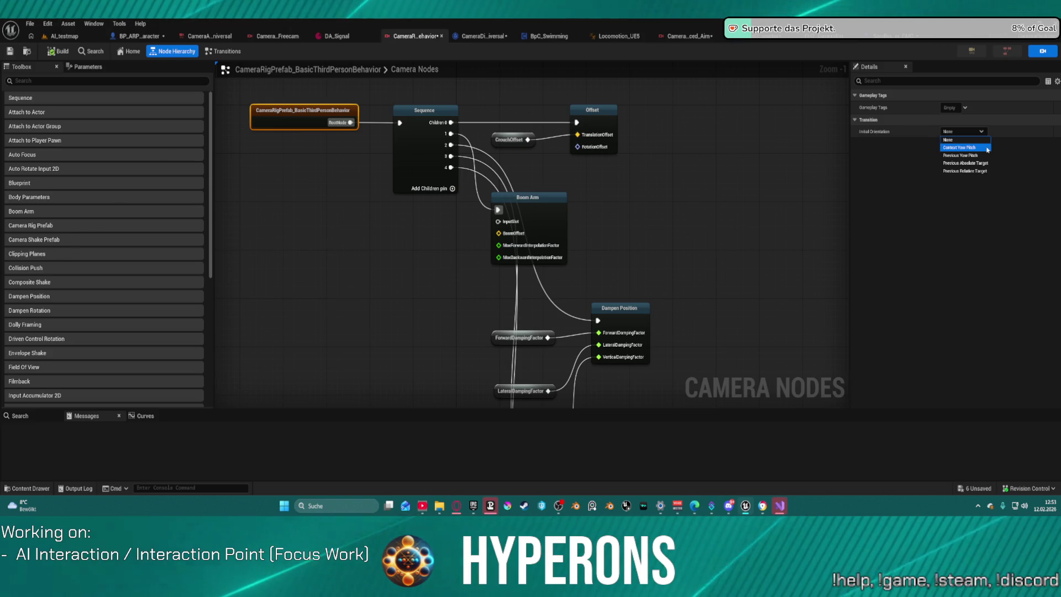
{"action": "left_click", "coordinate": [957, 148]}
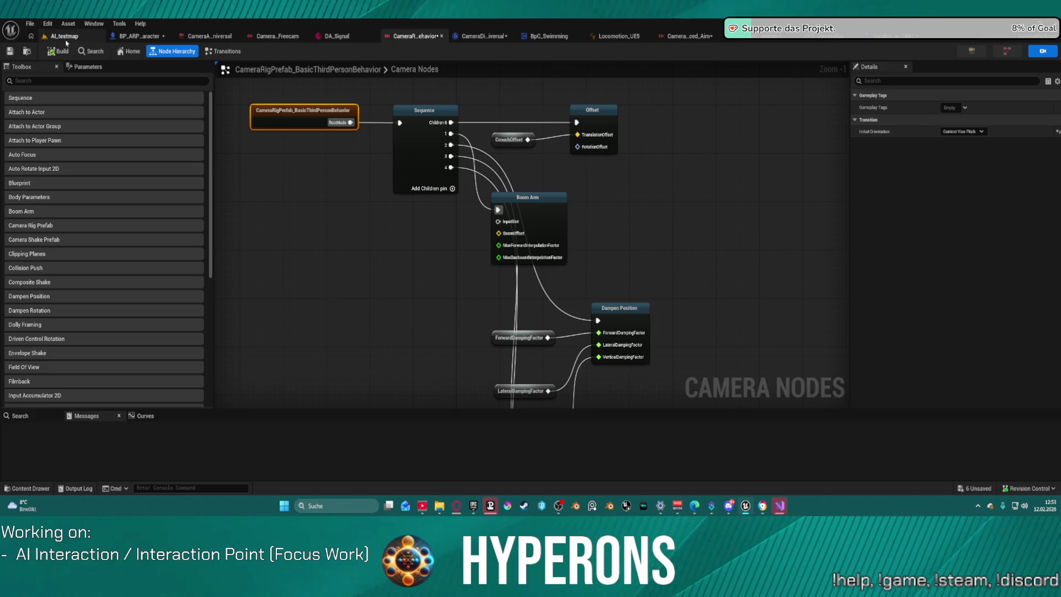
{"action": "left_click", "coordinate": [65, 37]}
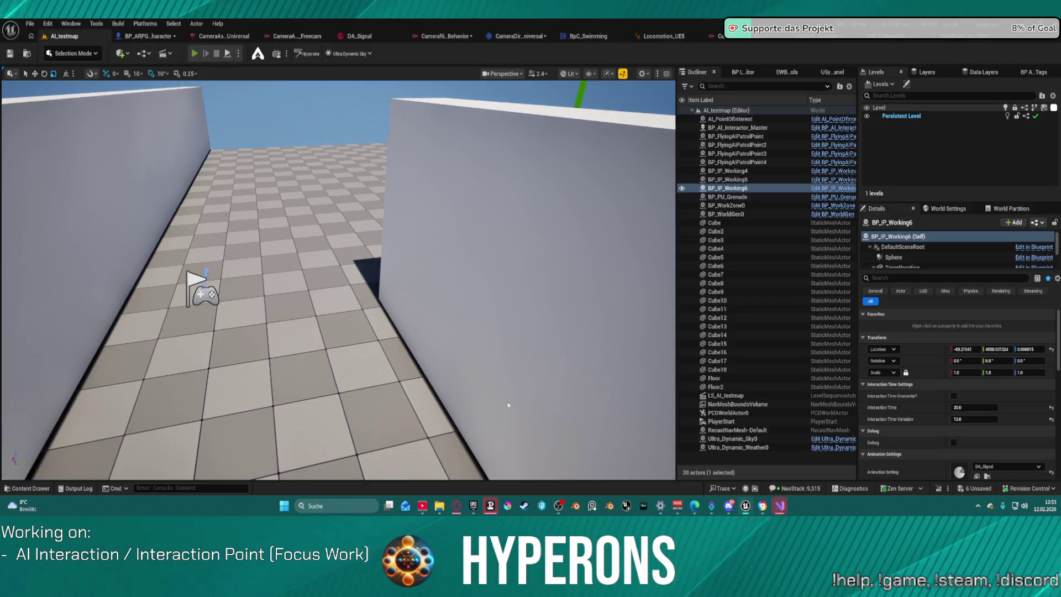
Step: Play-test AI_testmap: run forward, jump onto the white block, toggle aim view with V, then stop
{"action": "key", "text": "alt+p"}
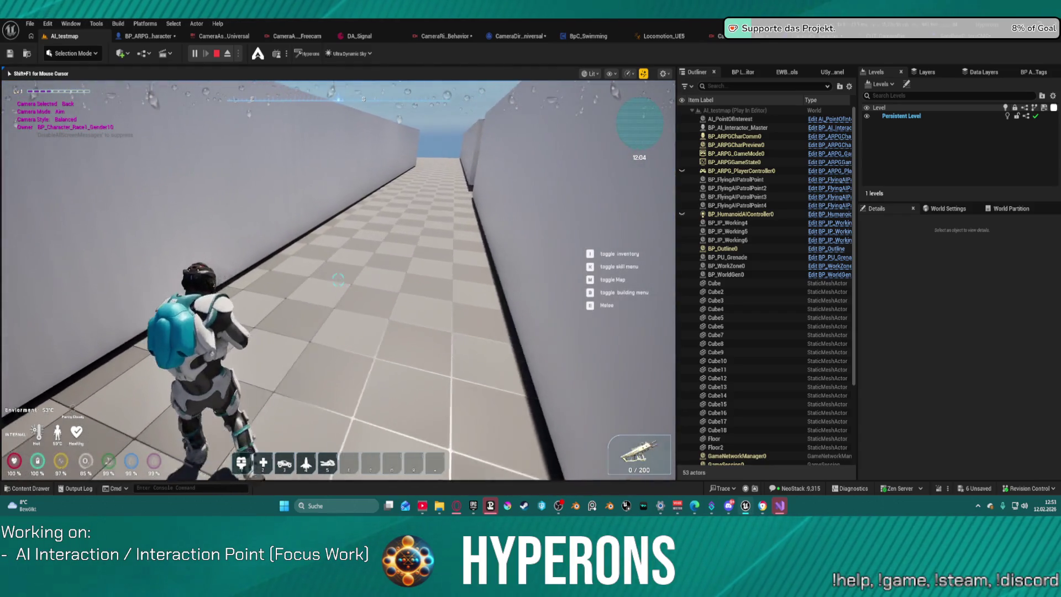
{"action": "key", "text": "shift+w"}
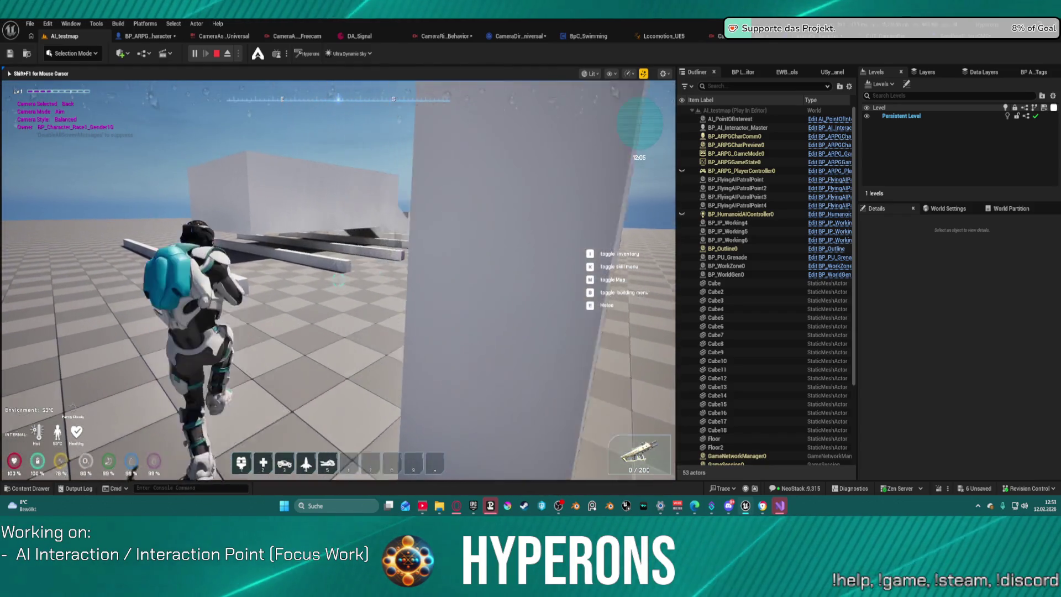
{"action": "key", "text": "space"}
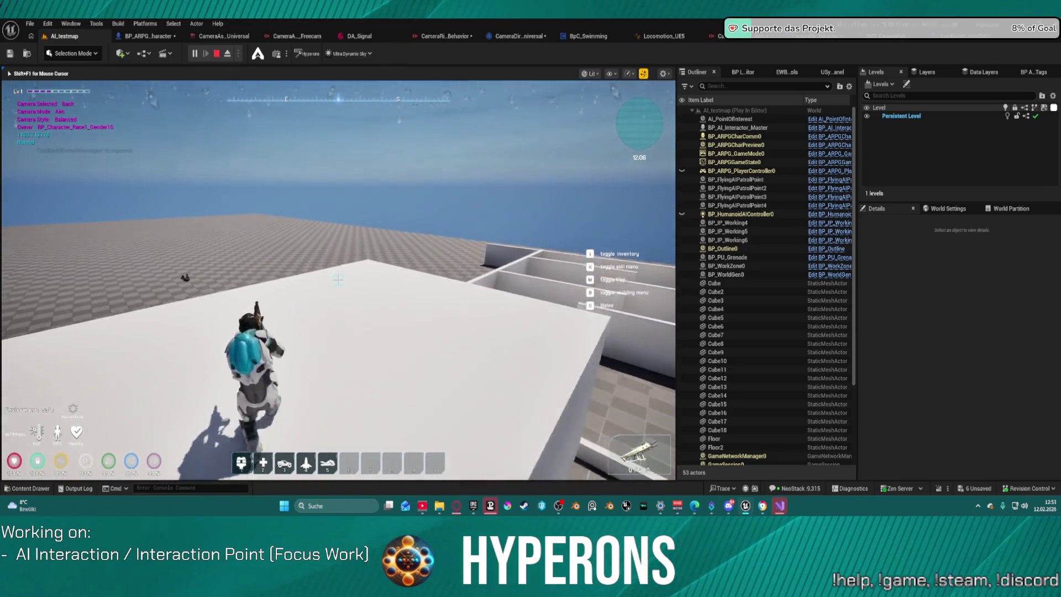
{"action": "key", "text": "w"}
{"action": "key", "text": "v"}
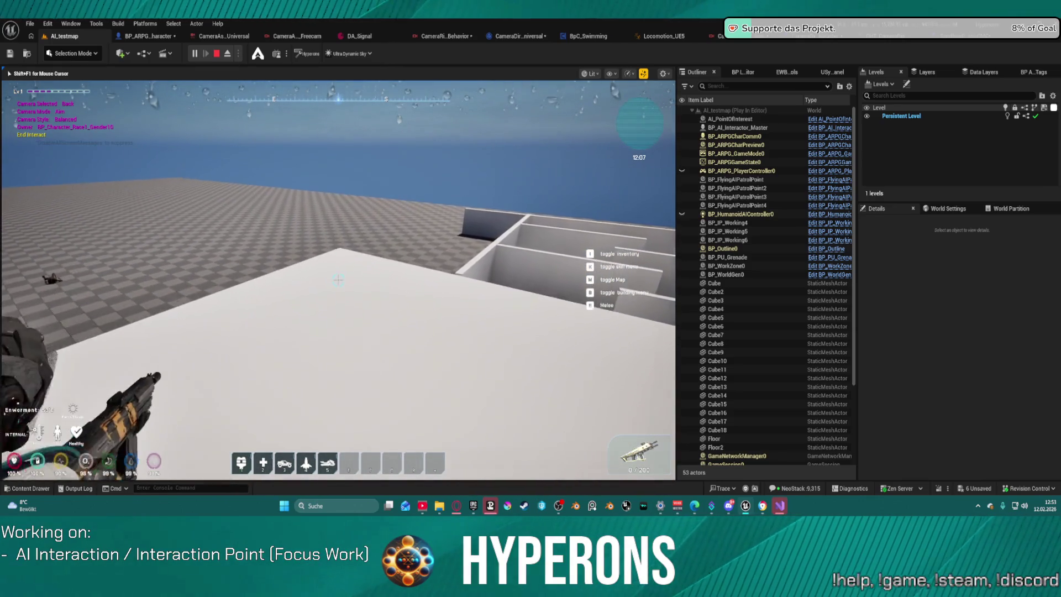
{"action": "key", "text": "v"}
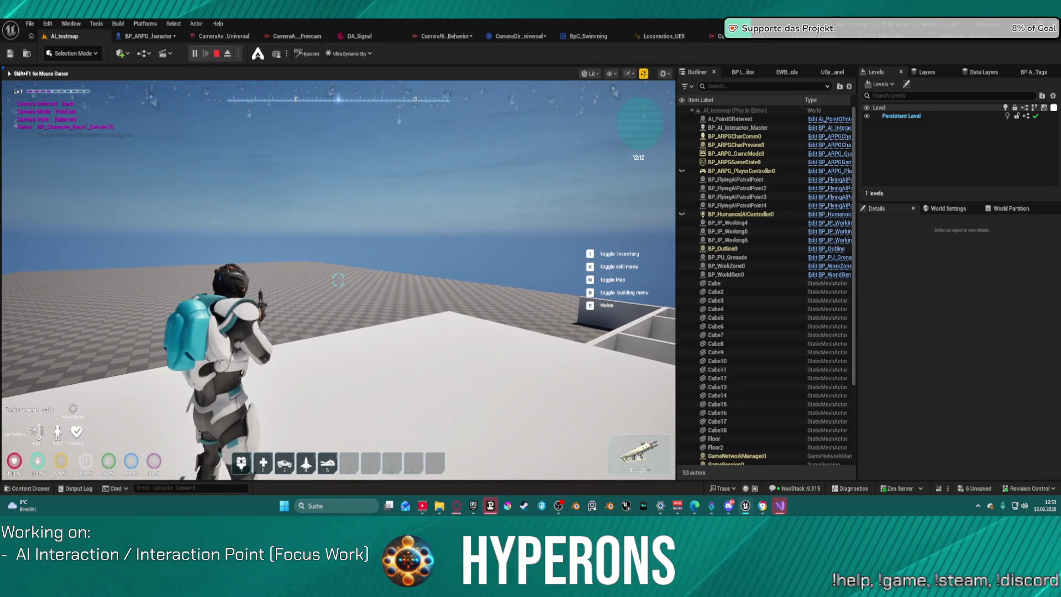
{"action": "key", "text": "Escape"}
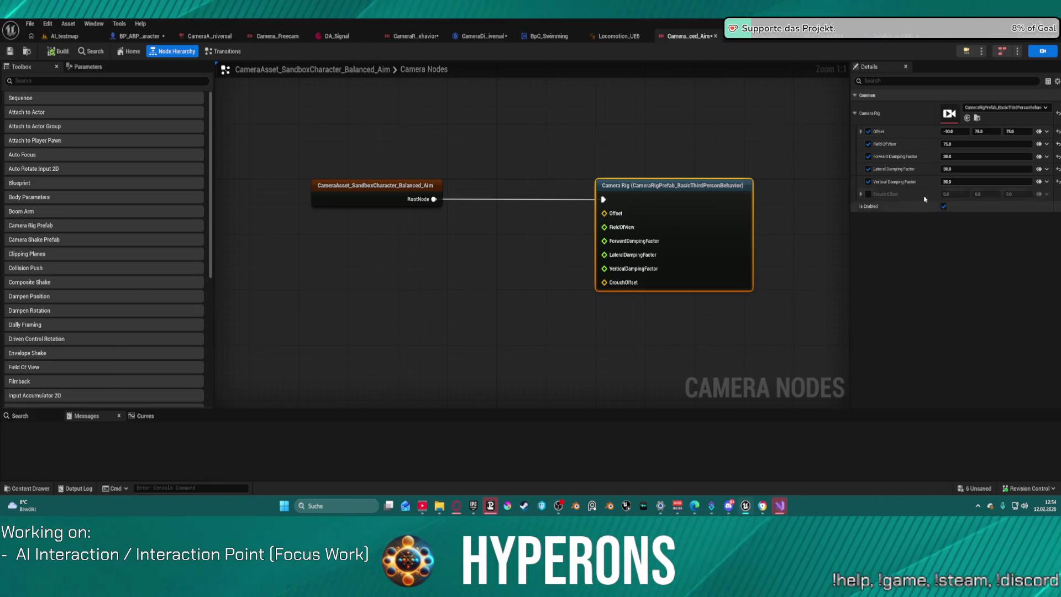
Step: Glance through the Window and Edit menus unchanged, then select the CameraAsset root to show its Transition settings
{"action": "left_click", "coordinate": [93, 24]}
{"action": "mouse_move", "coordinate": [122, 180]}
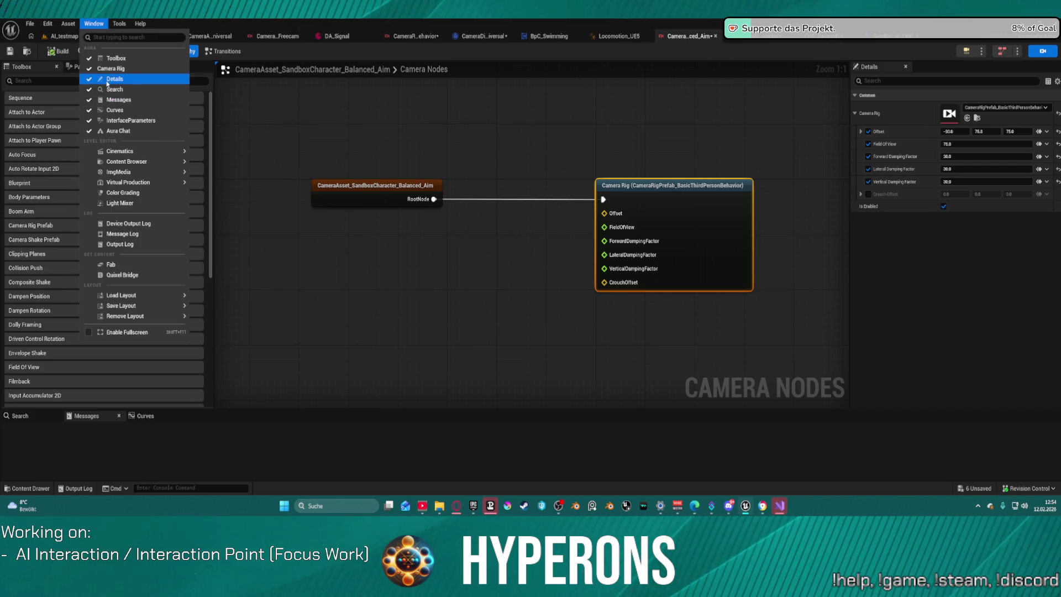
{"action": "left_click", "coordinate": [19, 23]}
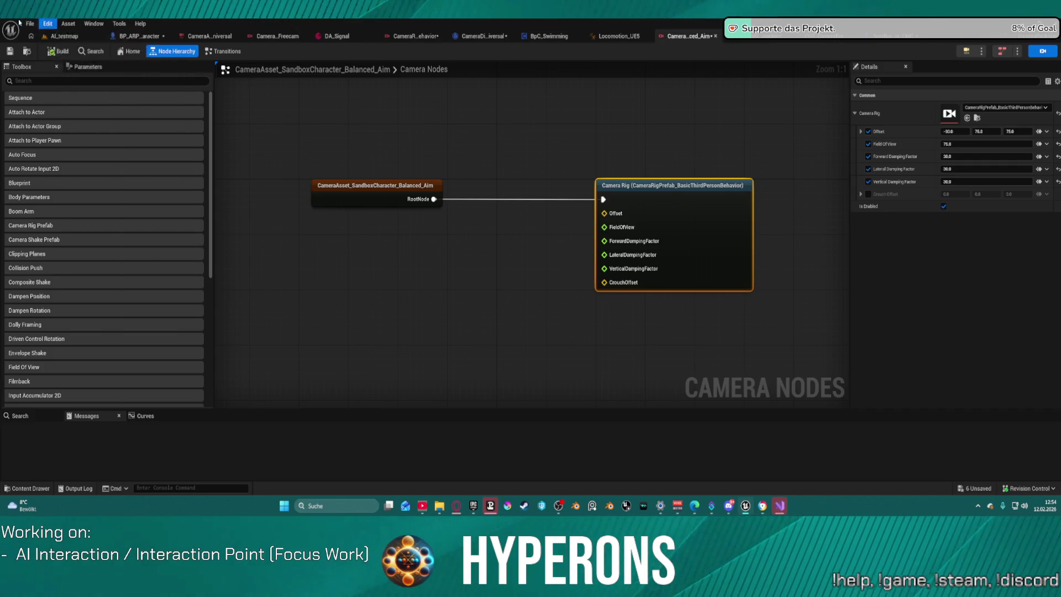
{"action": "left_click", "coordinate": [41, 24]}
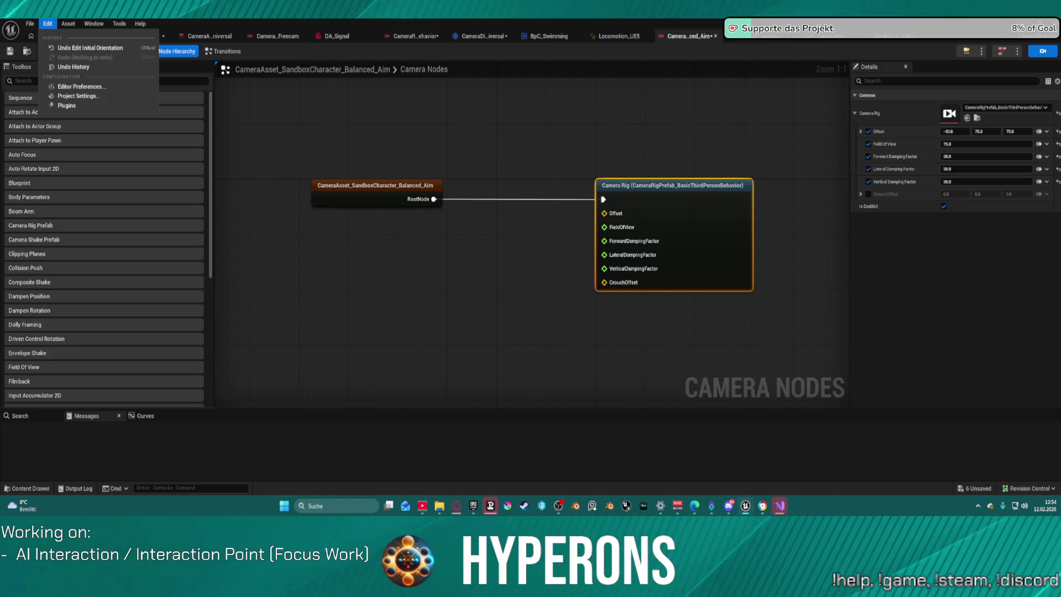
{"action": "key", "text": "Escape"}
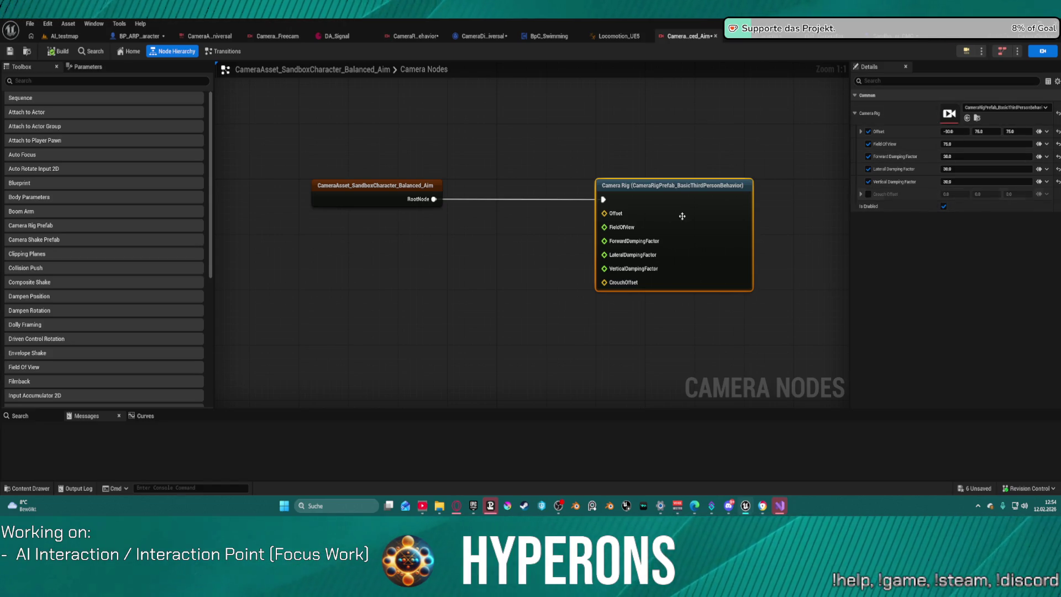
{"action": "left_click", "coordinate": [598, 189]}
{"action": "left_click", "coordinate": [390, 196]}
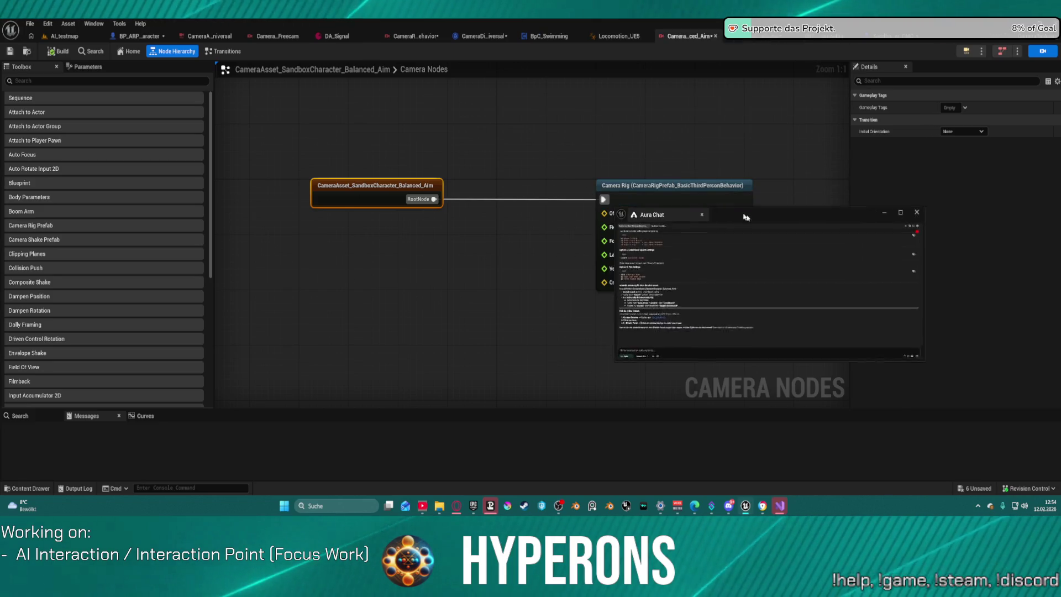
Step: Read Aura Chat's full-screen camera rig update suggestions, then return to the Balanced_Aim camera graph
{"action": "left_click", "coordinate": [942, 220]}
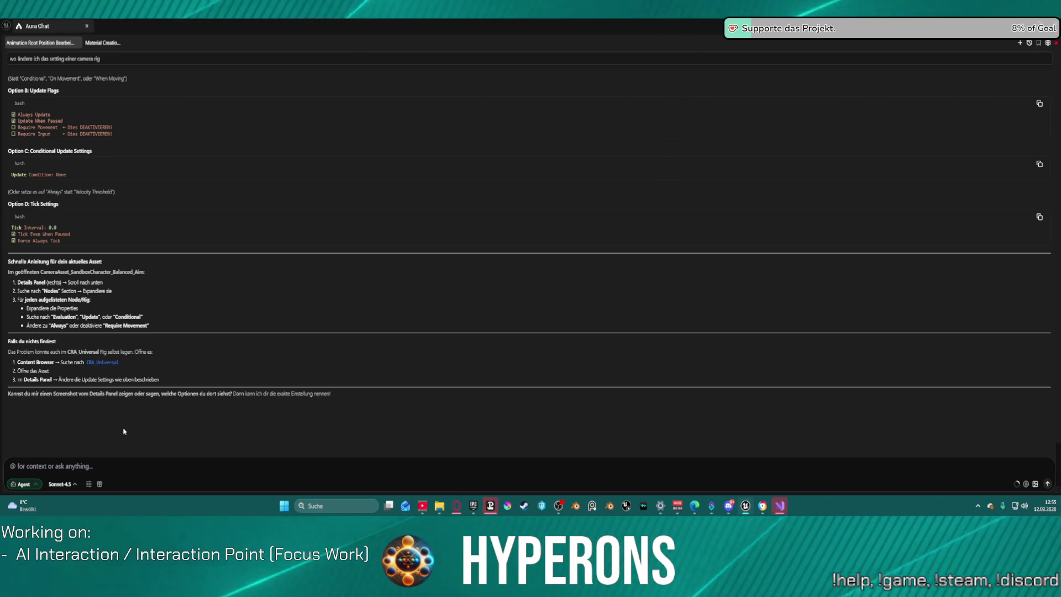
{"action": "scroll", "coordinate": [45, 191], "scroll_direction": "up", "scroll_amount": 2}
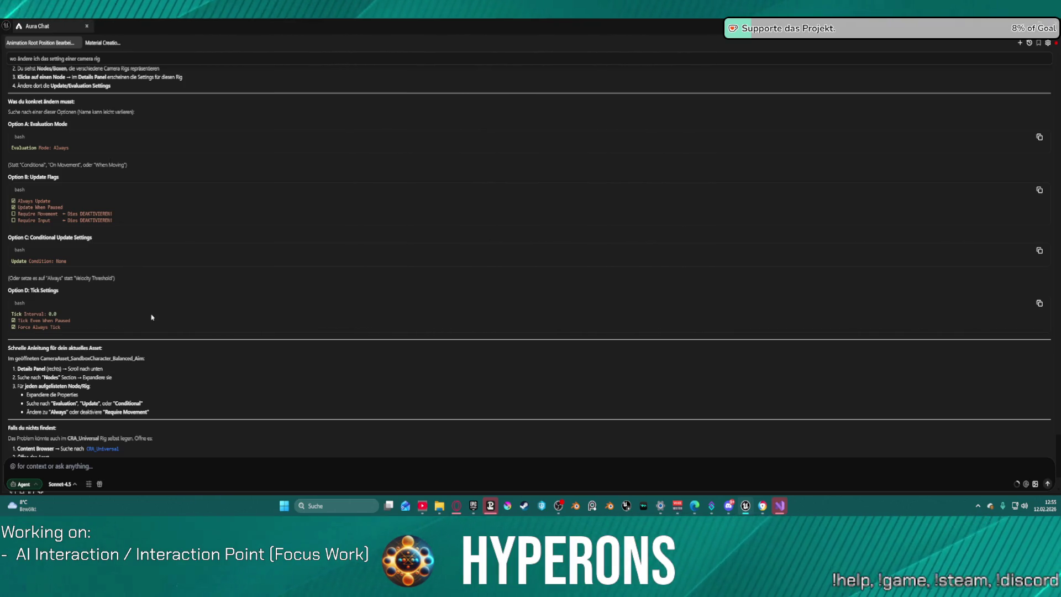
{"action": "scroll", "coordinate": [152, 317], "scroll_direction": "down", "scroll_amount": 2}
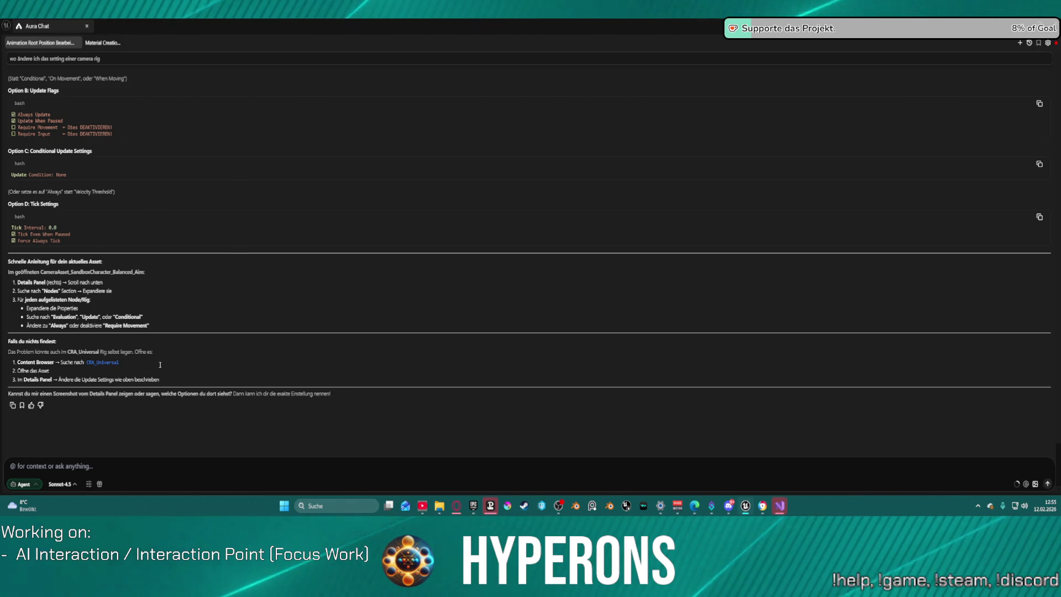
{"action": "key", "text": "alt+Tab"}
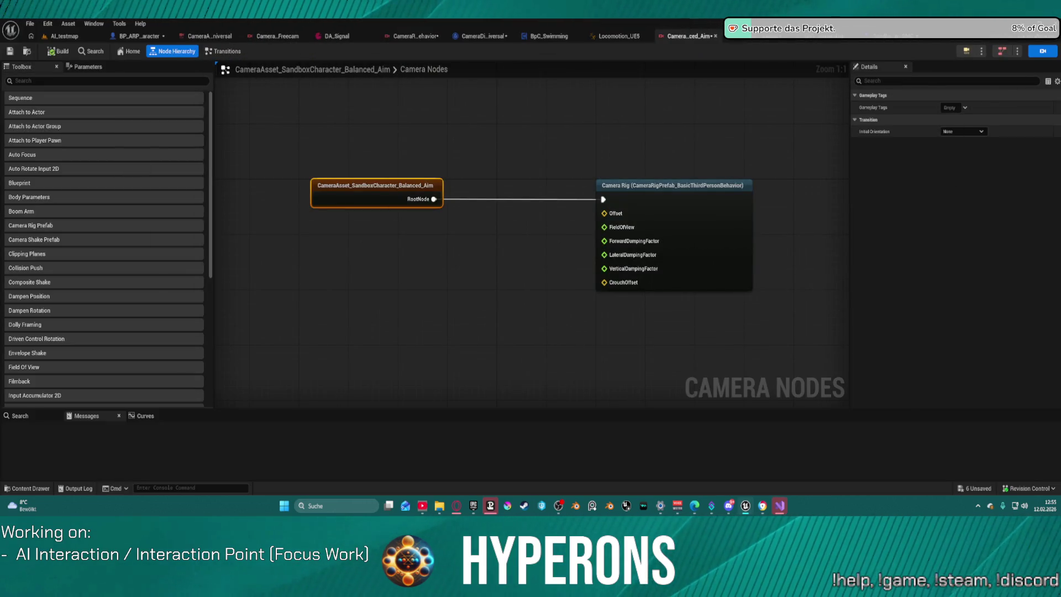
Step: Clear the node selection and briefly check the aim camera asset's Parameters list
{"action": "left_click", "coordinate": [563, 163]}
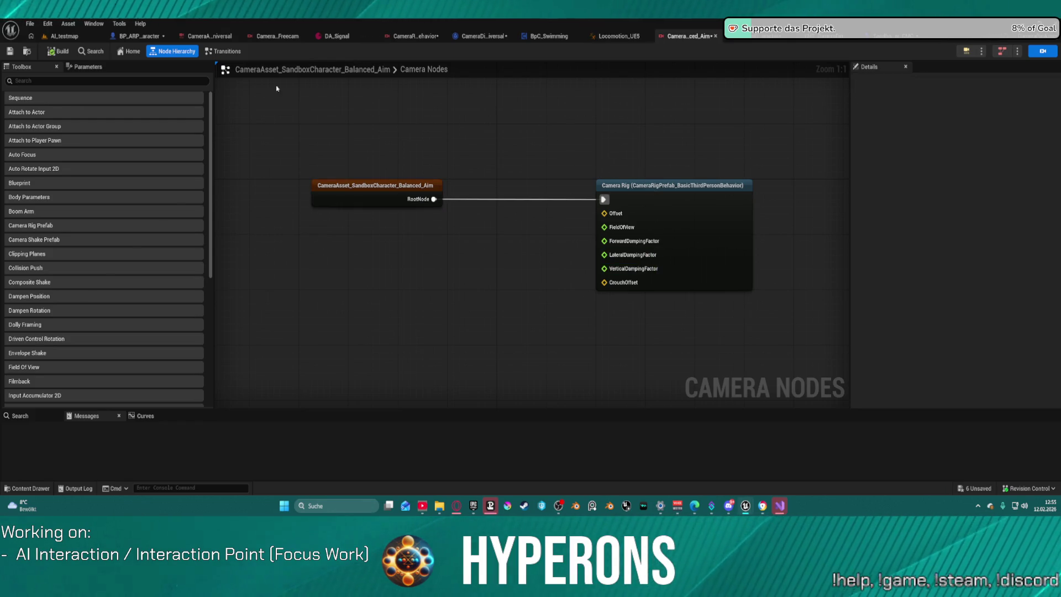
{"action": "left_click", "coordinate": [87, 67]}
{"action": "left_click", "coordinate": [23, 66]}
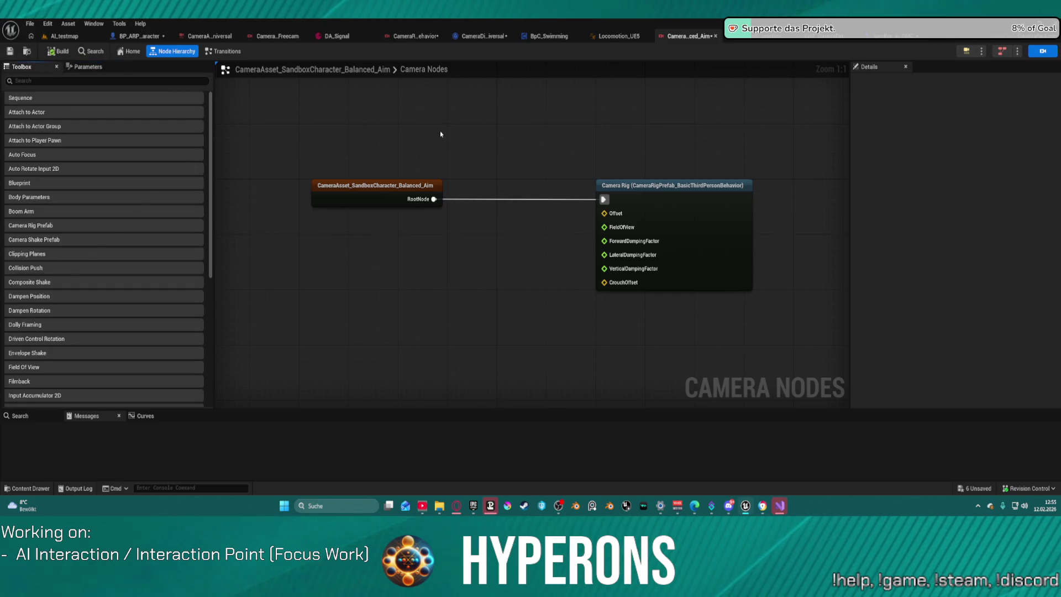
Step: Snip the Balanced_Aim graph to the clipboard and show the Camera Rig node's properties
{"action": "key", "text": "super+shift+s"}
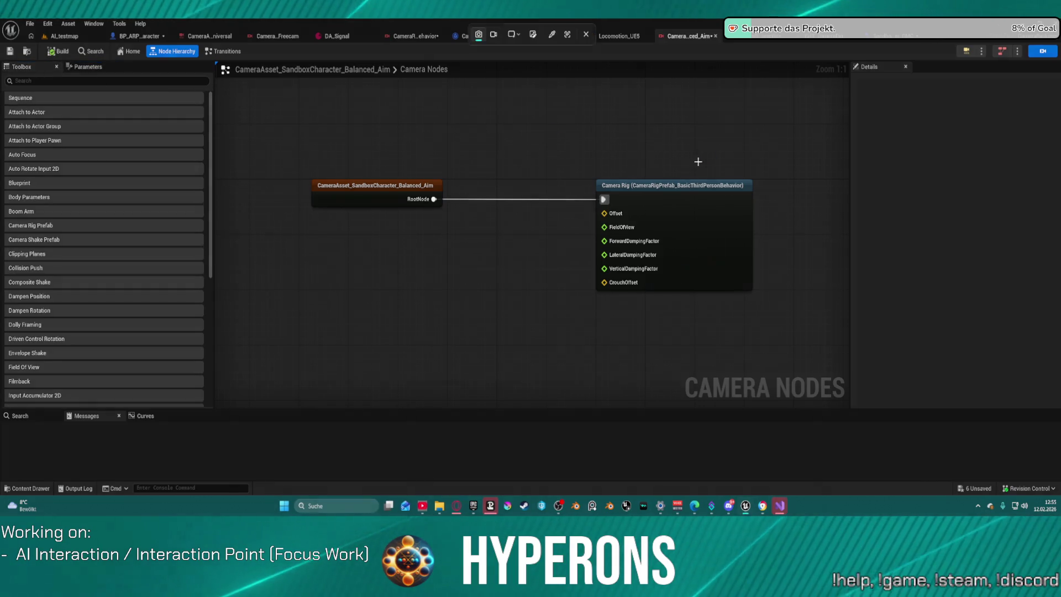
{"action": "mouse_move", "coordinate": [847, 72]}
{"action": "left_mouse_down"}
{"action": "mouse_move", "coordinate": [1012, 274]}
{"action": "mouse_move", "coordinate": [1042, 277]}
{"action": "mouse_move", "coordinate": [719, 31]}
{"action": "mouse_move", "coordinate": [1053, 274]}
{"action": "left_mouse_up"}
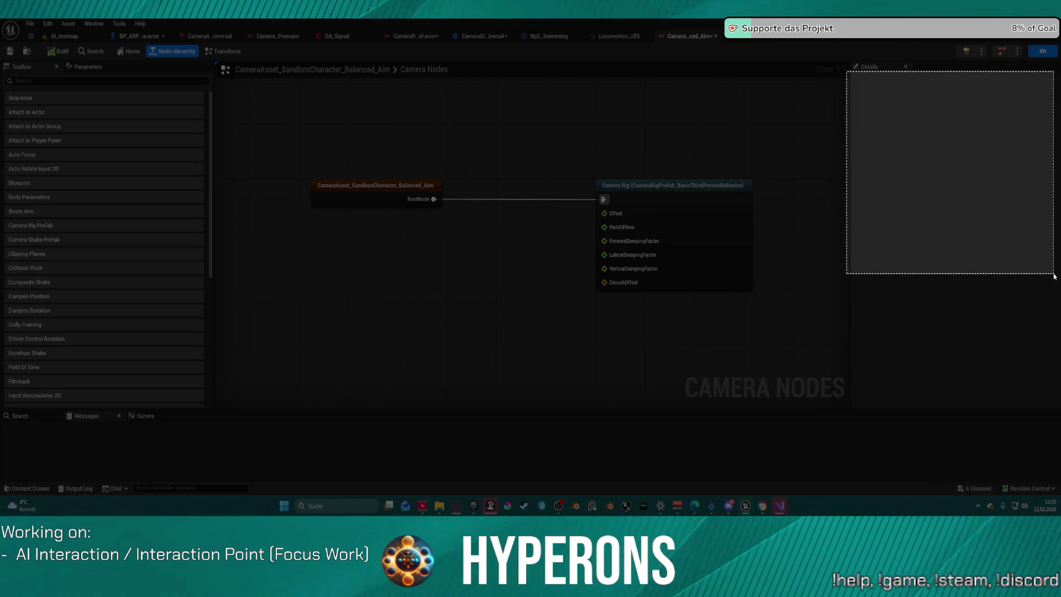
{"action": "mouse_move", "coordinate": [804, 53]}
{"action": "left_mouse_down"}
{"action": "mouse_move", "coordinate": [924, 130]}
{"action": "mouse_move", "coordinate": [818, 47]}
{"action": "mouse_move", "coordinate": [880, 154]}
{"action": "mouse_move", "coordinate": [1053, 260]}
{"action": "left_mouse_up"}
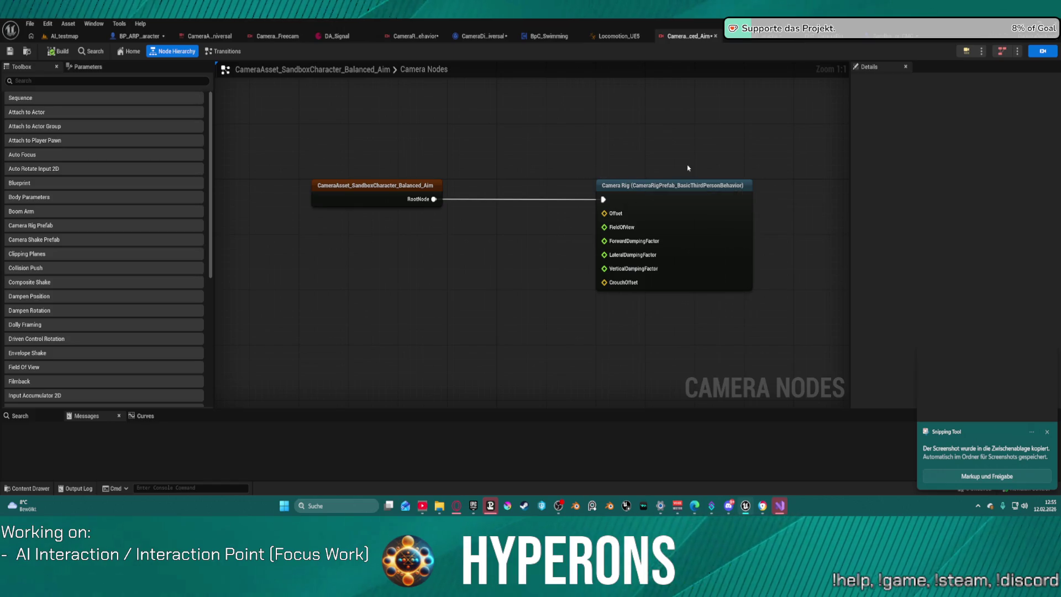
{"action": "left_click", "coordinate": [653, 187]}
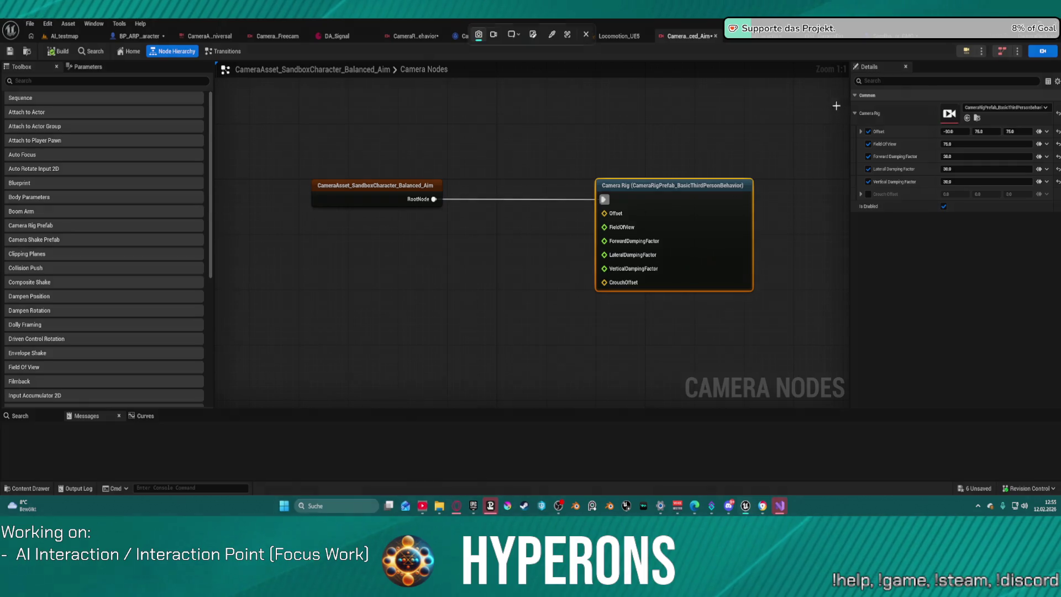
{"action": "key", "text": "super+shift+s"}
{"action": "mouse_move", "coordinate": [799, 63]}
{"action": "left_mouse_down"}
{"action": "mouse_move", "coordinate": [1018, 206]}
{"action": "mouse_move", "coordinate": [1060, 269]}
{"action": "left_mouse_up"}
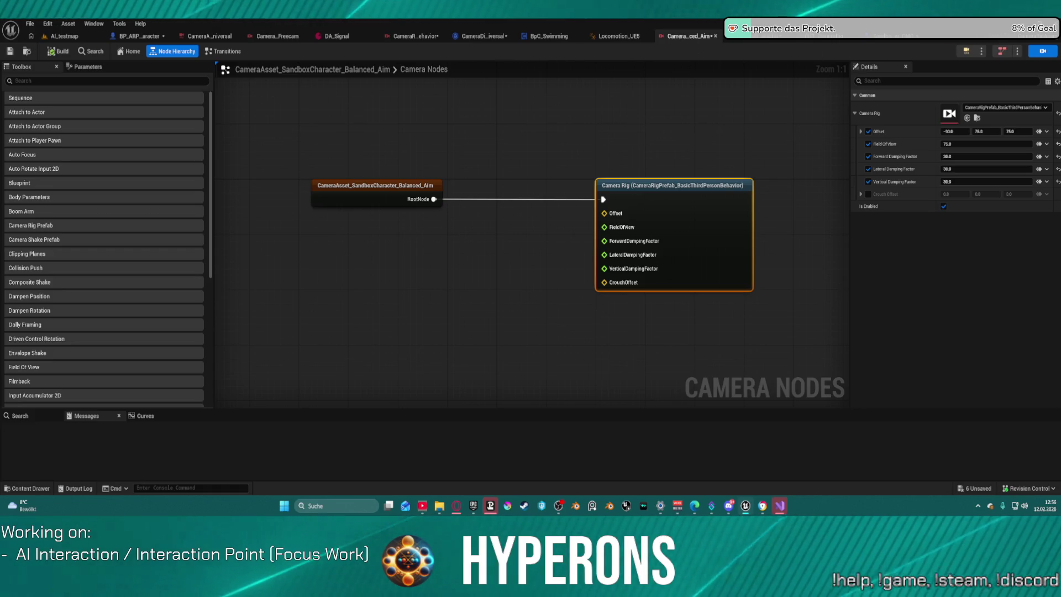
{"action": "double_click", "coordinate": [724, 232]}
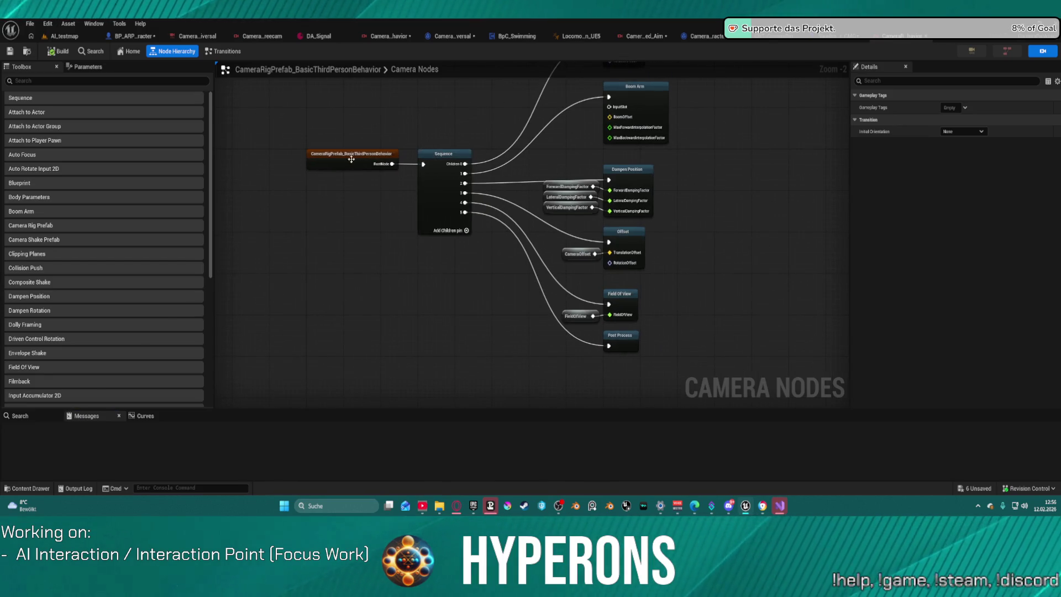
Step: Inspect the prefab's root, Sequence and Post Process node settings
{"action": "left_click", "coordinate": [343, 163]}
{"action": "left_click", "coordinate": [437, 179]}
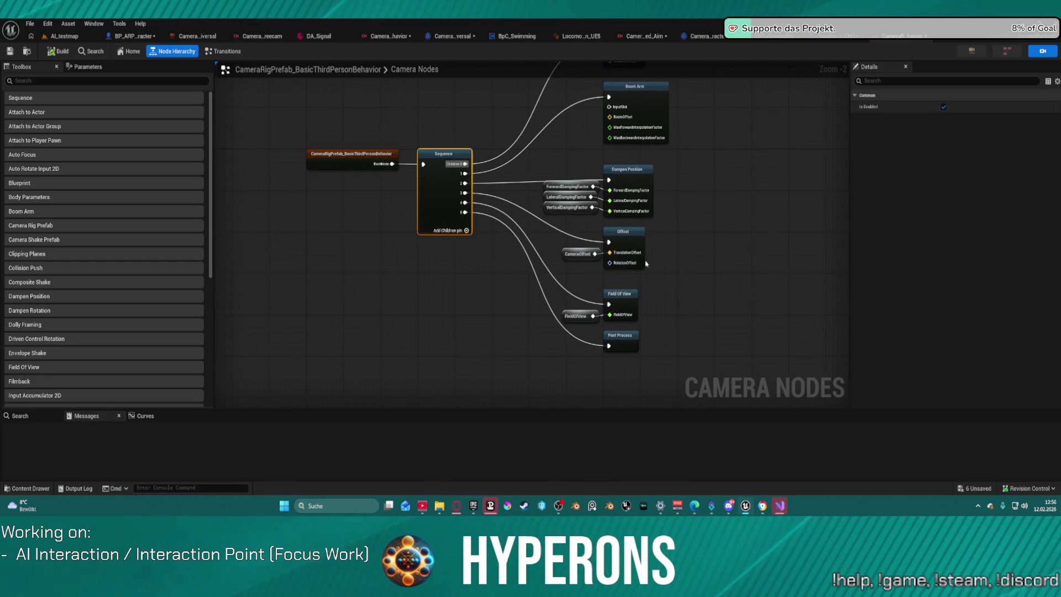
{"action": "left_click", "coordinate": [610, 347]}
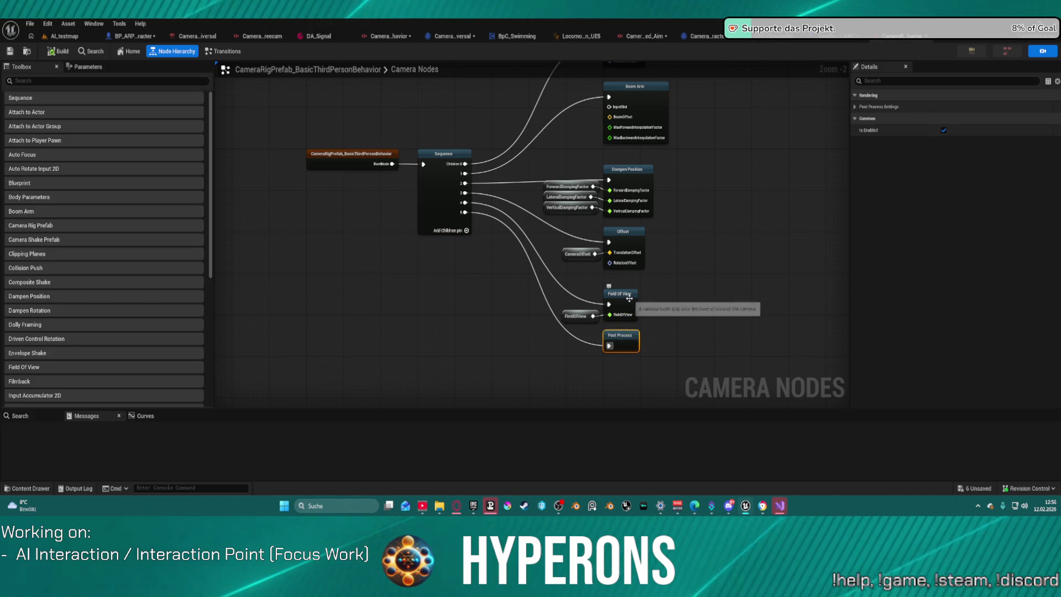
{"action": "left_click", "coordinate": [855, 108]}
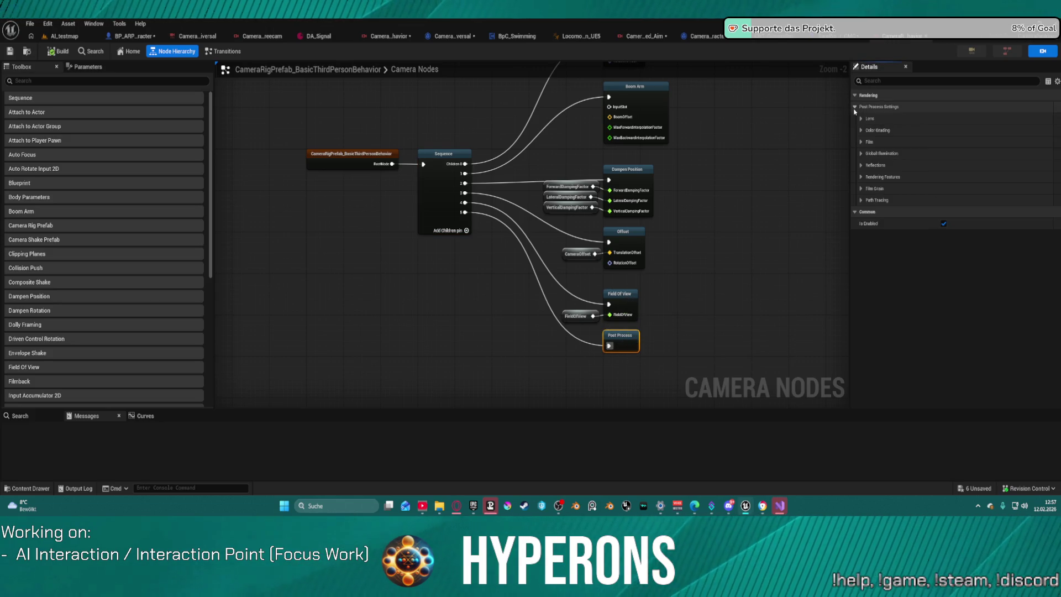
{"action": "left_click", "coordinate": [855, 106]}
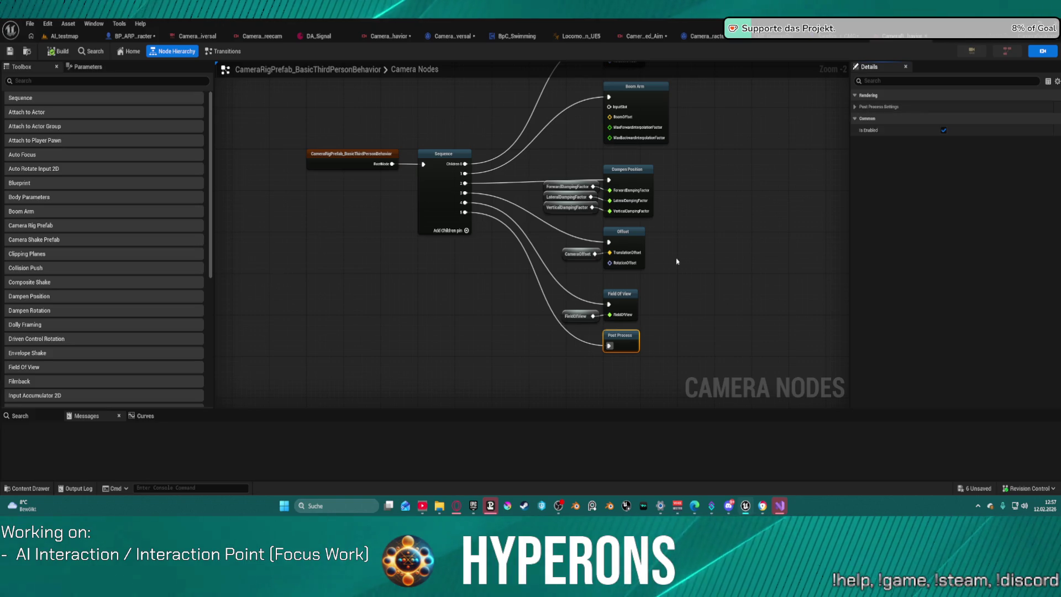
Step: Inspect the Field Of View, Offset, Dampen Position and Boom Arm nodes, then switch to AI_testmap
{"action": "left_click", "coordinate": [617, 301]}
{"action": "left_click", "coordinate": [633, 241]}
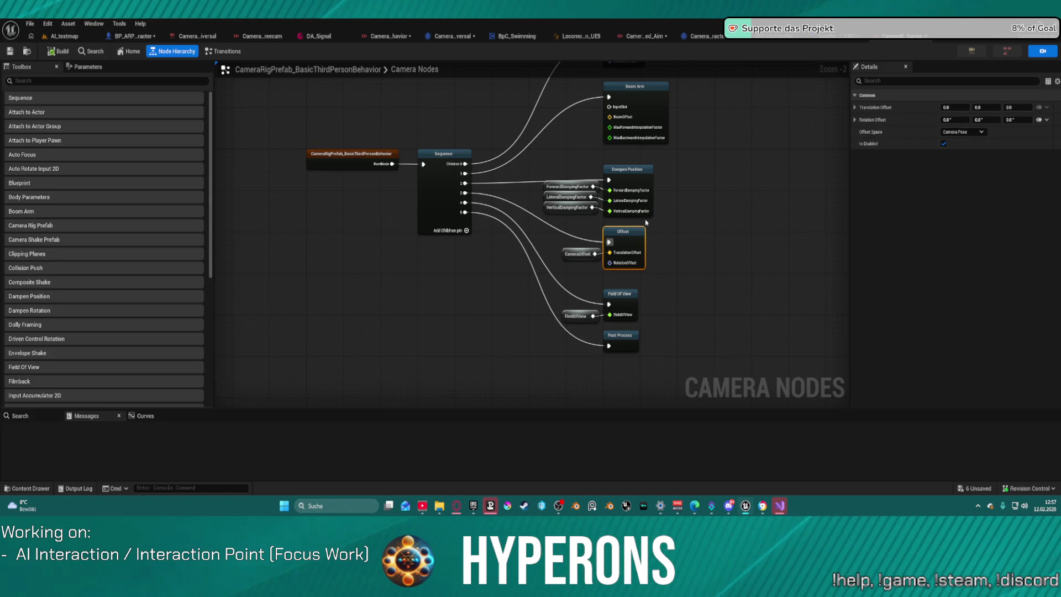
{"action": "left_click", "coordinate": [639, 170]}
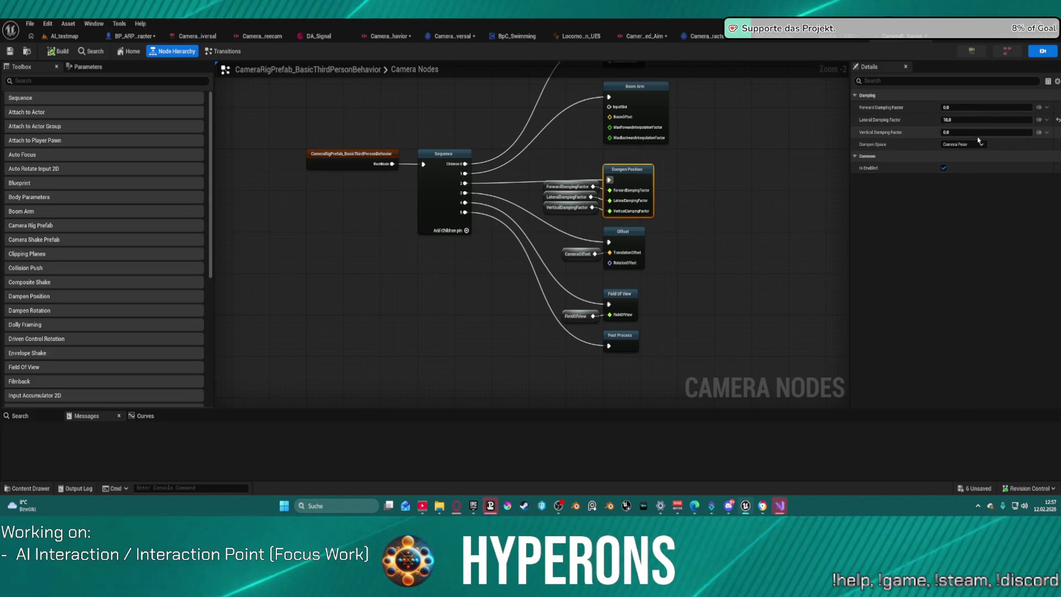
{"action": "left_click", "coordinate": [651, 105]}
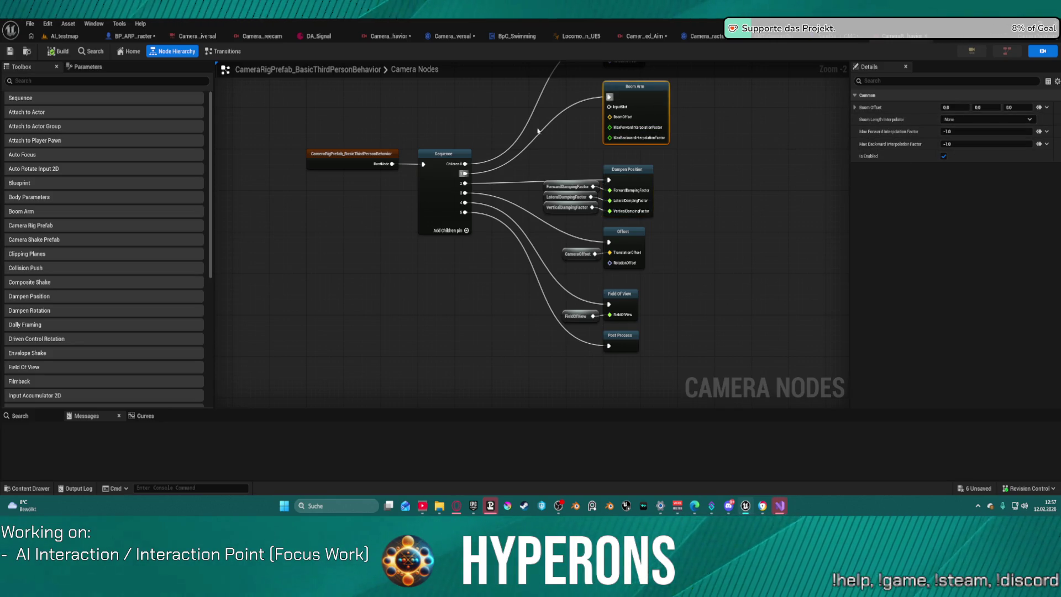
{"action": "scroll", "coordinate": [635, 83], "scroll_direction": "up", "scroll_amount": 1}
{"action": "left_click_drag", "start_coordinate": [653, 80], "coordinate": [655, 267]}
{"action": "left_click", "coordinate": [655, 268]}
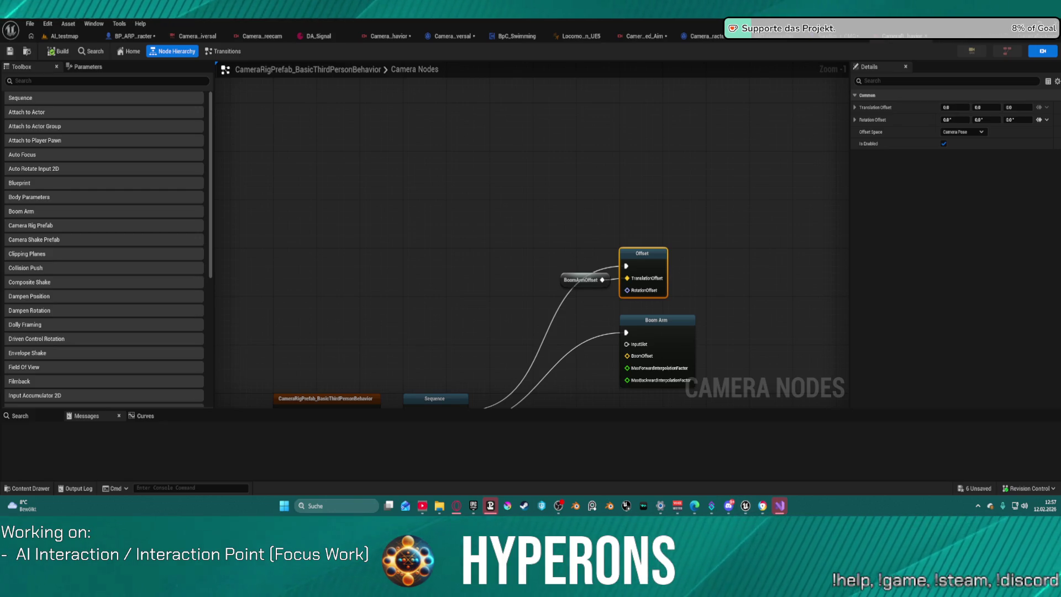
{"action": "left_click", "coordinate": [64, 36]}
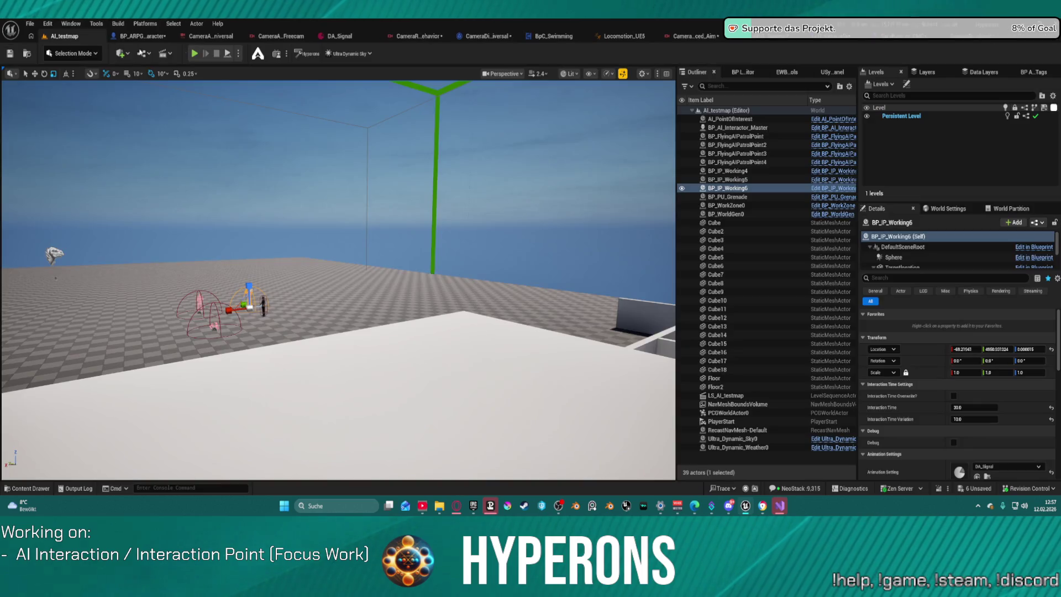
Step: Dismiss the accidental Save Asset As dialog and return to the CameraRigPrefab_BasicThirdPersonBehavior graph
{"action": "left_click", "coordinate": [276, 54]}
{"action": "left_click", "coordinate": [745, 117]}
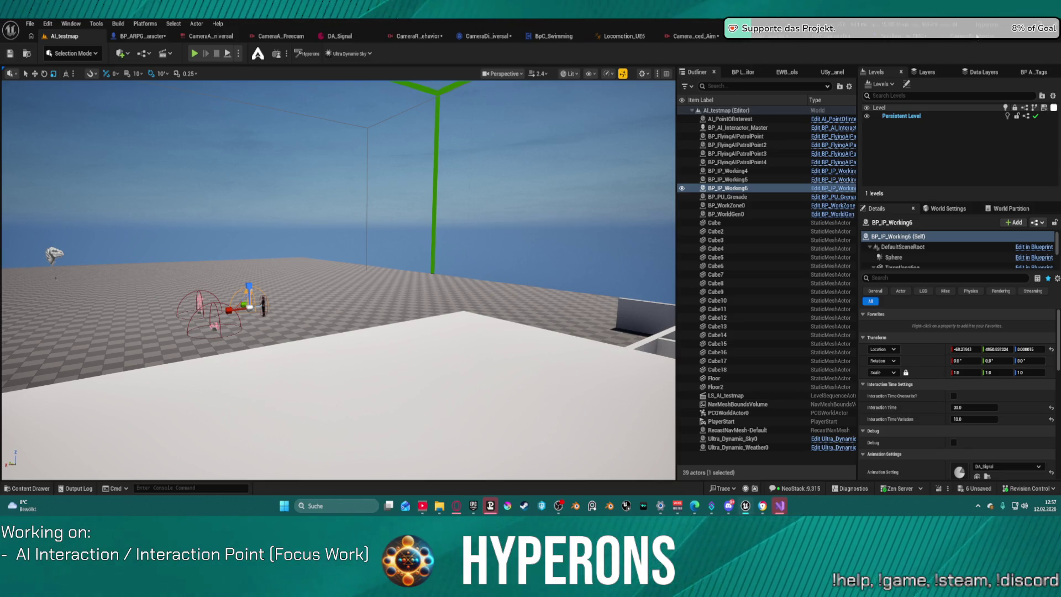
{"action": "key", "text": "ctrl+Tab"}
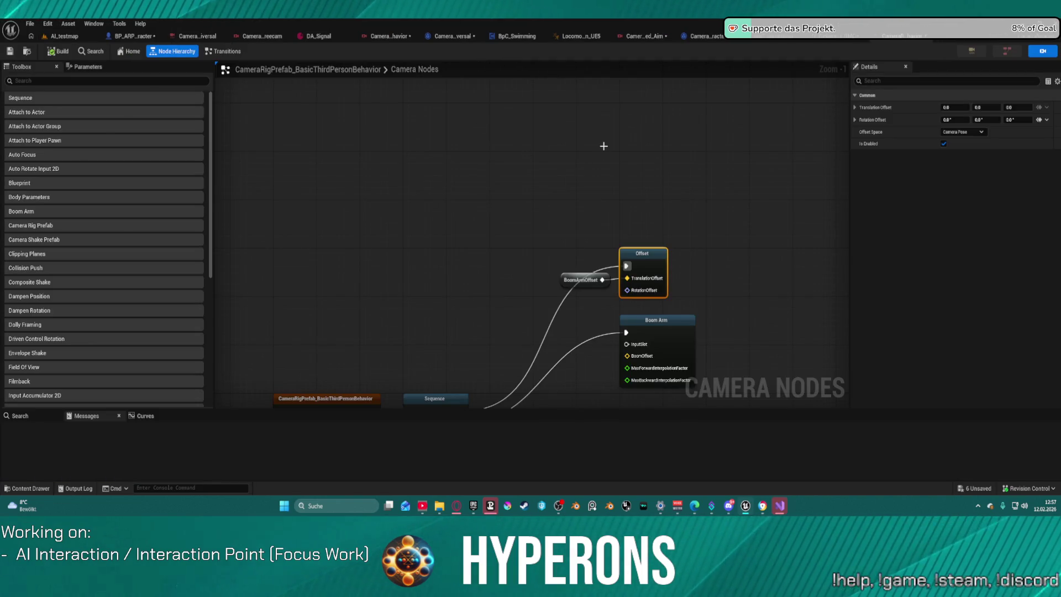
Step: Clear the selection, dismiss the add-node list, and show the rig's Parameters list
{"action": "left_click", "coordinate": [392, 166]}
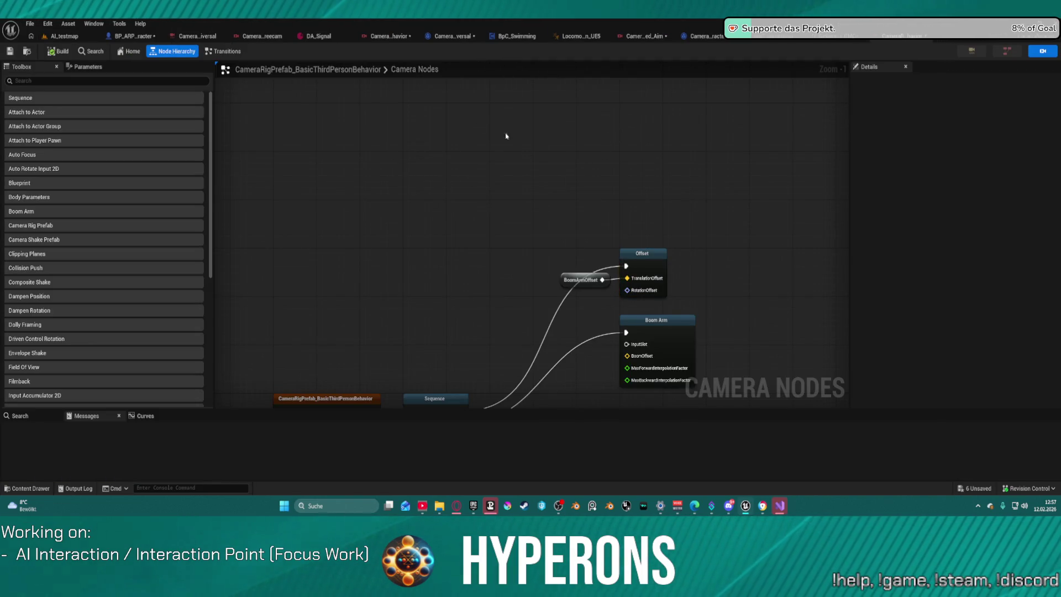
{"action": "right_click", "coordinate": [527, 87]}
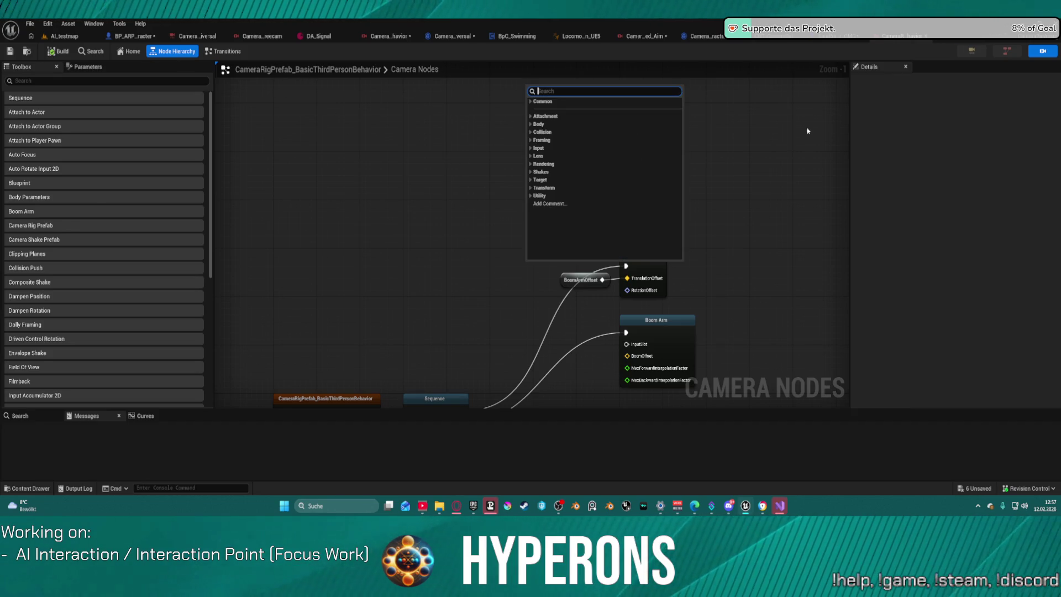
{"action": "key", "text": "Escape"}
{"action": "left_click", "coordinate": [1035, 55]}
{"action": "left_click", "coordinate": [1036, 55]}
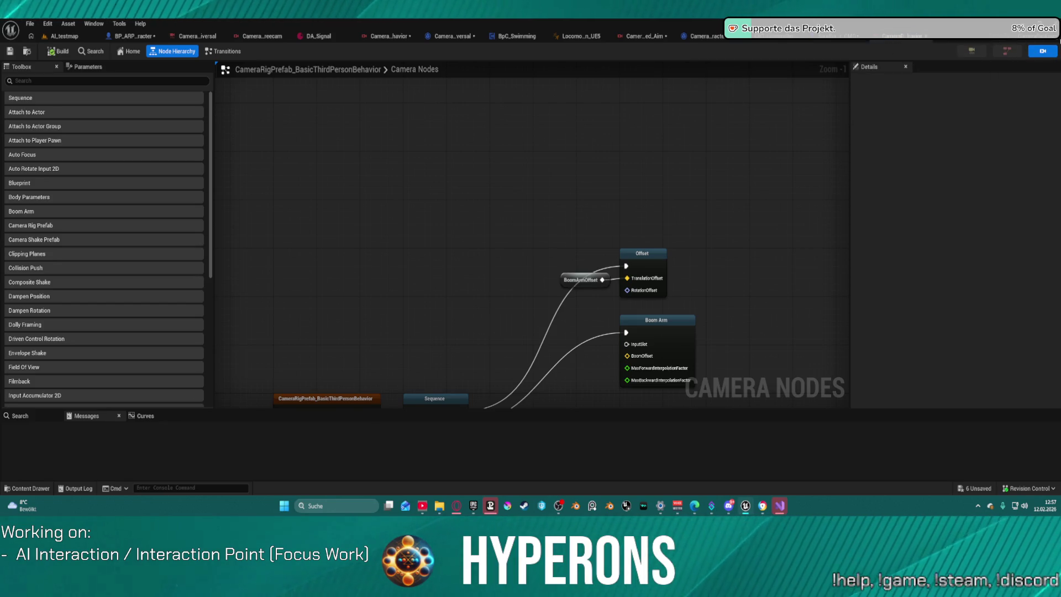
{"action": "left_click", "coordinate": [87, 67]}
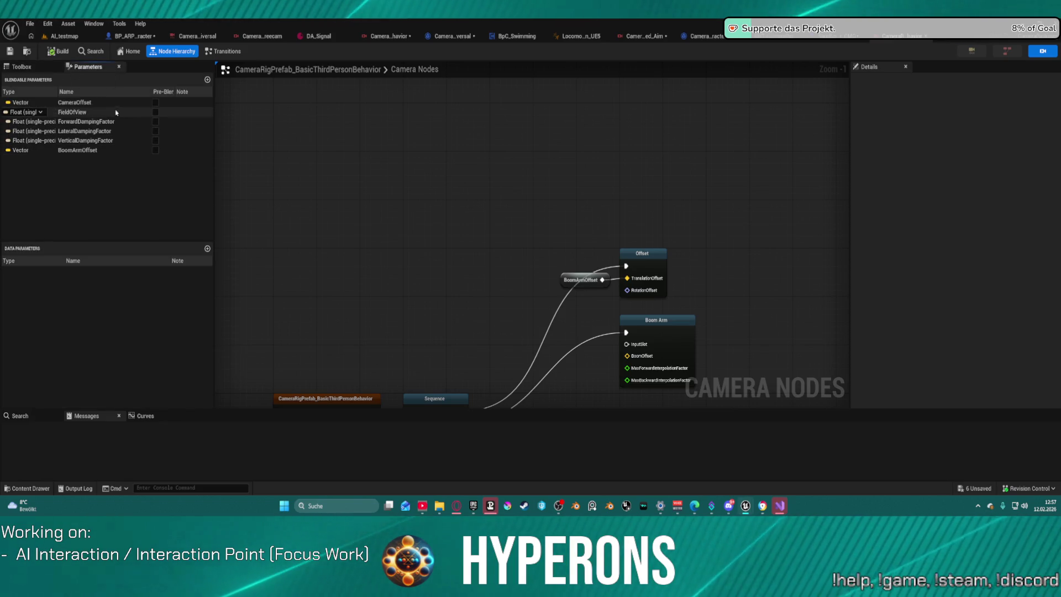
Step: Review the root node's Initial Orientation options, keep None, and snip the setting
{"action": "left_click", "coordinate": [122, 52]}
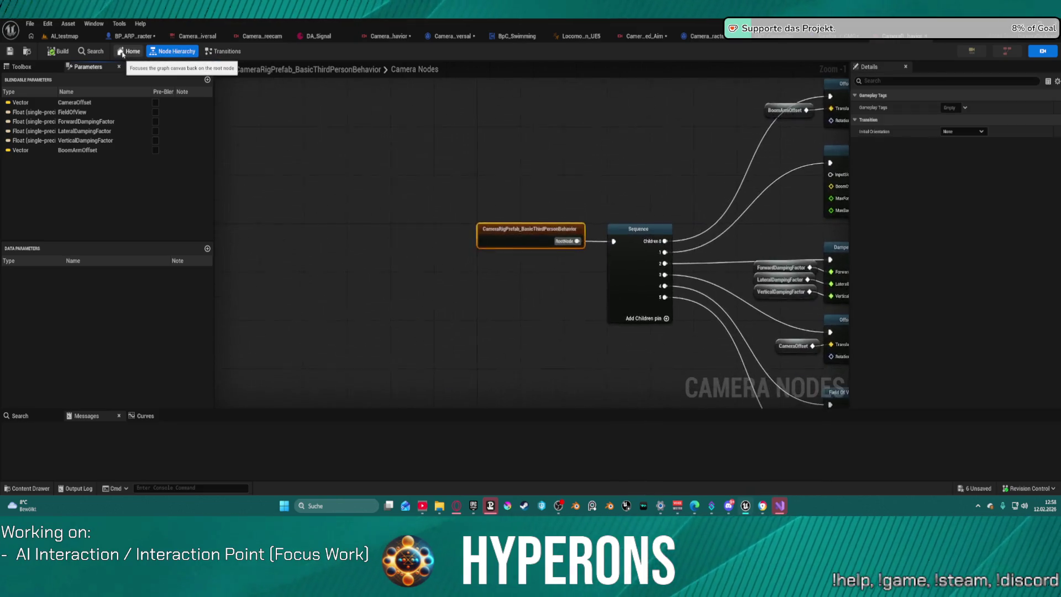
{"action": "left_click", "coordinate": [962, 131]}
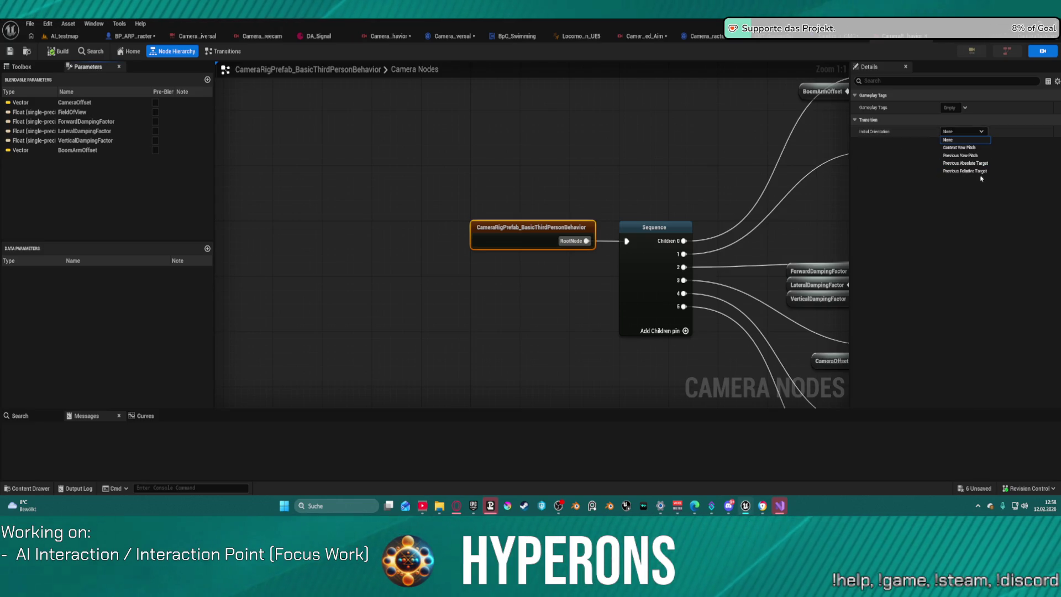
{"action": "left_click", "coordinate": [21, 66]}
{"action": "left_click", "coordinate": [98, 69]}
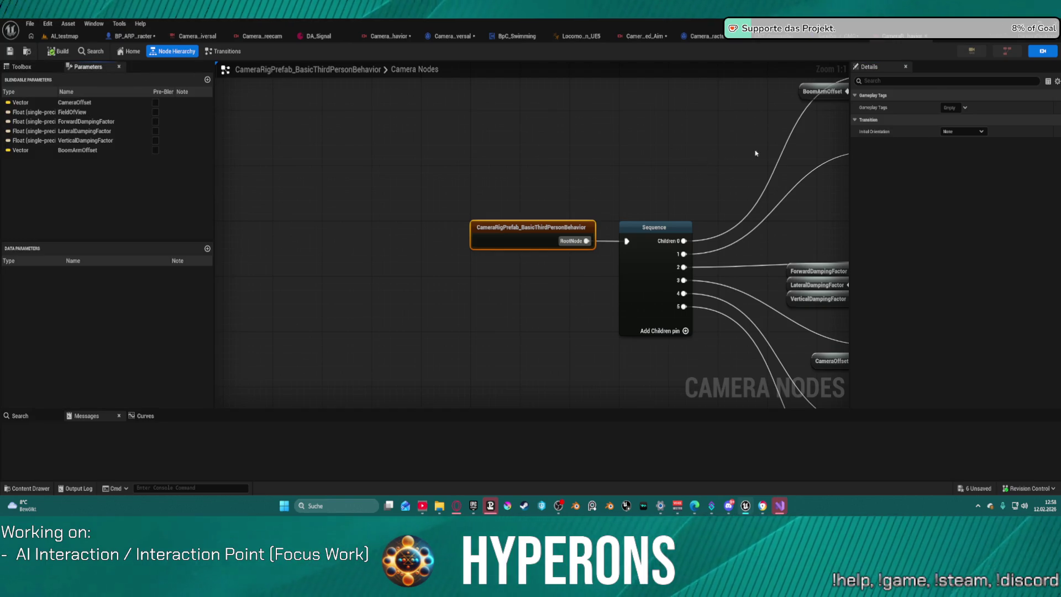
{"action": "key", "text": "super+shift+s"}
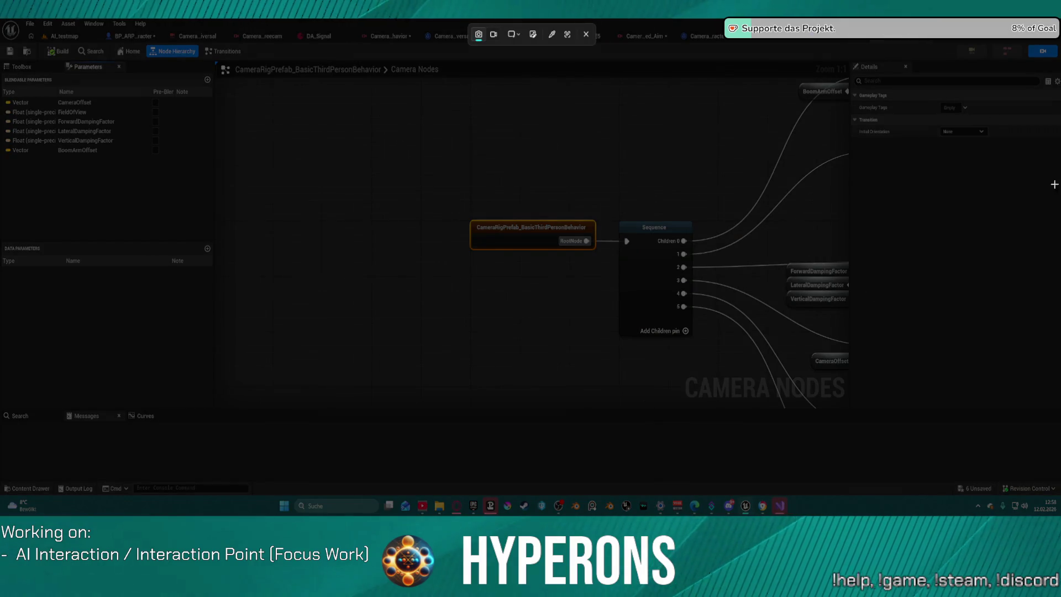
{"action": "mouse_move", "coordinate": [1059, 154]}
{"action": "left_mouse_down"}
{"action": "mouse_move", "coordinate": [739, 79]}
{"action": "mouse_move", "coordinate": [726, 38]}
{"action": "left_mouse_up"}
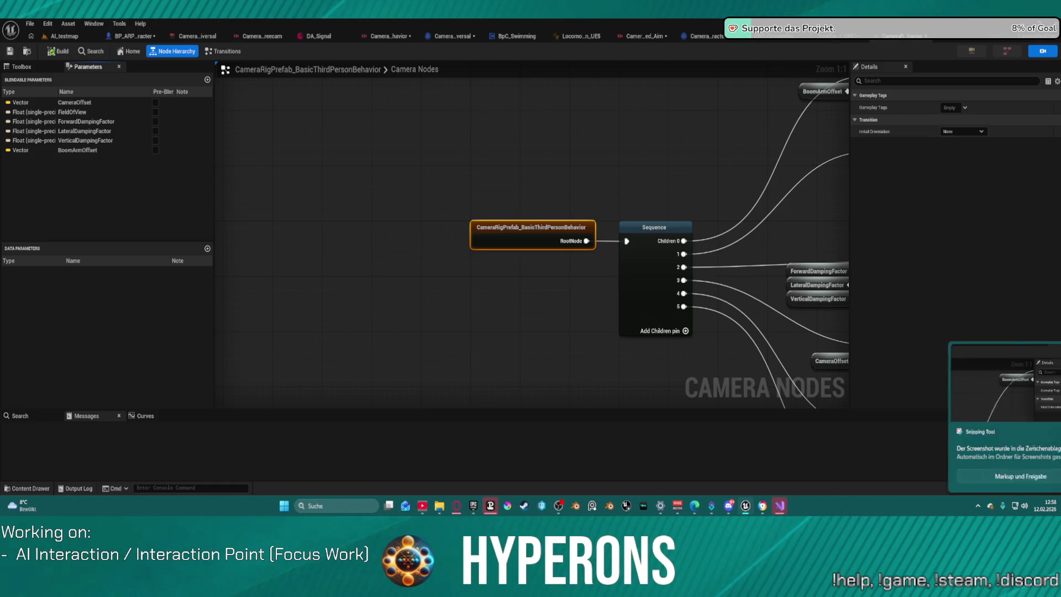
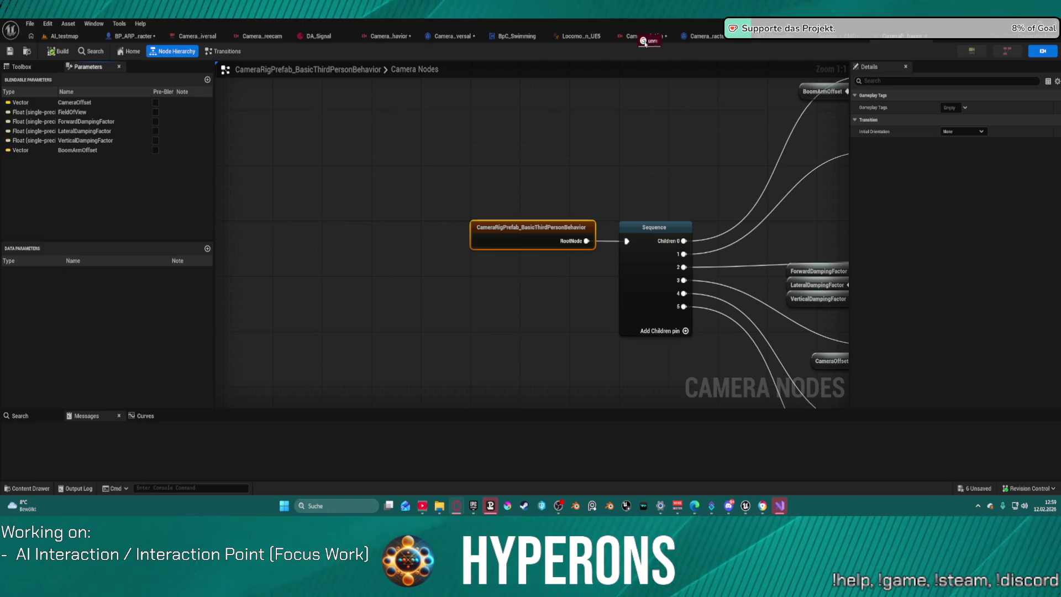
Step: Open the Gameplay Camera System Quick Start guide from the browser's search results
{"action": "key", "text": "alt+Tab"}
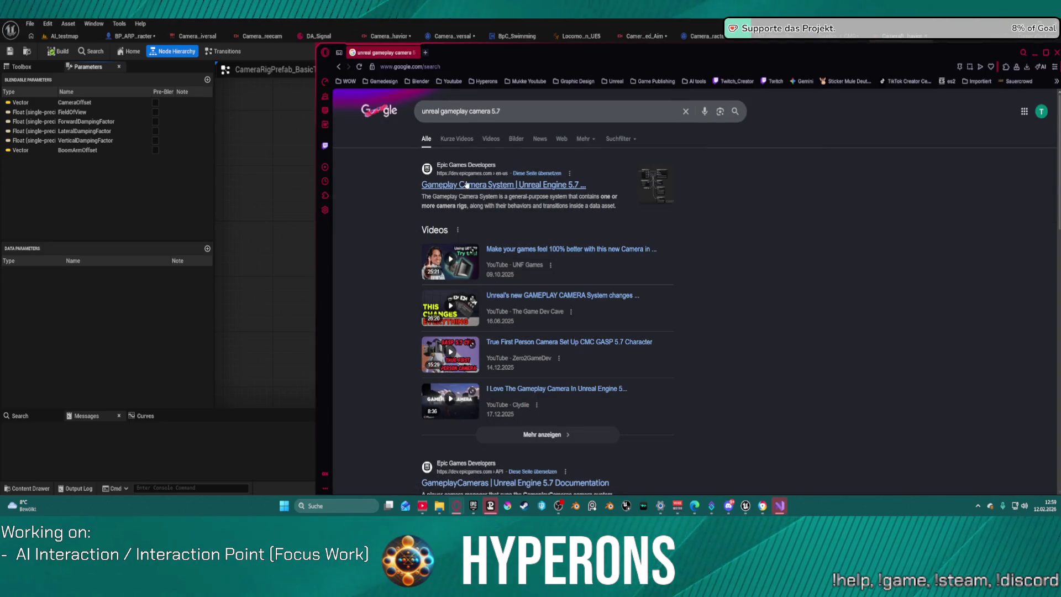
{"action": "left_click", "coordinate": [547, 185]}
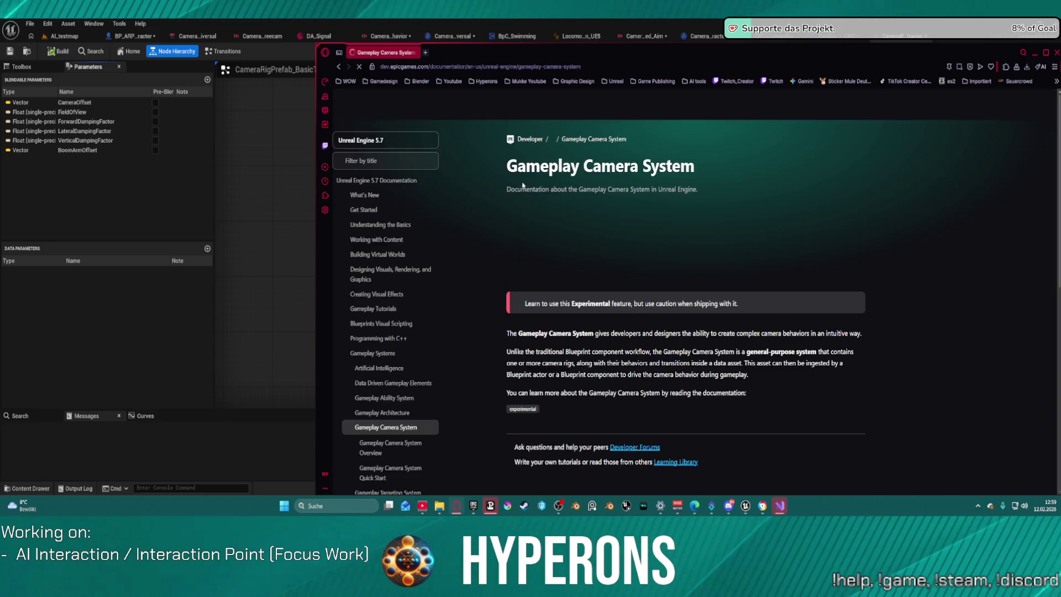
{"action": "scroll", "coordinate": [709, 280], "scroll_direction": "down", "scroll_amount": 5}
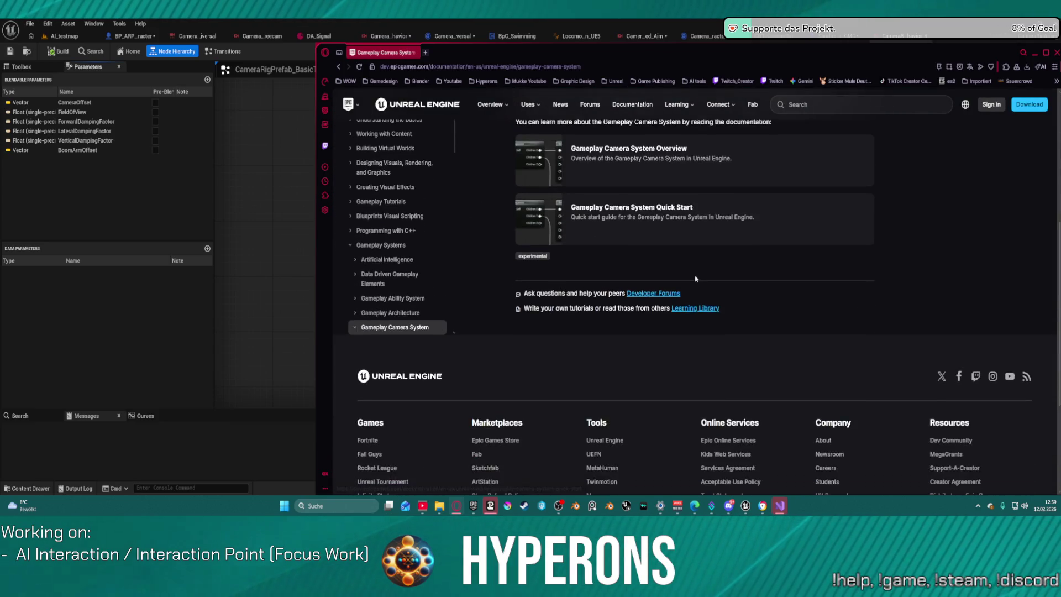
{"action": "scroll", "coordinate": [651, 252], "scroll_direction": "up", "scroll_amount": 2}
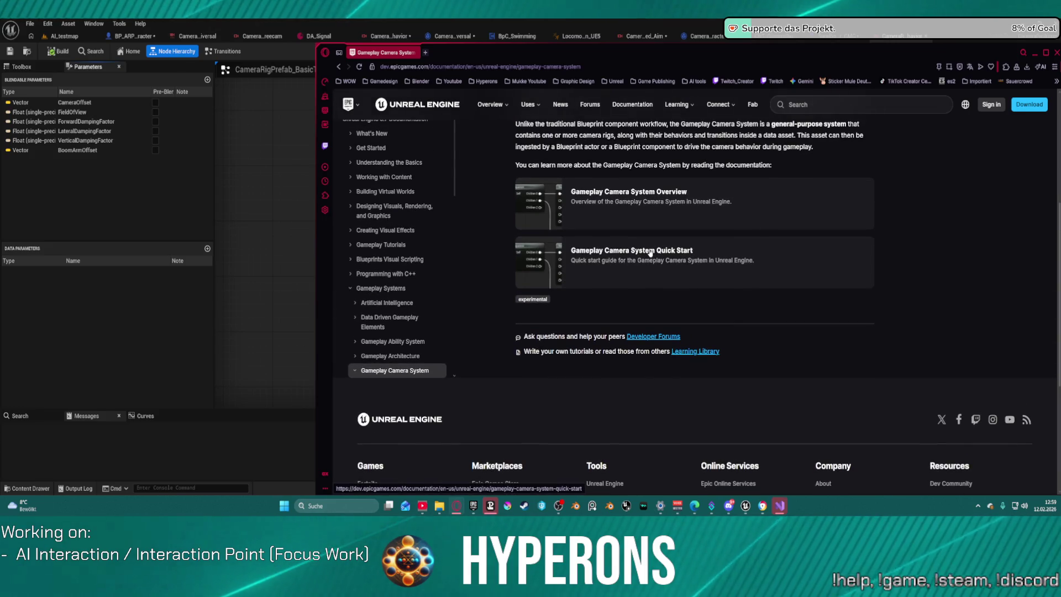
{"action": "left_click", "coordinate": [625, 253]}
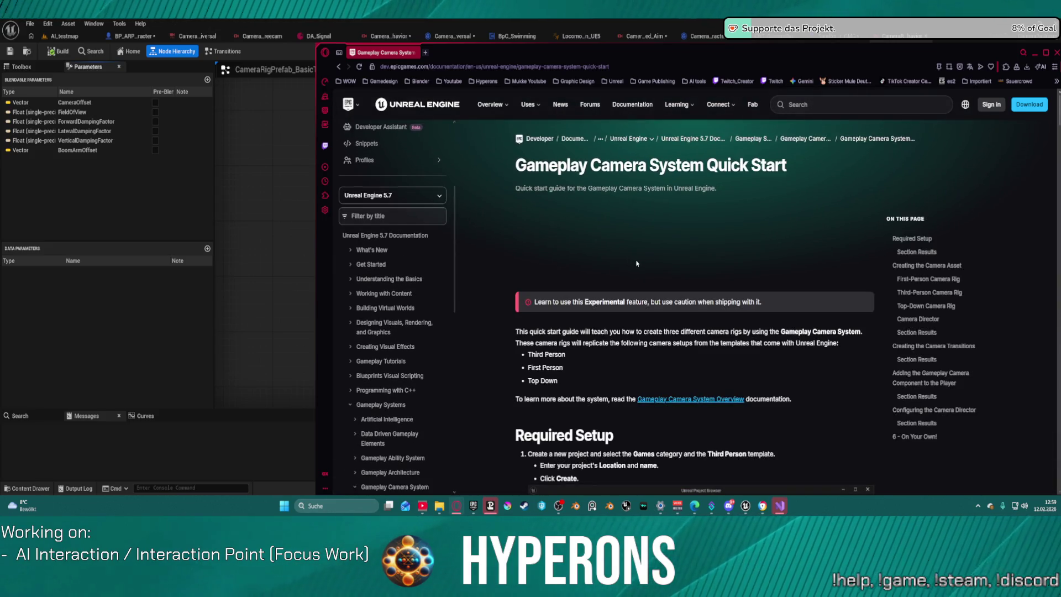
Step: Maximize the browser and read Required Setup down to Creating the Camera Asset
{"action": "scroll", "coordinate": [645, 334], "scroll_direction": "down", "scroll_amount": 2}
{"action": "scroll", "coordinate": [645, 334], "scroll_direction": "down", "scroll_amount": 3}
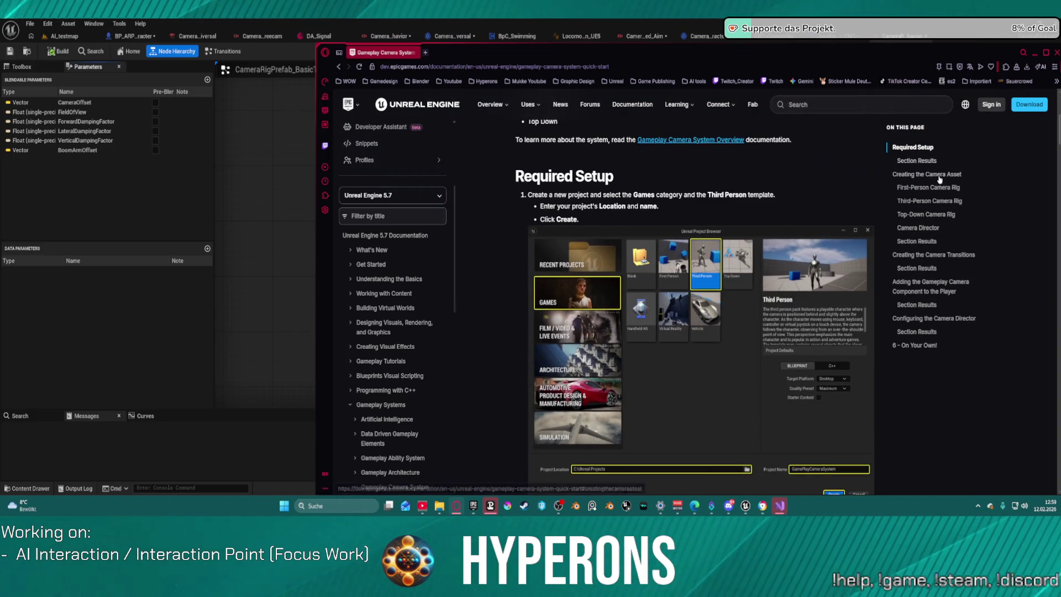
{"action": "left_click_drag", "start_coordinate": [990, 52], "coordinate": [845, 28]}
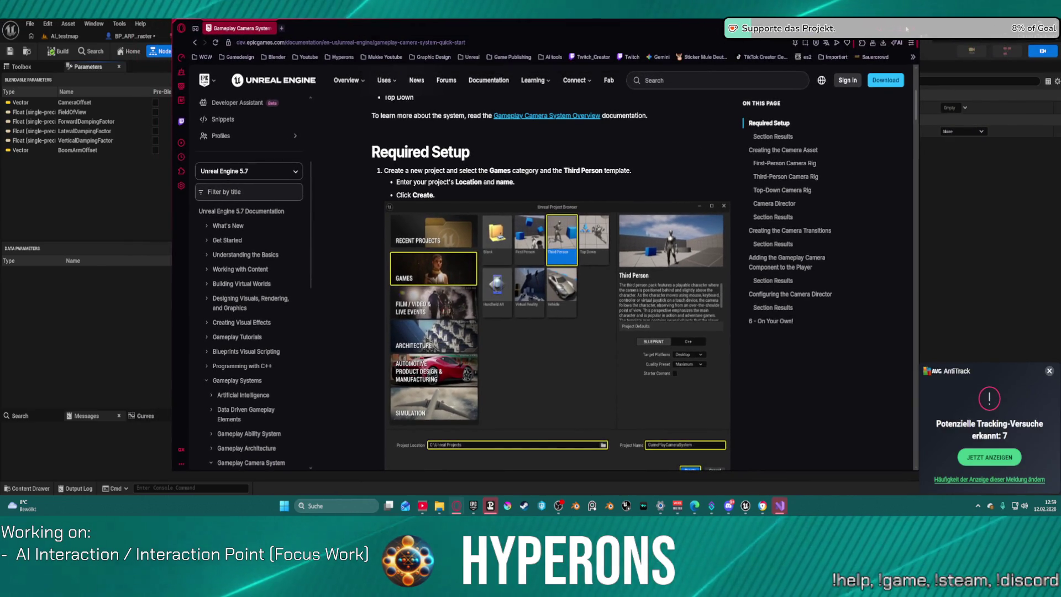
{"action": "double_click", "coordinate": [902, 29]}
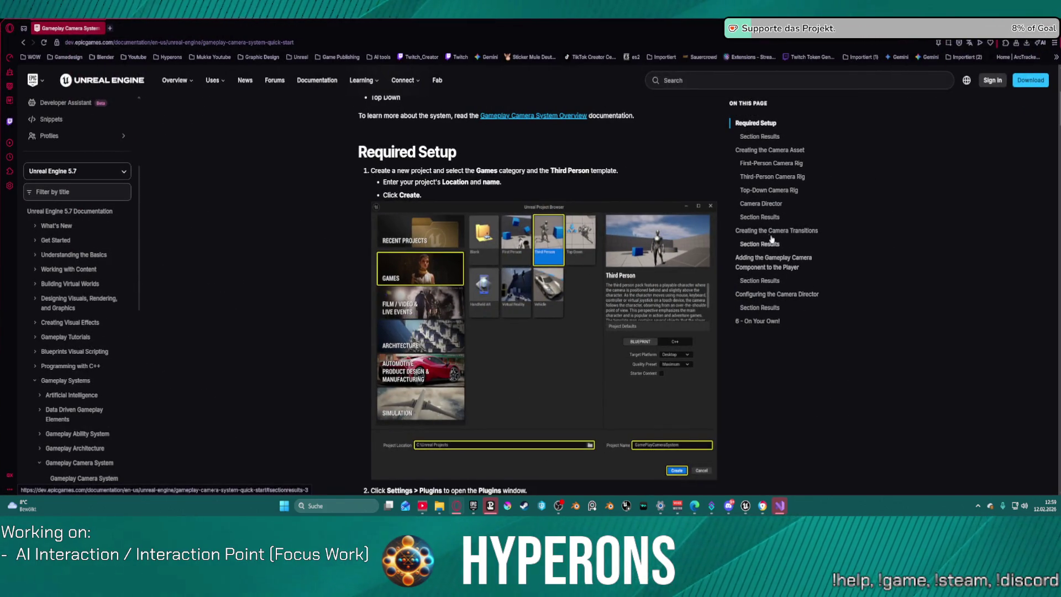
{"action": "scroll", "coordinate": [627, 270], "scroll_direction": "down", "scroll_amount": 6}
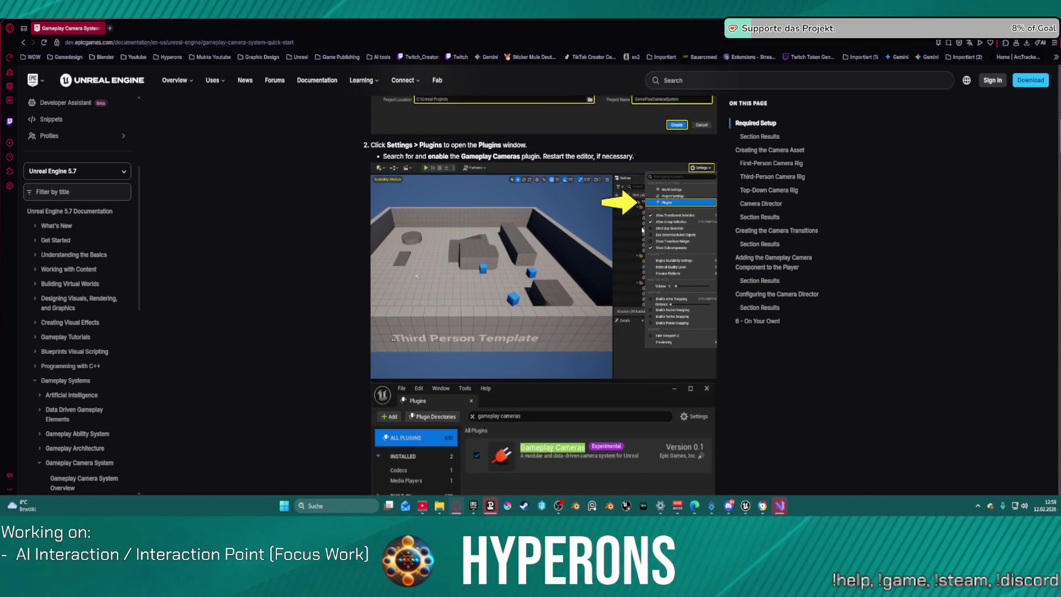
{"action": "scroll", "coordinate": [627, 268], "scroll_direction": "down", "scroll_amount": 4}
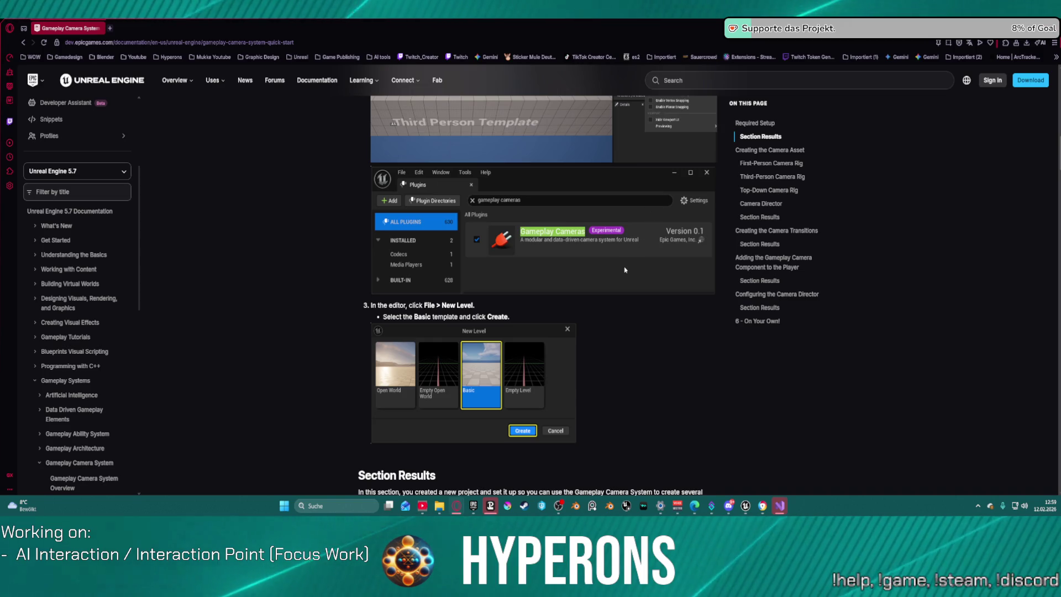
{"action": "scroll", "coordinate": [626, 269], "scroll_direction": "down", "scroll_amount": 5}
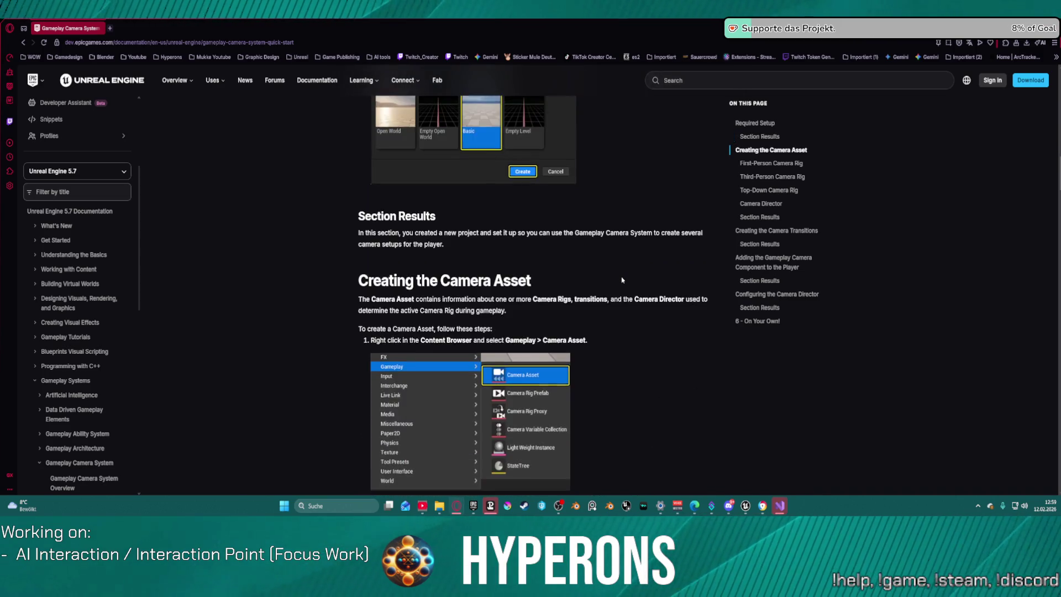
Step: Read through the first-person and third-person camera rig steps of the Quick Start
{"action": "scroll", "coordinate": [623, 280], "scroll_direction": "down", "scroll_amount": 4}
{"action": "scroll", "coordinate": [625, 281], "scroll_direction": "down", "scroll_amount": 3}
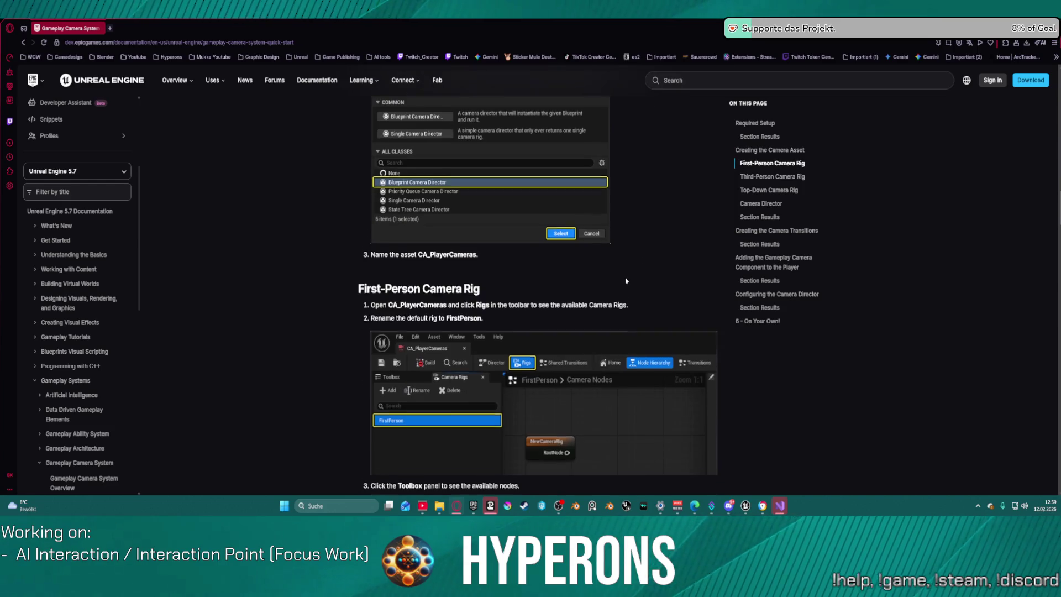
{"action": "scroll", "coordinate": [627, 281], "scroll_direction": "down", "scroll_amount": 3}
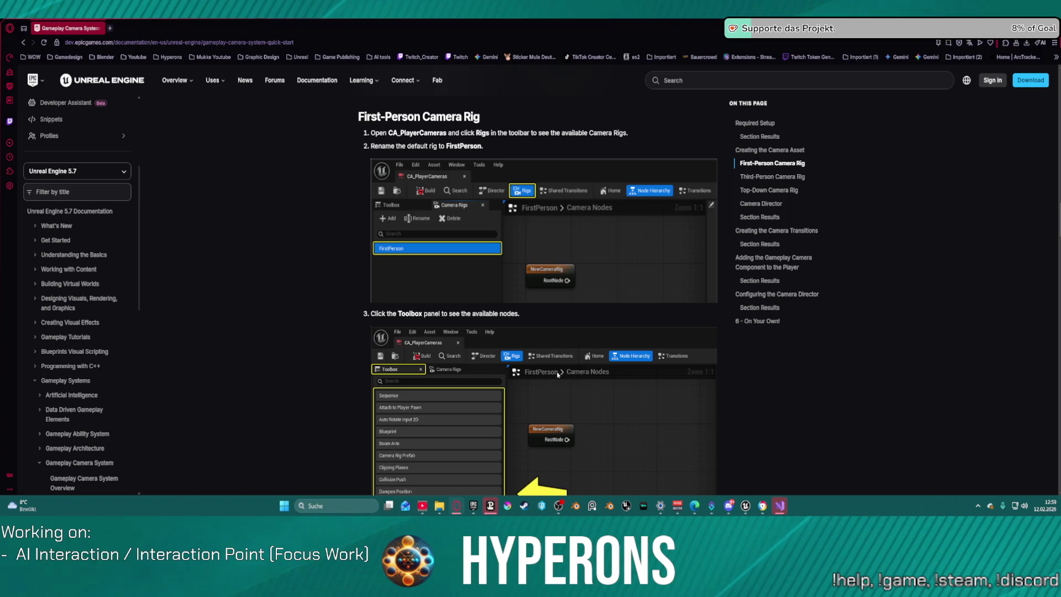
{"action": "scroll", "coordinate": [555, 375], "scroll_direction": "down", "scroll_amount": 5}
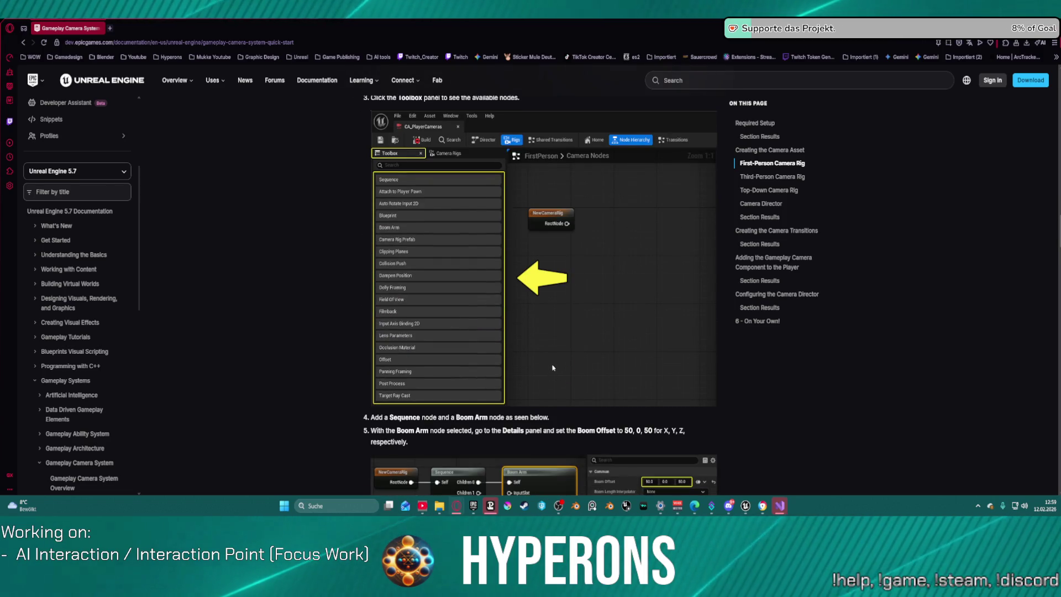
{"action": "scroll", "coordinate": [568, 301], "scroll_direction": "down", "scroll_amount": 3}
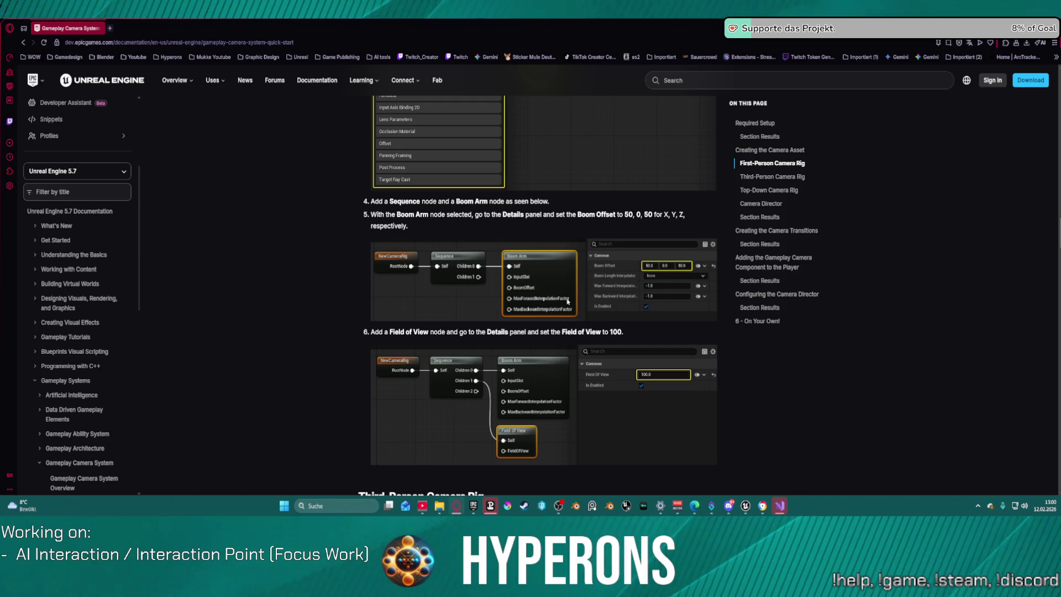
{"action": "scroll", "coordinate": [565, 304], "scroll_direction": "down", "scroll_amount": 7}
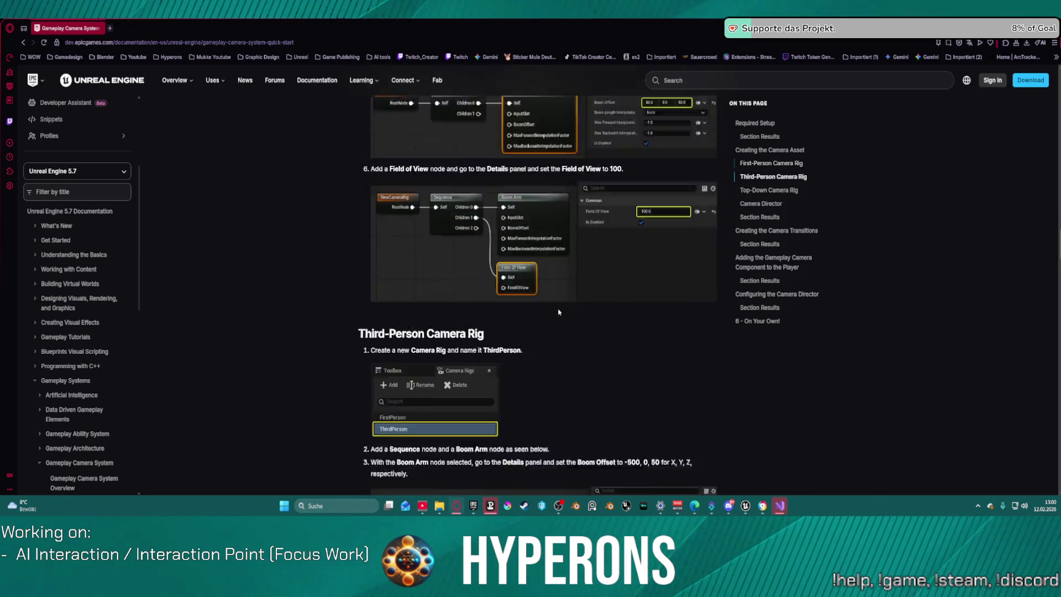
{"action": "scroll", "coordinate": [558, 305], "scroll_direction": "down", "scroll_amount": 2}
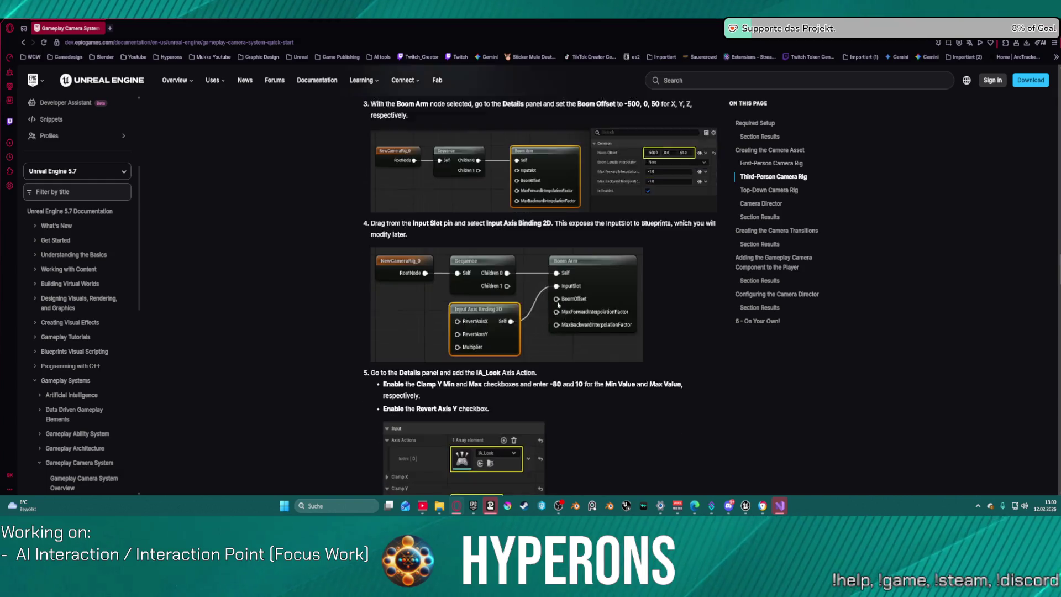
{"action": "scroll", "coordinate": [558, 304], "scroll_direction": "down", "scroll_amount": 4}
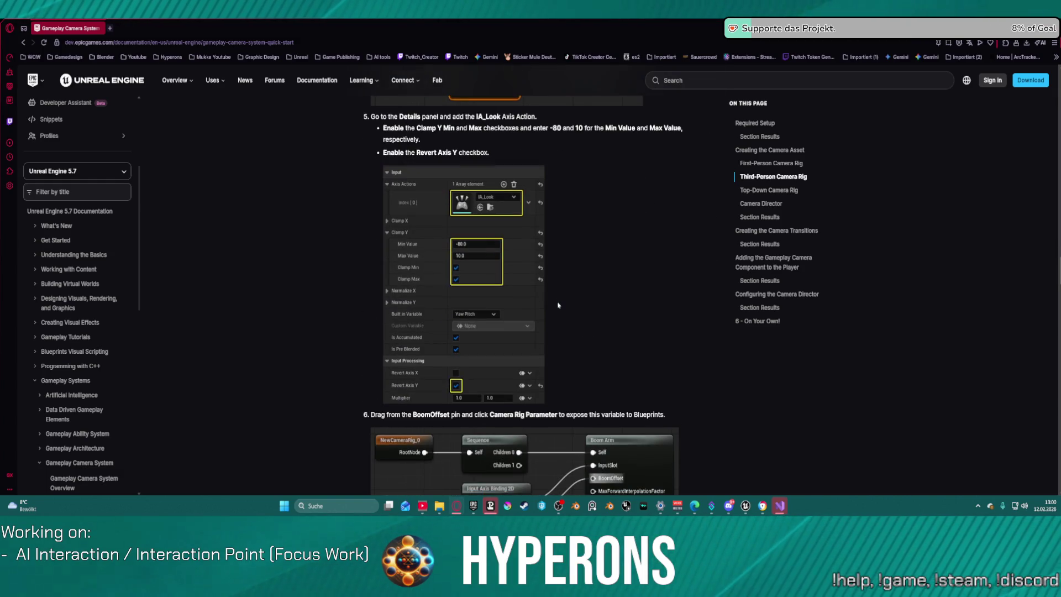
{"action": "scroll", "coordinate": [547, 294], "scroll_direction": "down", "scroll_amount": 5}
{"action": "scroll", "coordinate": [547, 294], "scroll_direction": "down", "scroll_amount": 3}
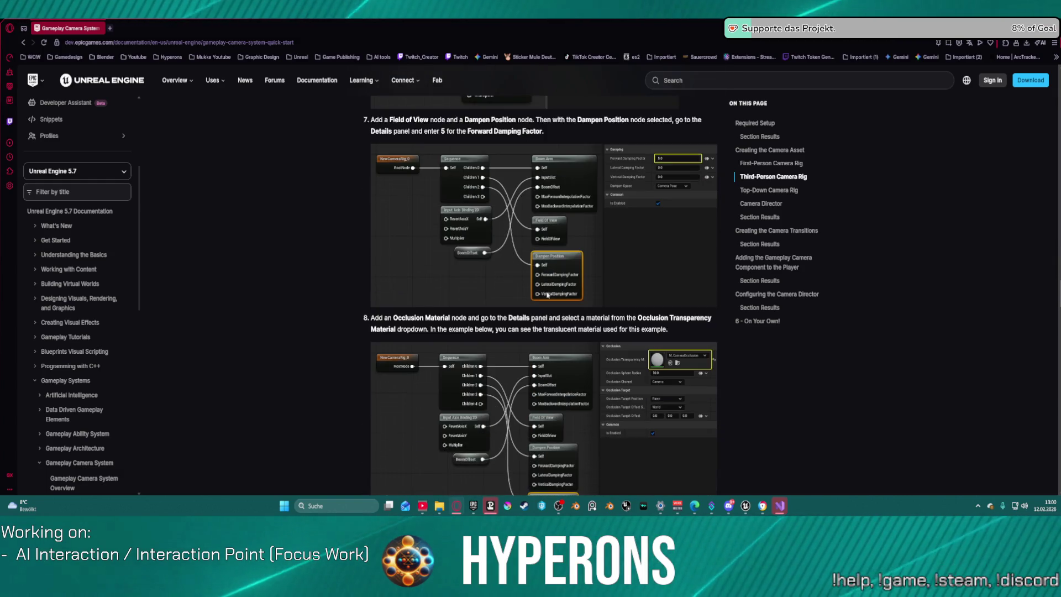
Step: Read the top-down rig steps to Section Results, then return to the Unreal camera rig graph
{"action": "right_click", "coordinate": [547, 297]}
{"action": "left_click", "coordinate": [648, 212]}
{"action": "scroll", "coordinate": [669, 283], "scroll_direction": "down", "scroll_amount": 5}
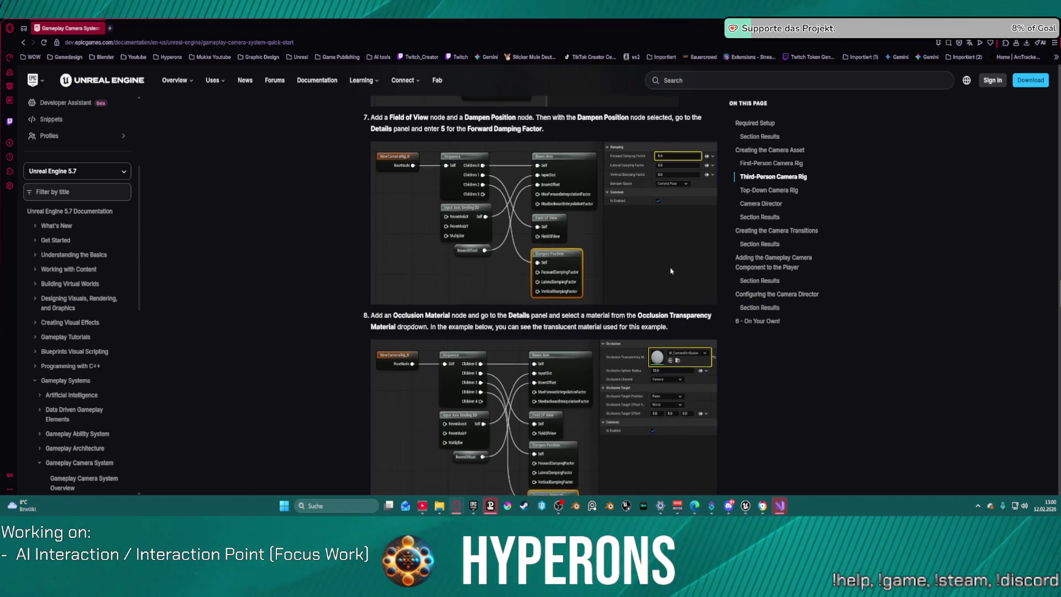
{"action": "scroll", "coordinate": [669, 283], "scroll_direction": "down", "scroll_amount": 5}
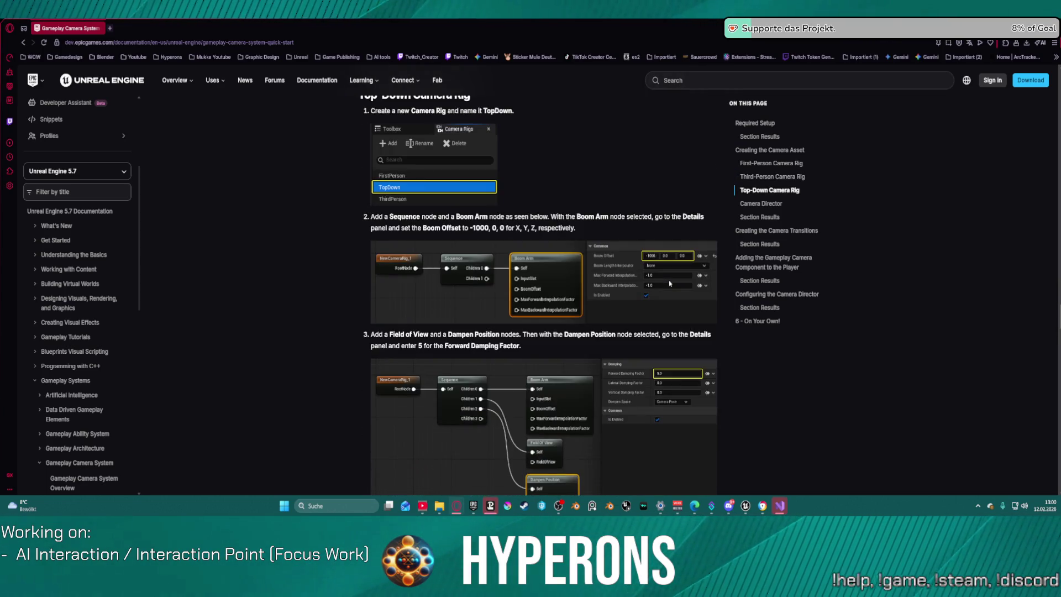
{"action": "scroll", "coordinate": [669, 284], "scroll_direction": "down", "scroll_amount": 15}
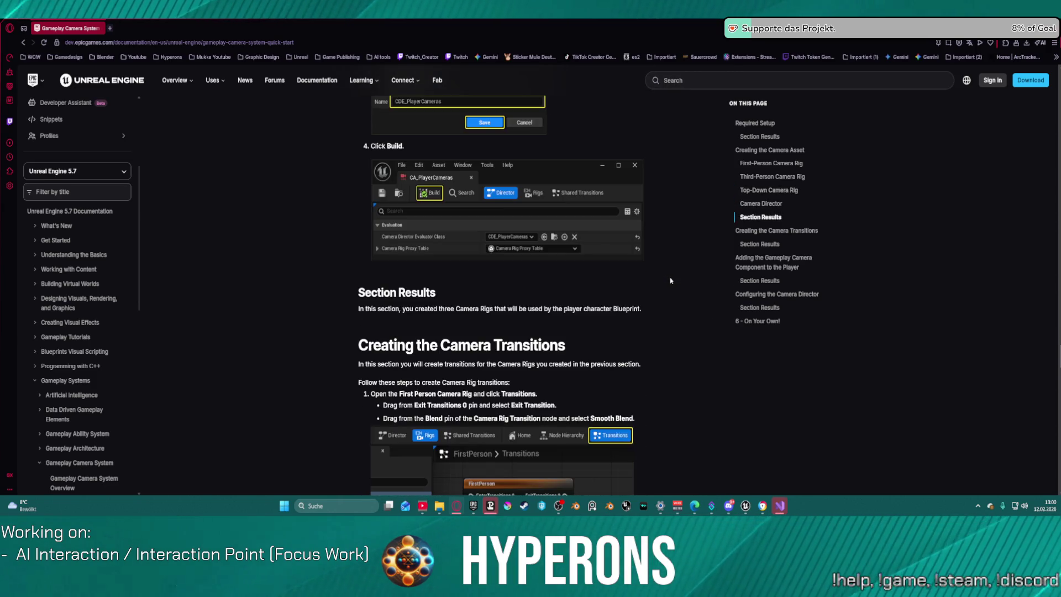
{"action": "scroll", "coordinate": [670, 281], "scroll_direction": "up", "scroll_amount": 2}
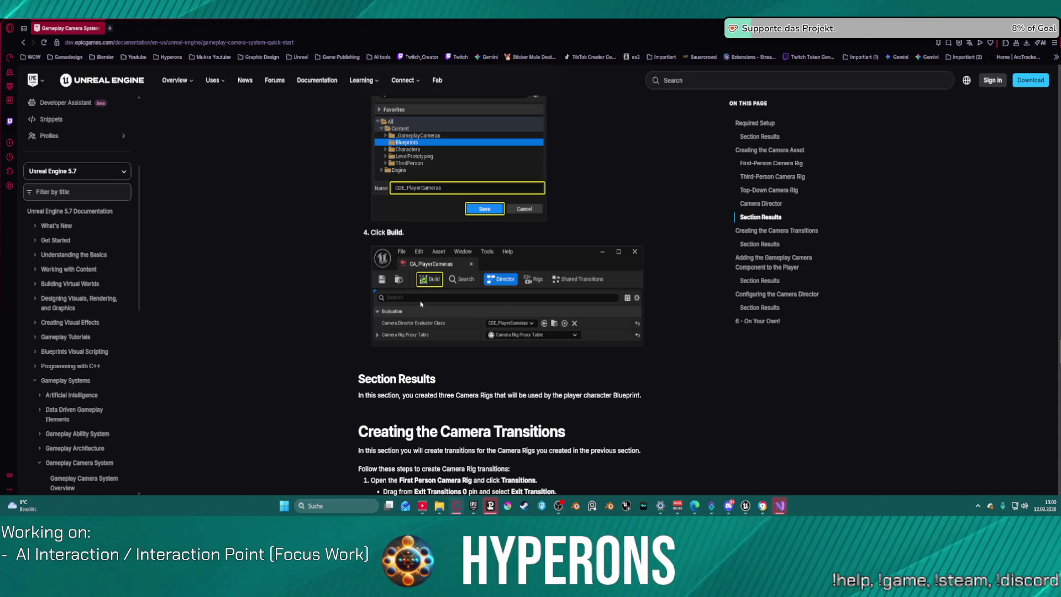
{"action": "key", "text": "alt+Tab"}
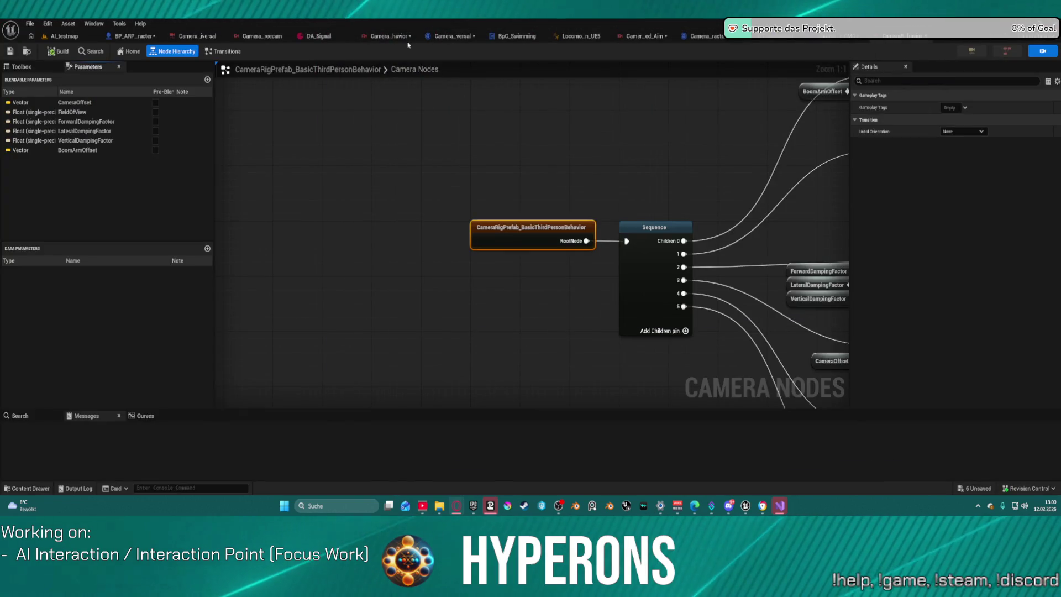
Step: Switch to the universal camera asset and show its Director settings
{"action": "left_click", "coordinate": [389, 36]}
{"action": "left_click", "coordinate": [262, 36]}
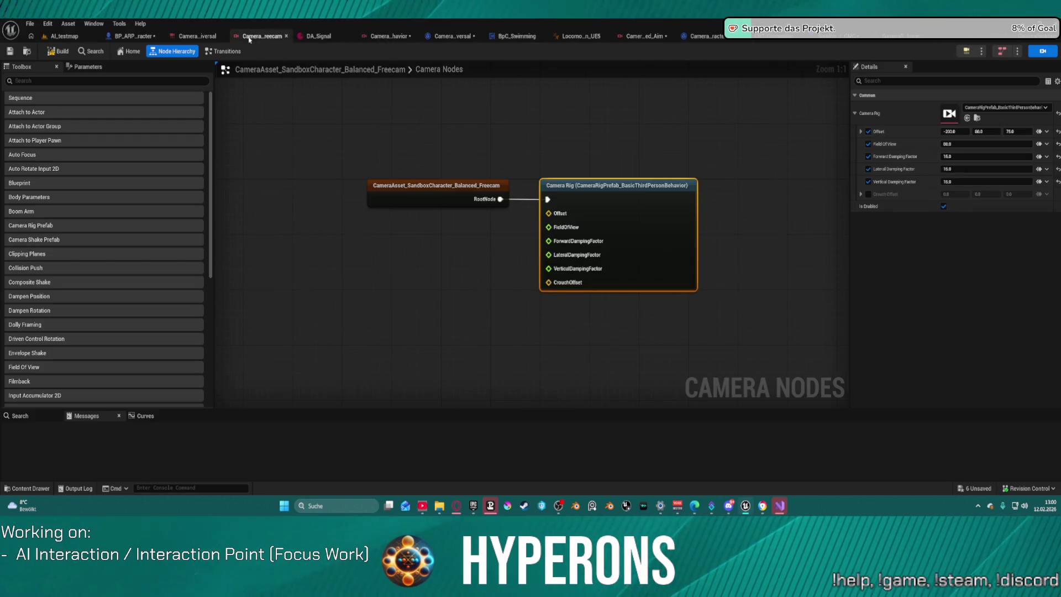
{"action": "left_click", "coordinate": [204, 37]}
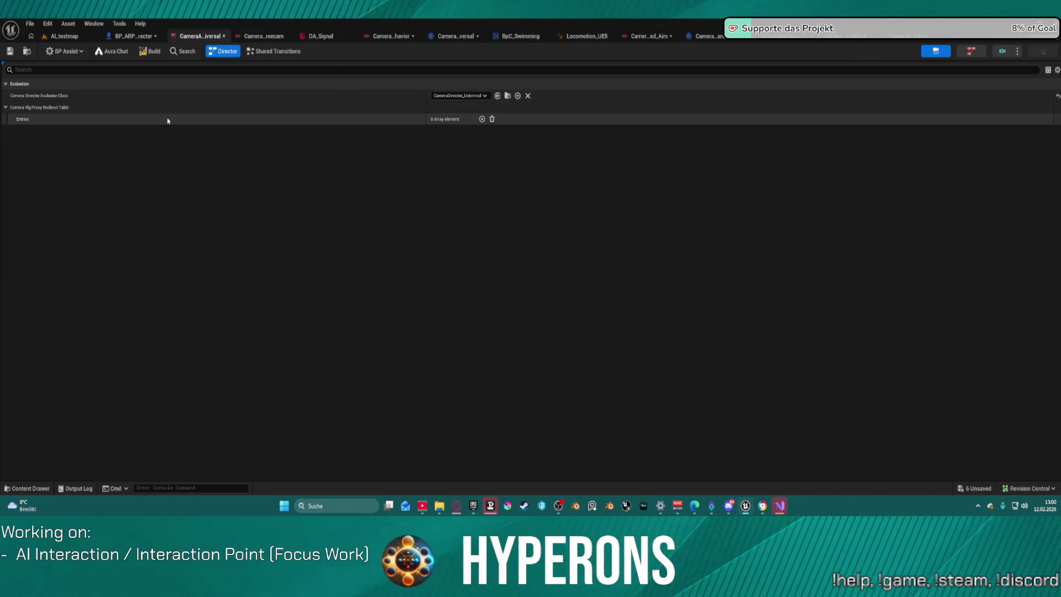
Step: Try adding a Camera Rig Proxy Redirect Table entry, then remove it unassigned
{"action": "left_click", "coordinate": [482, 119]}
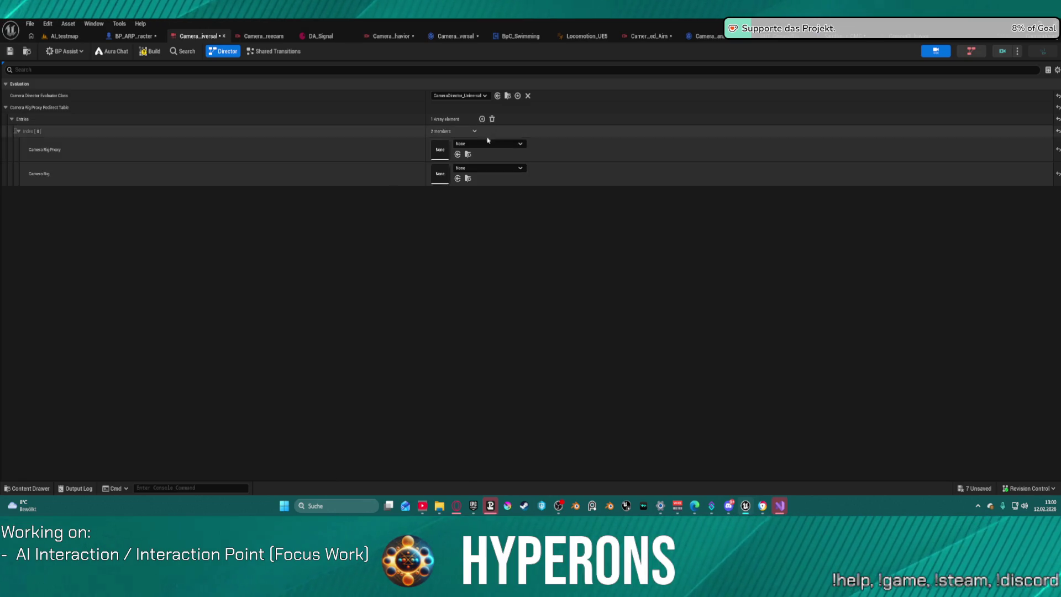
{"action": "left_click", "coordinate": [496, 144]}
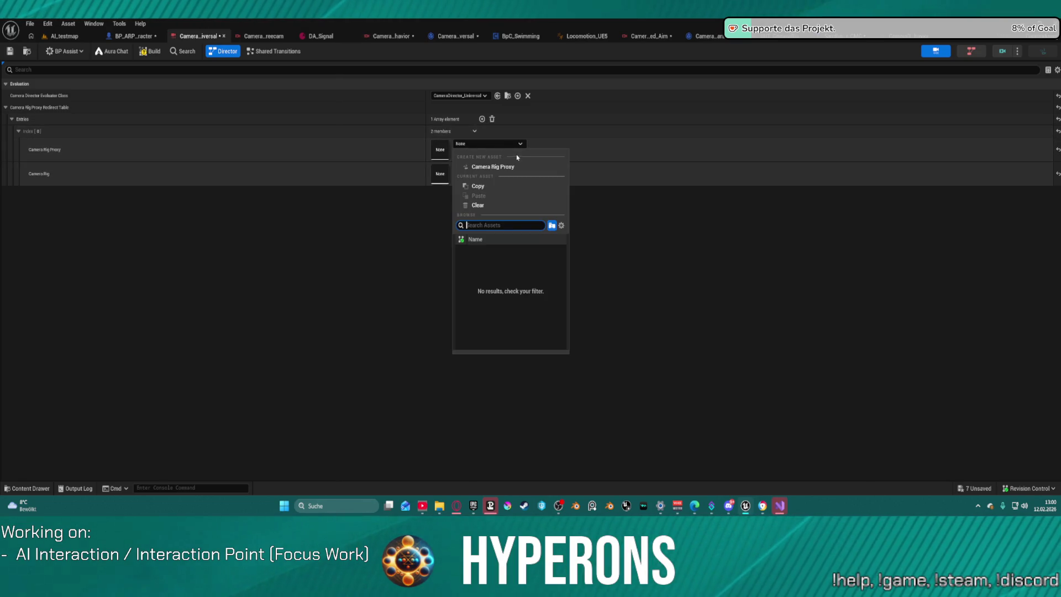
{"action": "key", "text": "Escape"}
{"action": "left_click", "coordinate": [503, 169]}
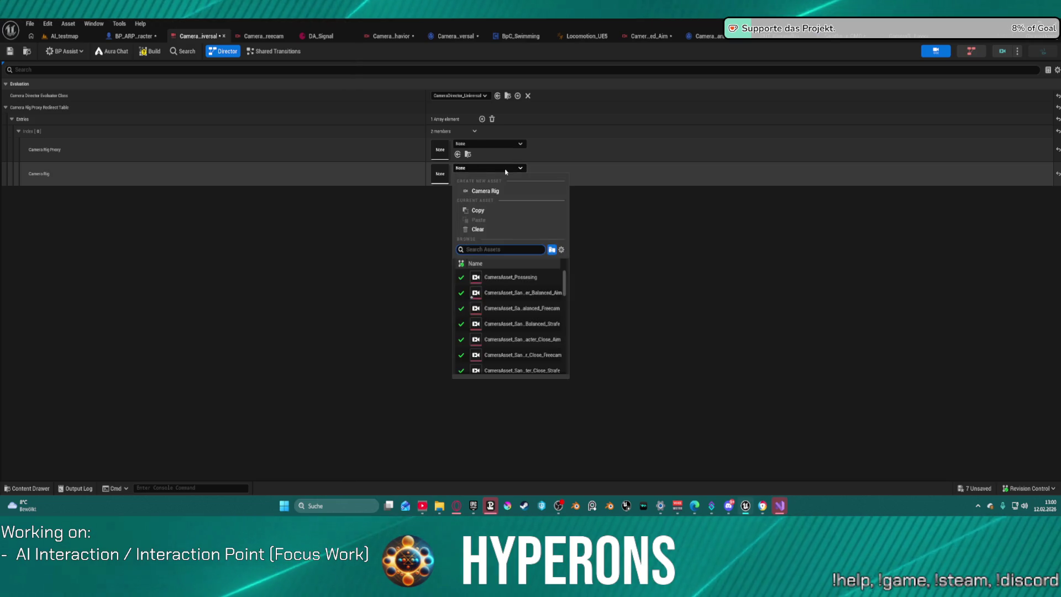
{"action": "key", "text": "Escape"}
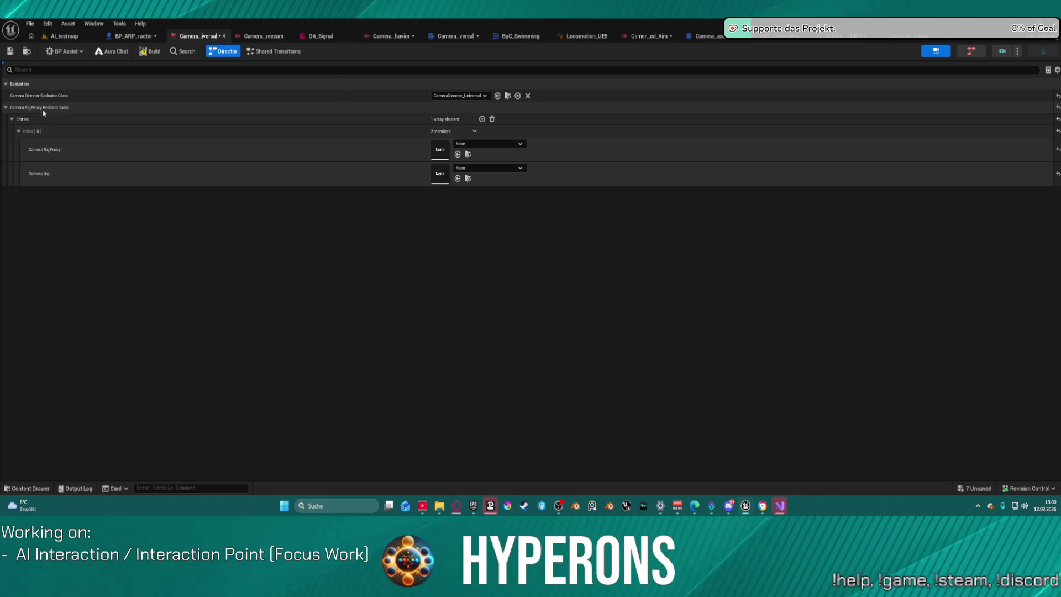
{"action": "left_click", "coordinate": [493, 119]}
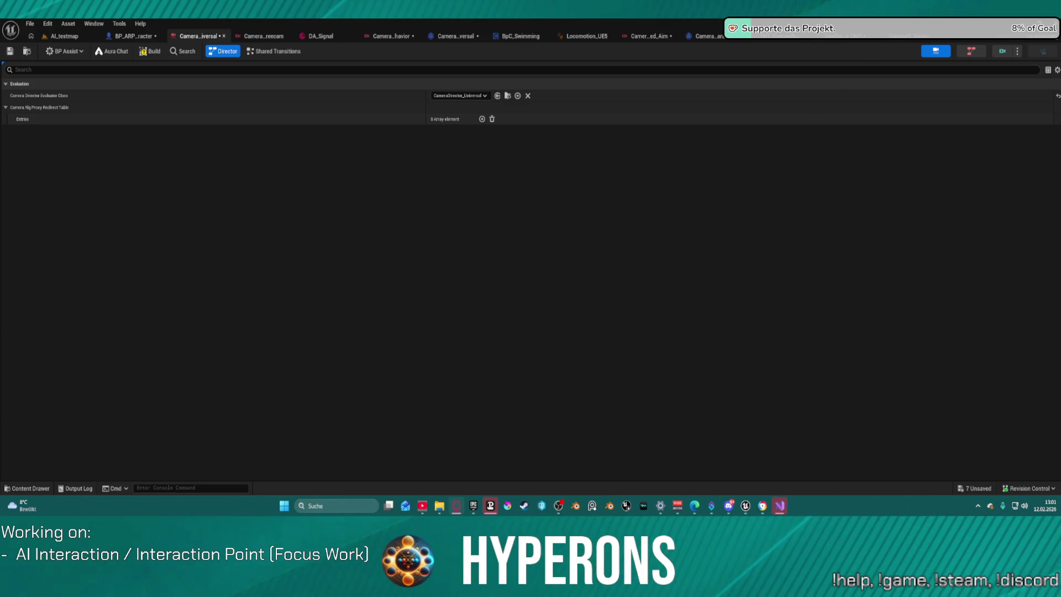
Step: Read the Quick Start past Section Results to step 8, Set Camera Rig Parameters, then return to Unreal
{"action": "key", "text": "alt+Tab"}
{"action": "scroll", "coordinate": [663, 304], "scroll_direction": "down", "scroll_amount": 20}
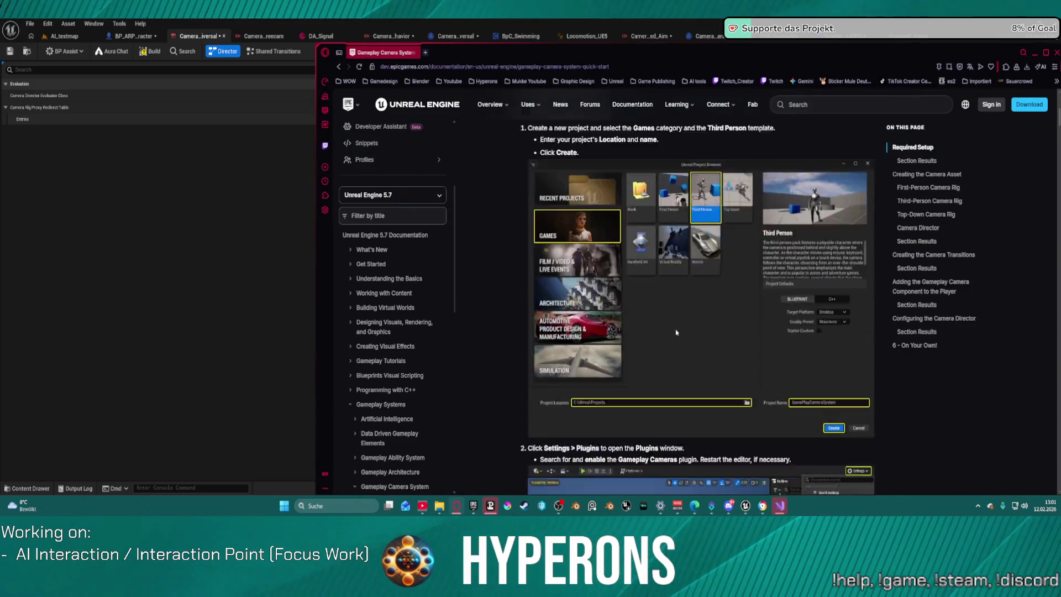
{"action": "scroll", "coordinate": [747, 348], "scroll_direction": "down", "scroll_amount": 5}
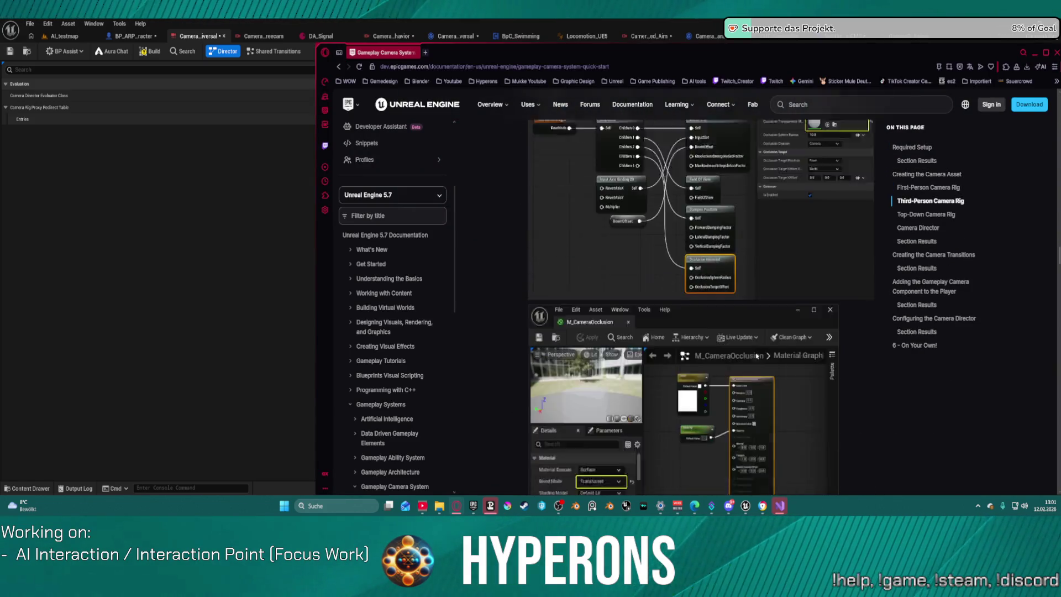
{"action": "left_click", "coordinate": [917, 242]}
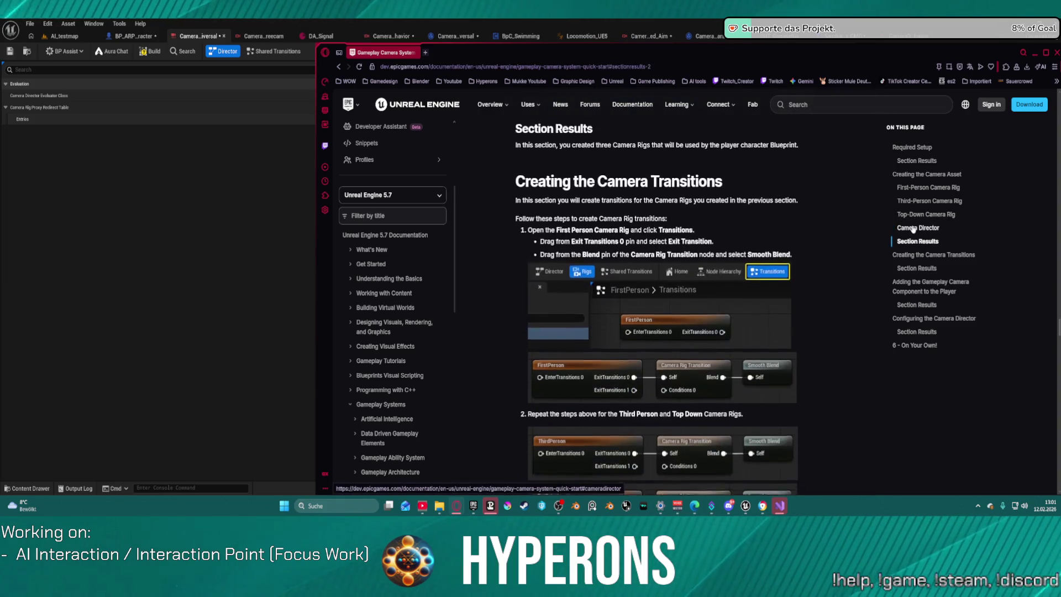
{"action": "scroll", "coordinate": [760, 288], "scroll_direction": "down", "scroll_amount": 10}
{"action": "scroll", "coordinate": [760, 288], "scroll_direction": "down", "scroll_amount": 5}
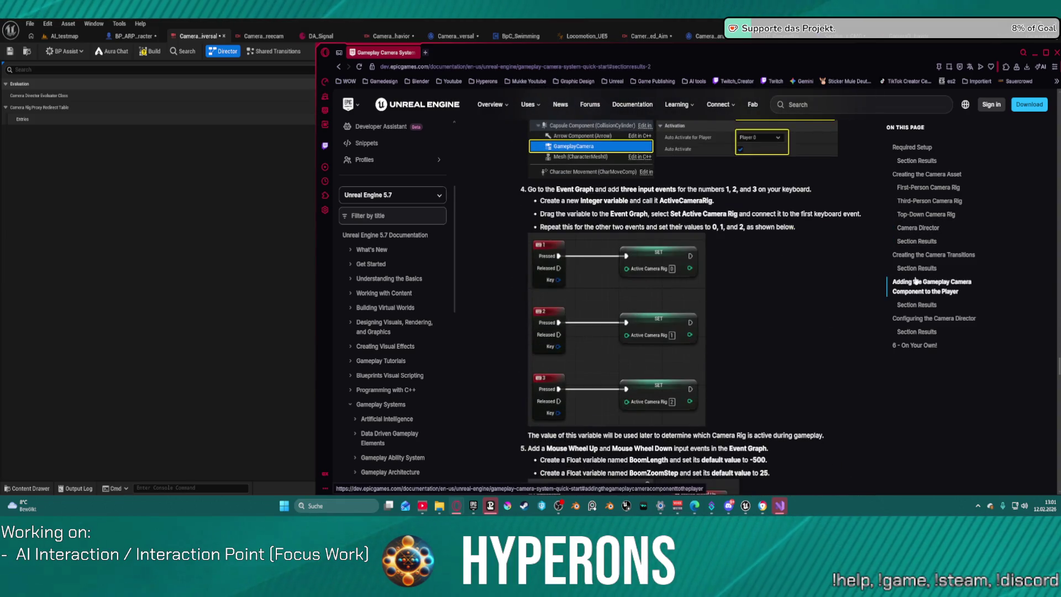
{"action": "scroll", "coordinate": [769, 272], "scroll_direction": "down", "scroll_amount": 5}
{"action": "scroll", "coordinate": [769, 272], "scroll_direction": "down", "scroll_amount": 6}
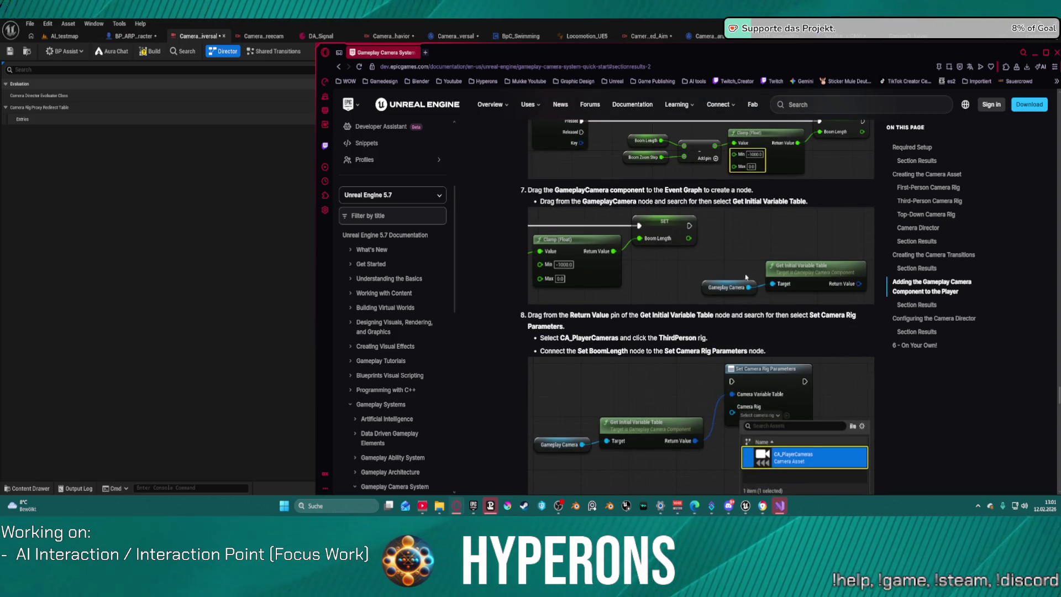
{"action": "scroll", "coordinate": [683, 308], "scroll_direction": "down", "scroll_amount": 2}
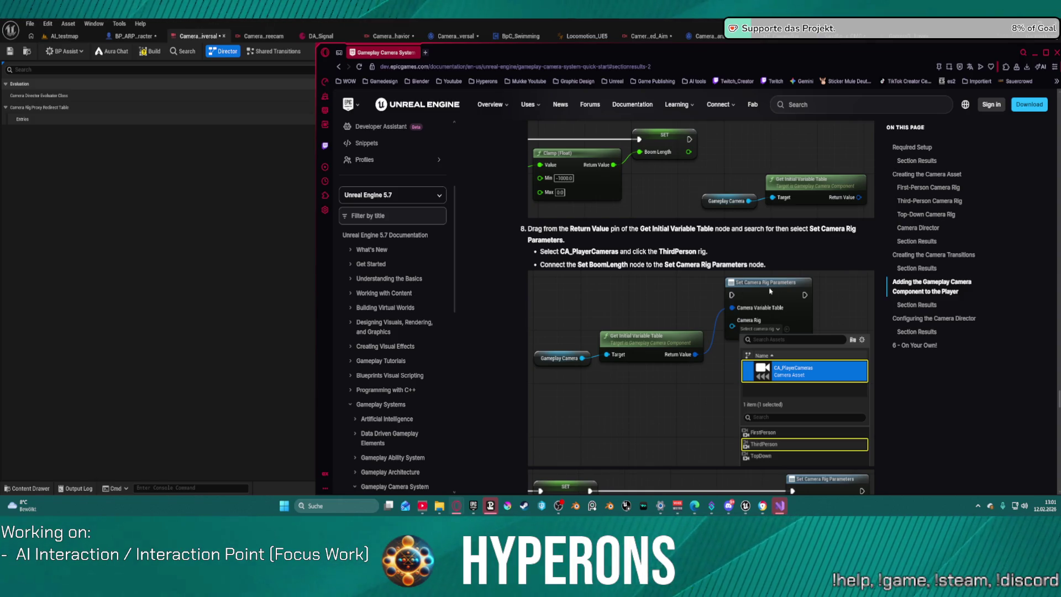
{"action": "left_click", "coordinate": [284, 141]}
Step: Show BP_ARPG_Character's SetupCamera graph centred on the Activate Camera for Player Controller node
{"action": "left_click", "coordinate": [138, 37]}
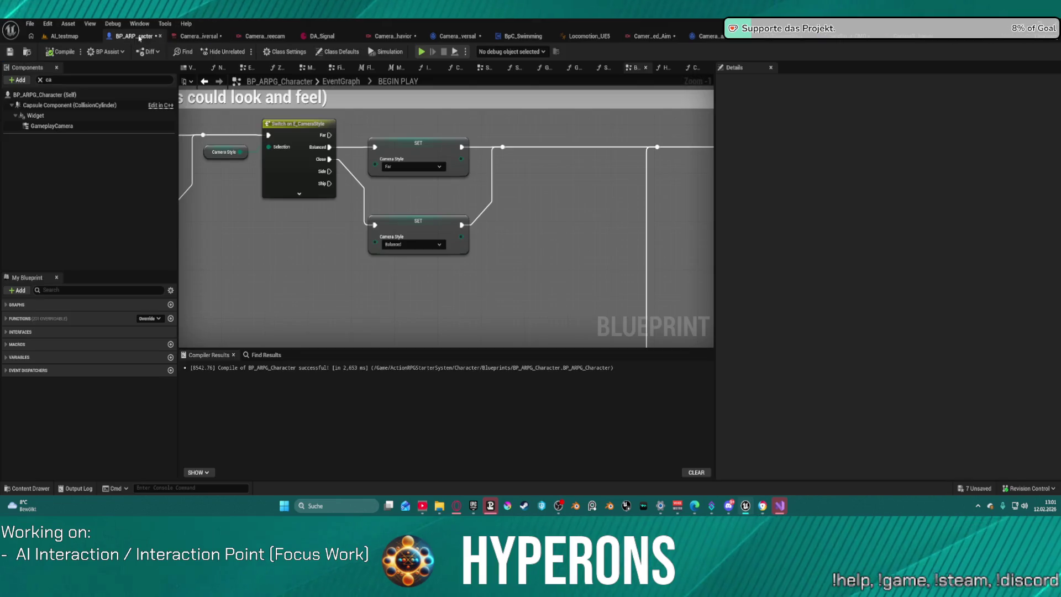
{"action": "scroll", "coordinate": [415, 212], "scroll_direction": "down", "scroll_amount": 4}
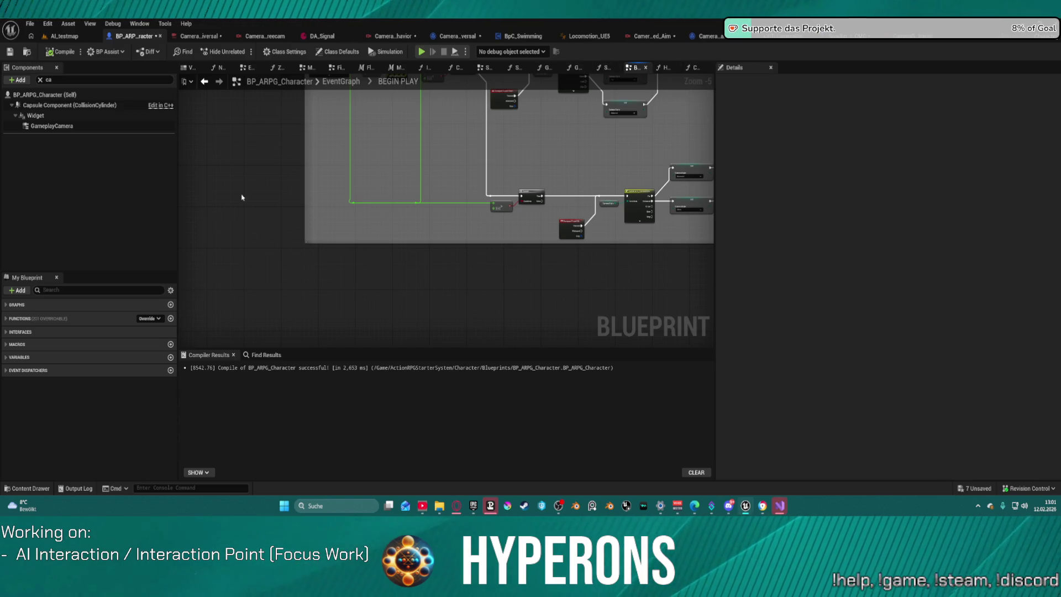
{"action": "left_click", "coordinate": [607, 68]}
{"action": "mouse_move", "coordinate": [630, 261]}
{"action": "left_mouse_down"}
{"action": "mouse_move", "coordinate": [289, 254]}
{"action": "mouse_move", "coordinate": [917, 263]}
{"action": "left_mouse_up"}
{"action": "left_click_drag", "start_coordinate": [312, 162], "coordinate": [377, 209]}
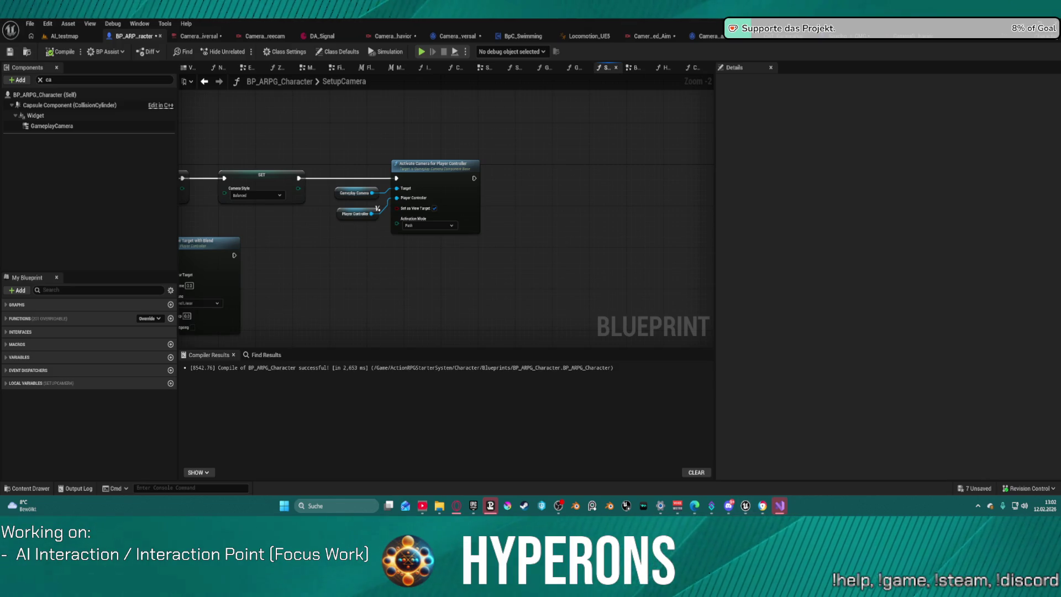
{"action": "key", "text": "alt+Tab"}
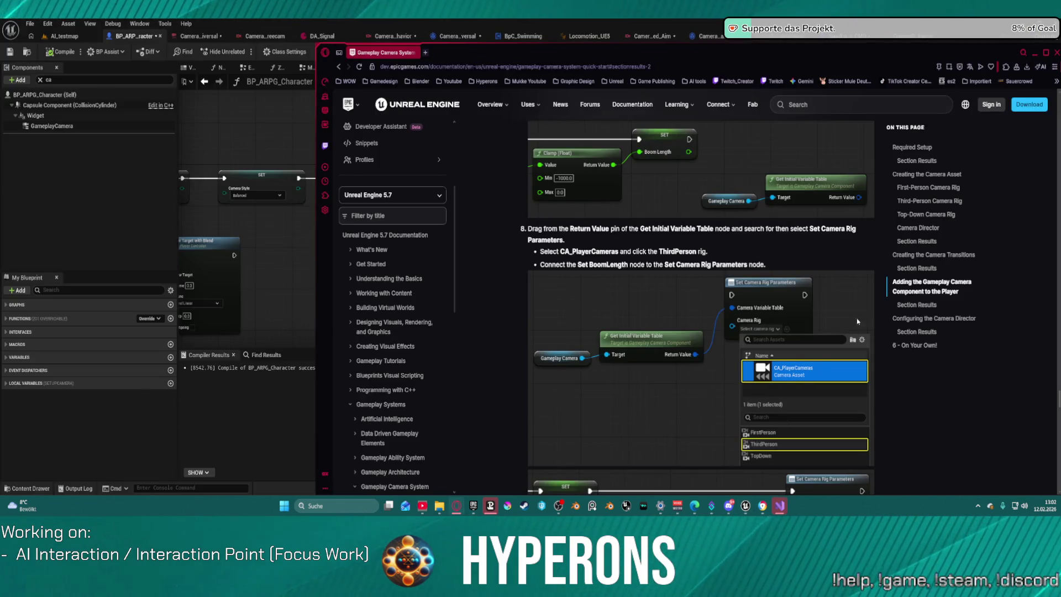
Step: Read the Configuring the Camera Director steps down to the final '6 - On Your Own!' section
{"action": "scroll", "coordinate": [852, 329], "scroll_direction": "down", "scroll_amount": 1}
{"action": "scroll", "coordinate": [817, 264], "scroll_direction": "down", "scroll_amount": 4}
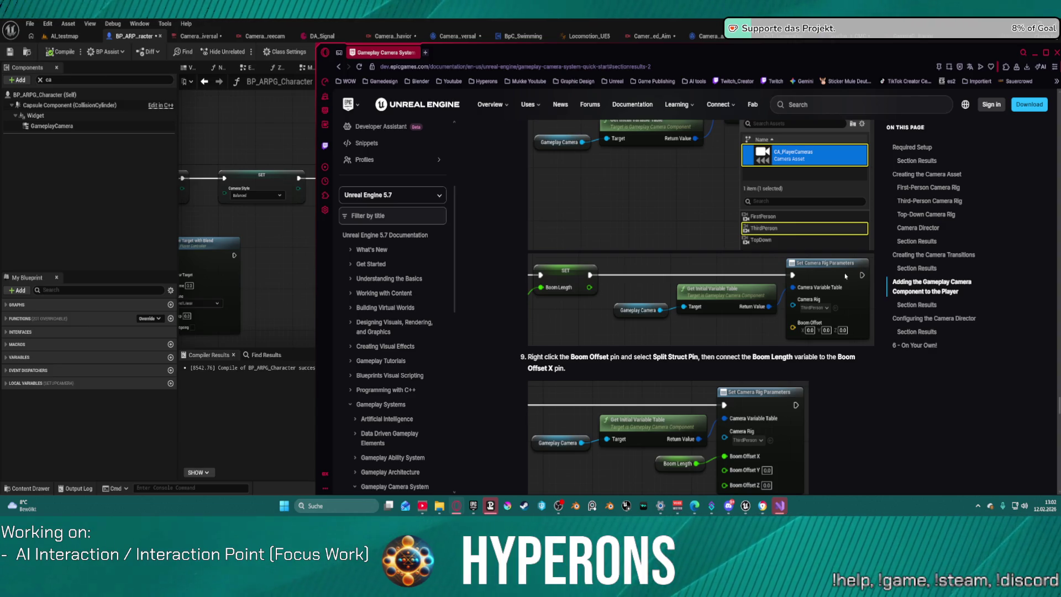
{"action": "scroll", "coordinate": [782, 280], "scroll_direction": "down", "scroll_amount": 12}
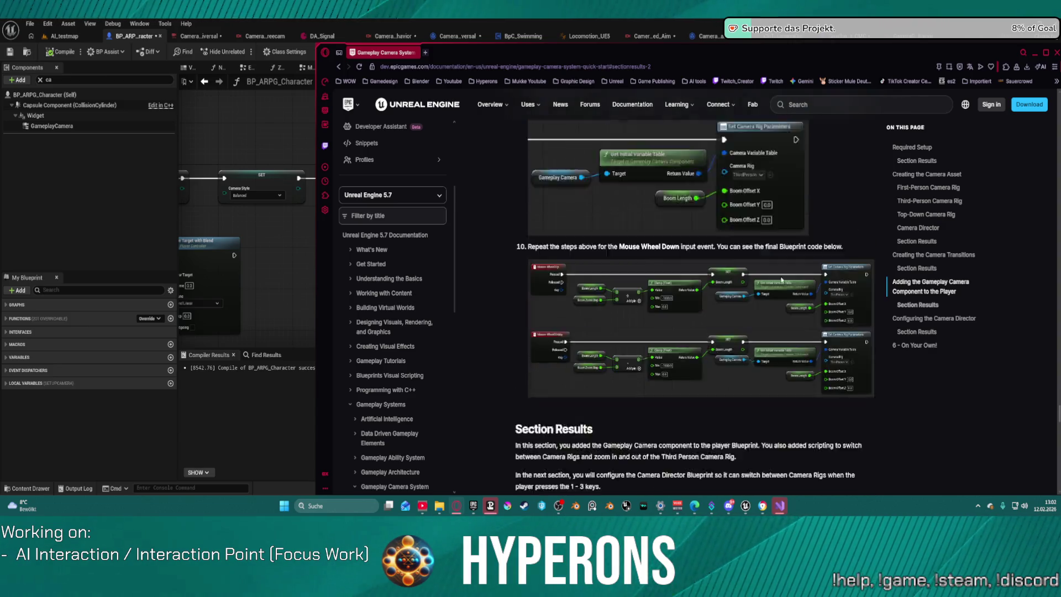
{"action": "scroll", "coordinate": [782, 280], "scroll_direction": "up", "scroll_amount": 3}
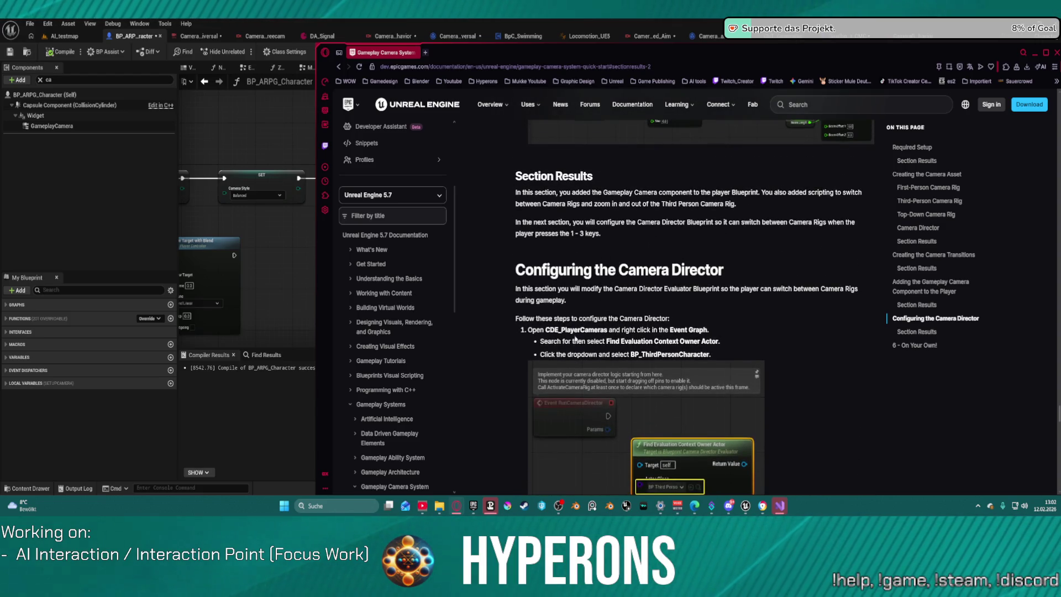
{"action": "scroll", "coordinate": [576, 338], "scroll_direction": "down", "scroll_amount": 4}
{"action": "scroll", "coordinate": [605, 355], "scroll_direction": "down", "scroll_amount": 3}
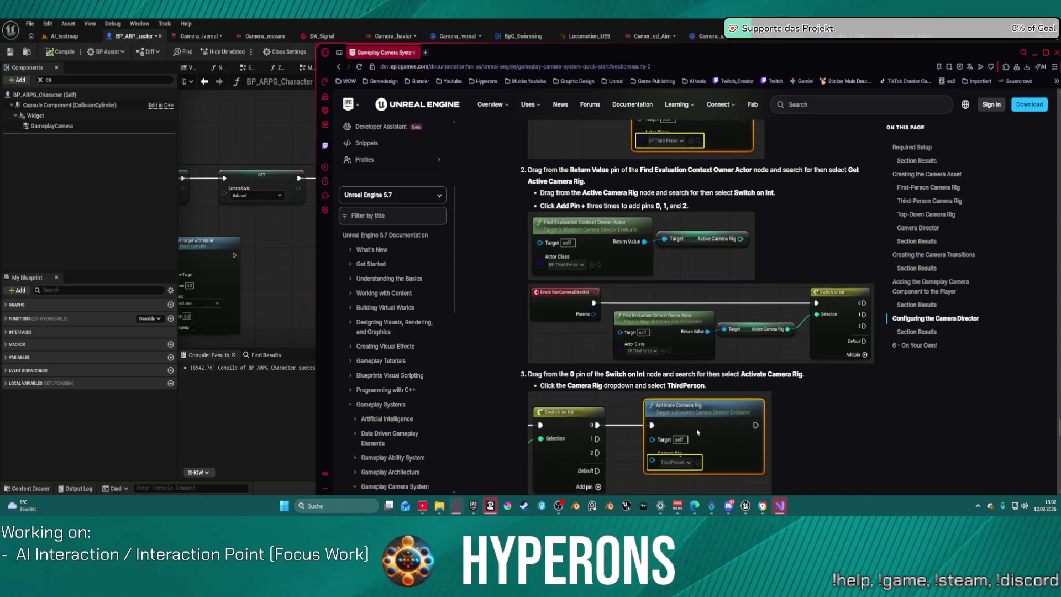
{"action": "scroll", "coordinate": [697, 430], "scroll_direction": "down", "scroll_amount": 6}
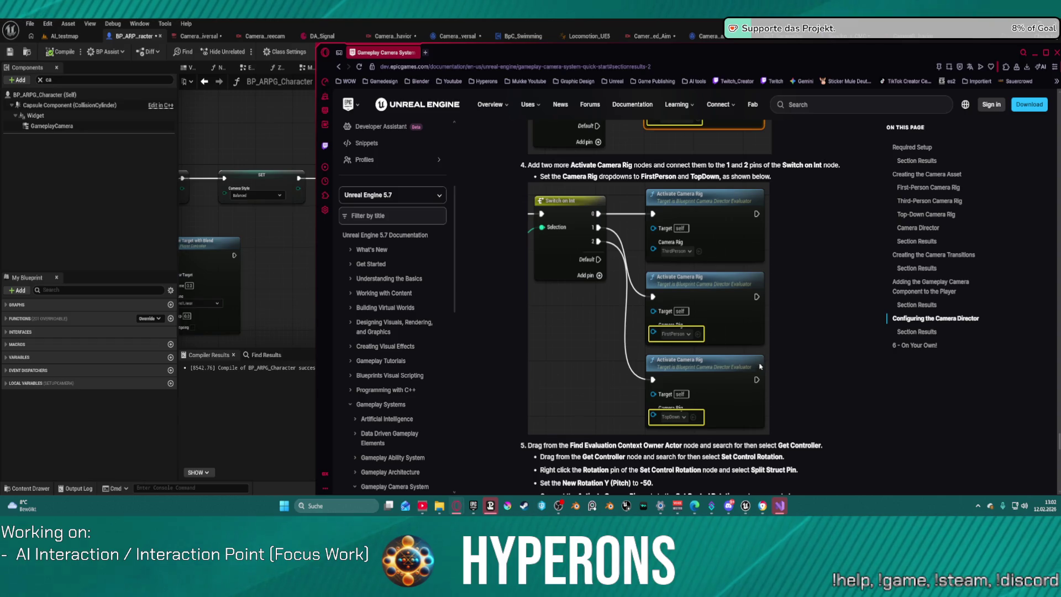
{"action": "scroll", "coordinate": [687, 388], "scroll_direction": "down", "scroll_amount": 3}
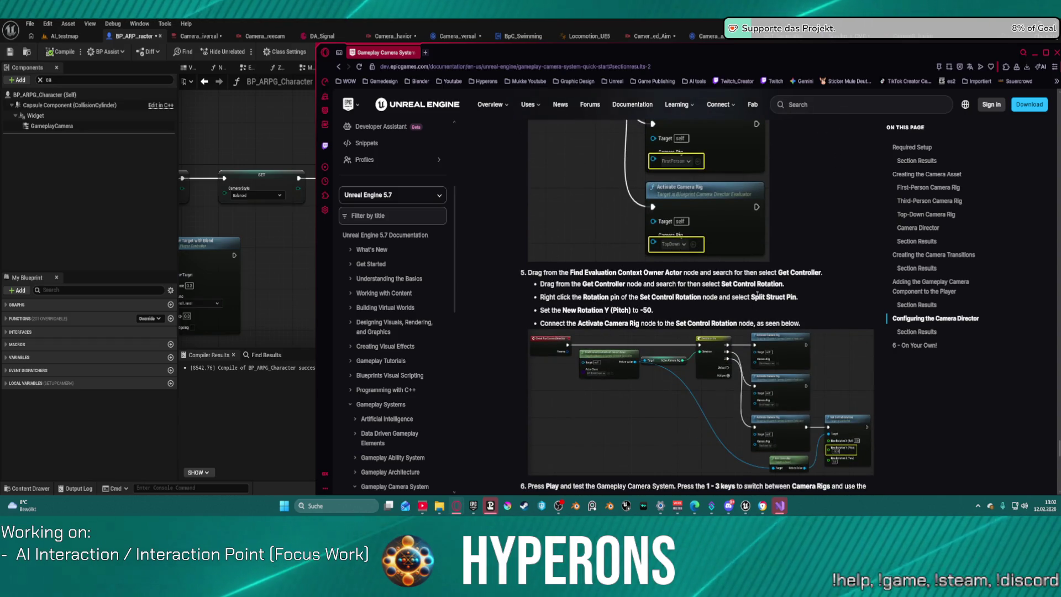
{"action": "scroll", "coordinate": [702, 309], "scroll_direction": "down", "scroll_amount": 7}
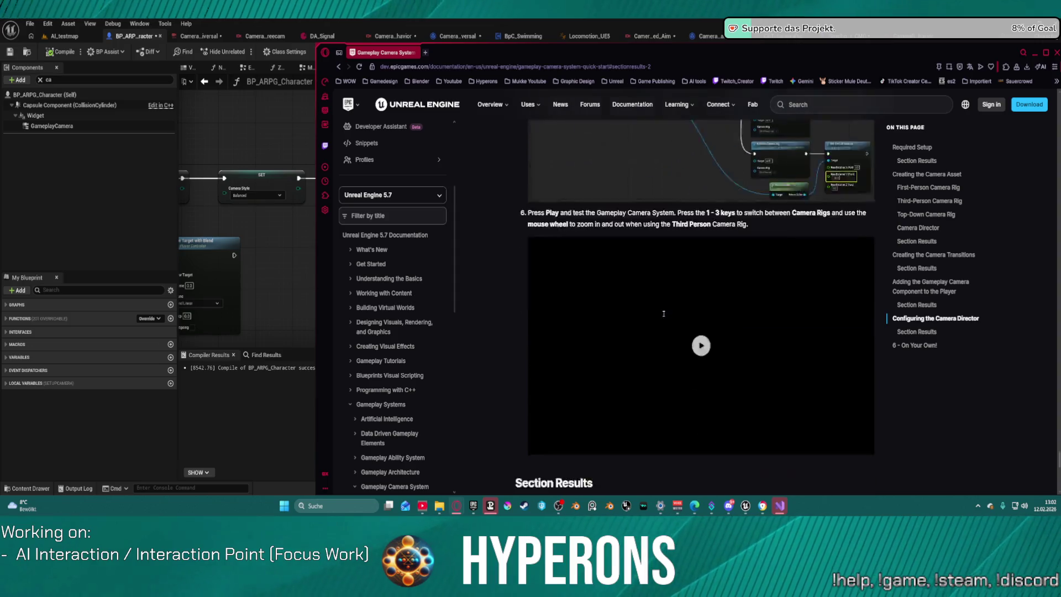
{"action": "scroll", "coordinate": [664, 318], "scroll_direction": "down", "scroll_amount": 2}
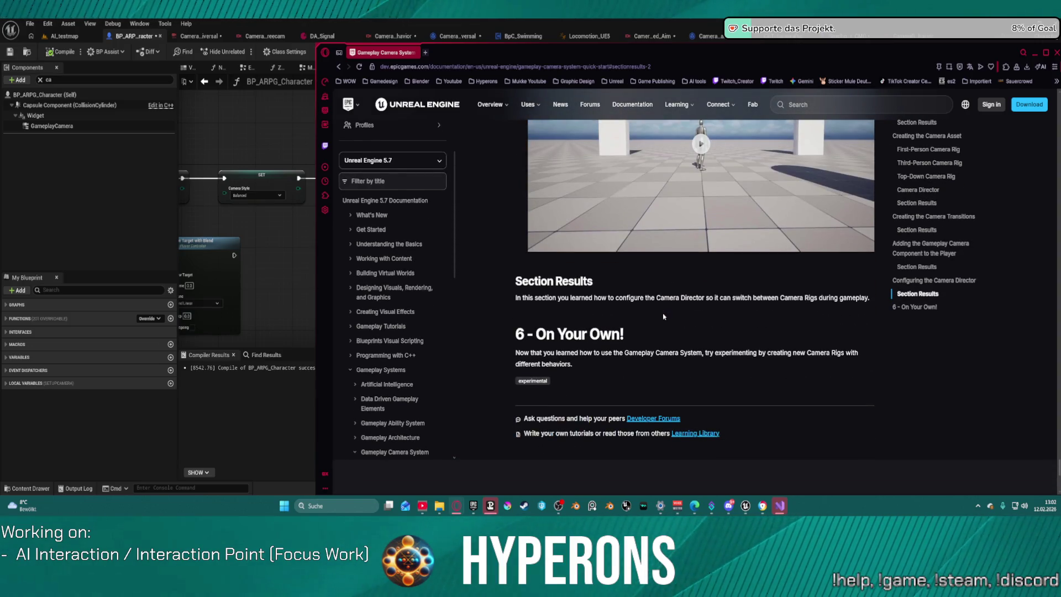
{"action": "scroll", "coordinate": [652, 310], "scroll_direction": "down", "scroll_amount": 1}
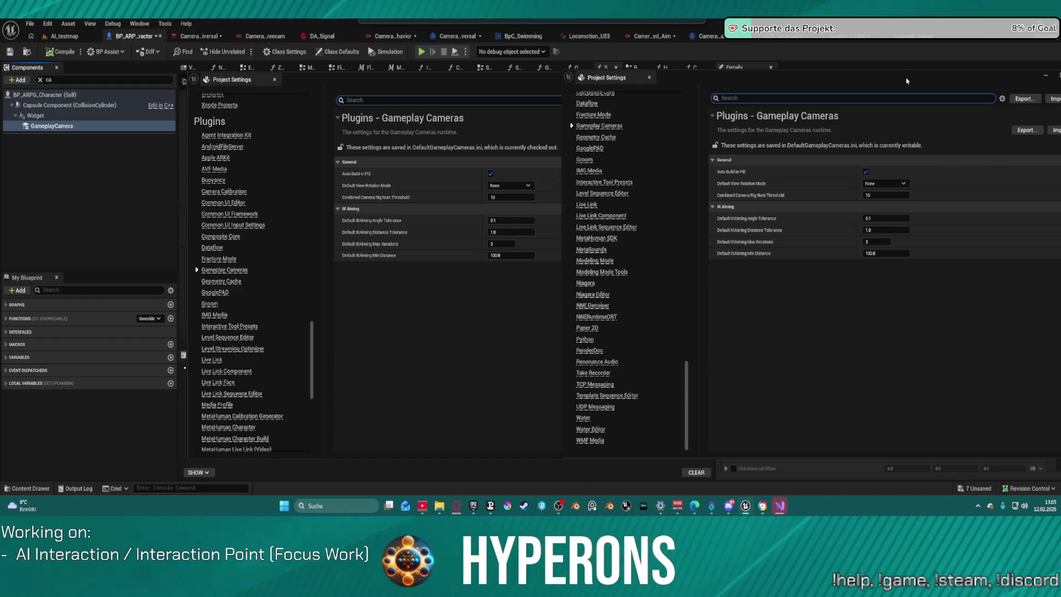
Step: Close the duplicate Project Settings window and search the remaining settings for 'ar'
{"action": "left_click", "coordinate": [649, 78]}
{"action": "scroll", "coordinate": [324, 99], "scroll_direction": "up", "scroll_amount": 10}
{"action": "scroll", "coordinate": [273, 119], "scroll_direction": "up", "scroll_amount": 3}
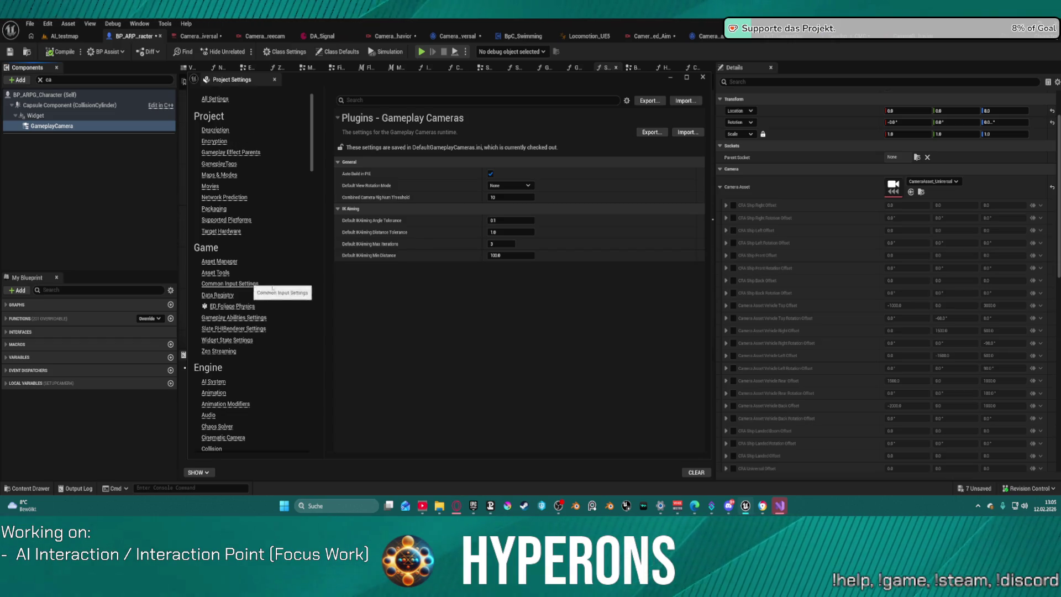
{"action": "left_click", "coordinate": [364, 100]}
{"action": "type", "text": "a"}
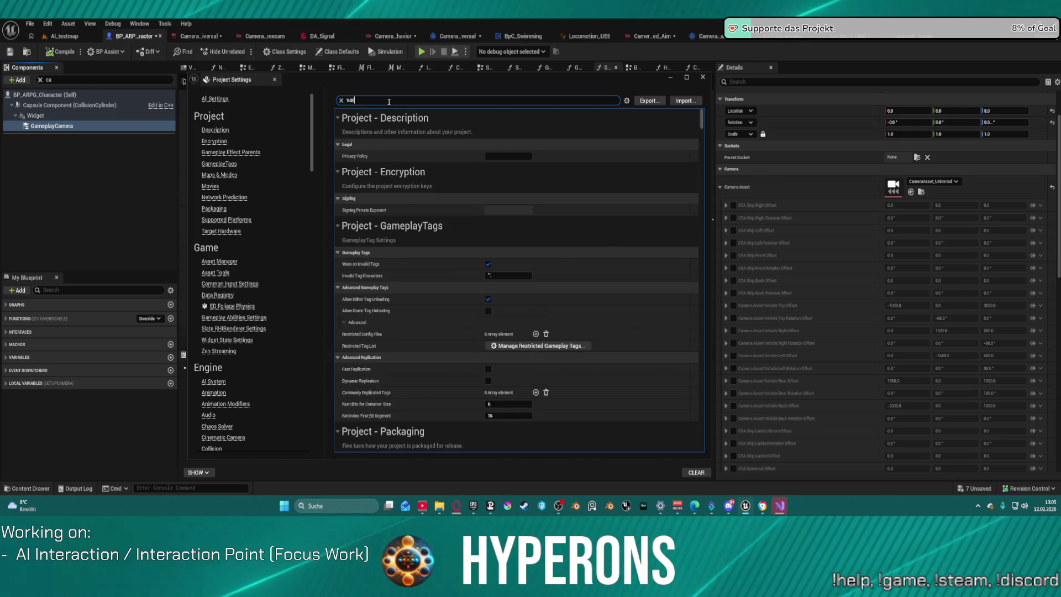
{"action": "type", "text": "r"}
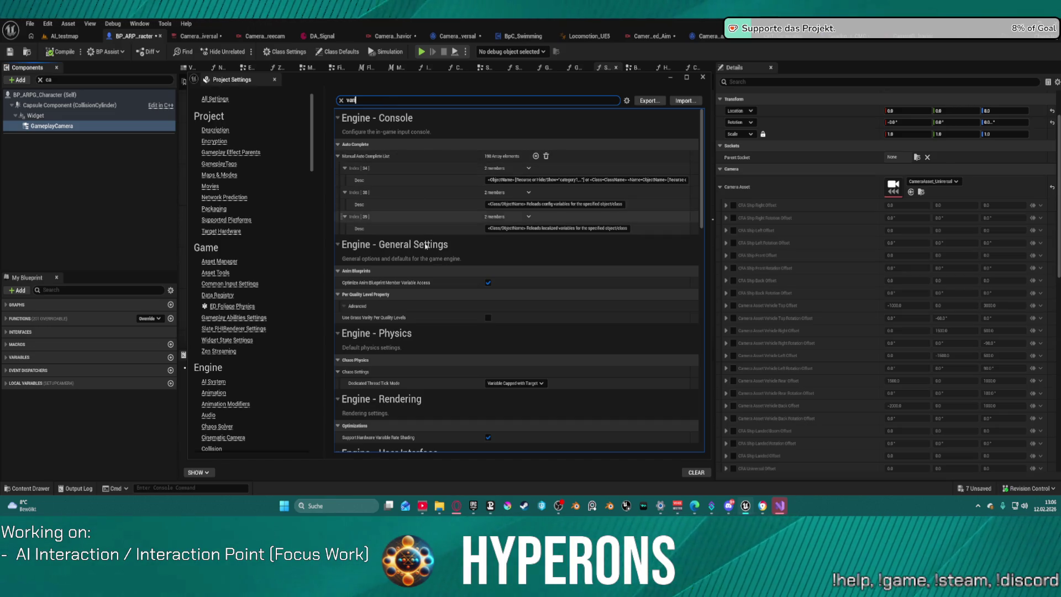
{"action": "scroll", "coordinate": [442, 301], "scroll_direction": "down", "scroll_amount": 3}
{"action": "scroll", "coordinate": [442, 302], "scroll_direction": "down", "scroll_amount": 5}
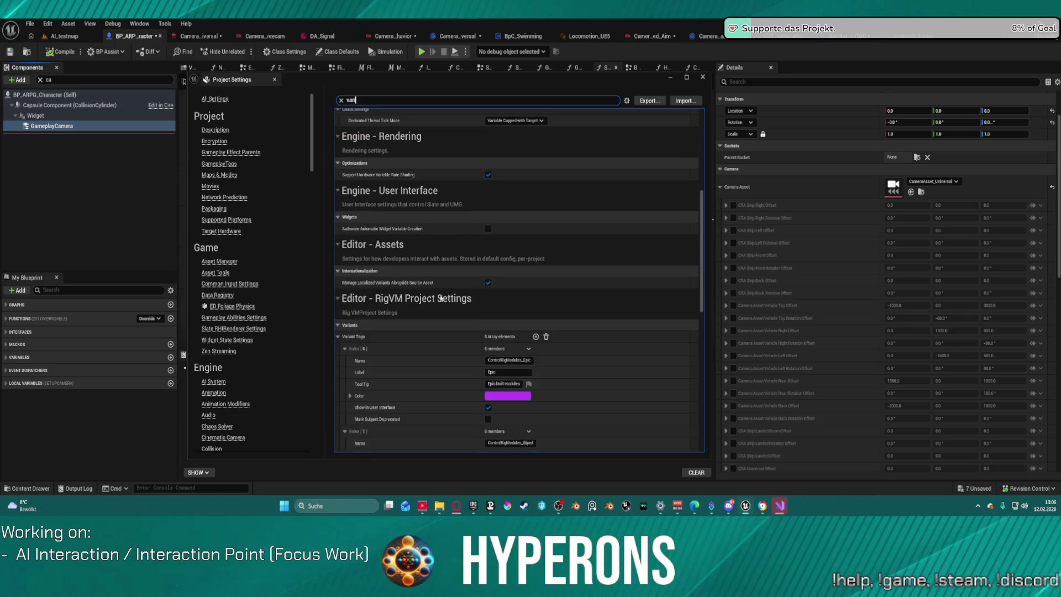
{"action": "scroll", "coordinate": [440, 298], "scroll_direction": "down", "scroll_amount": 3}
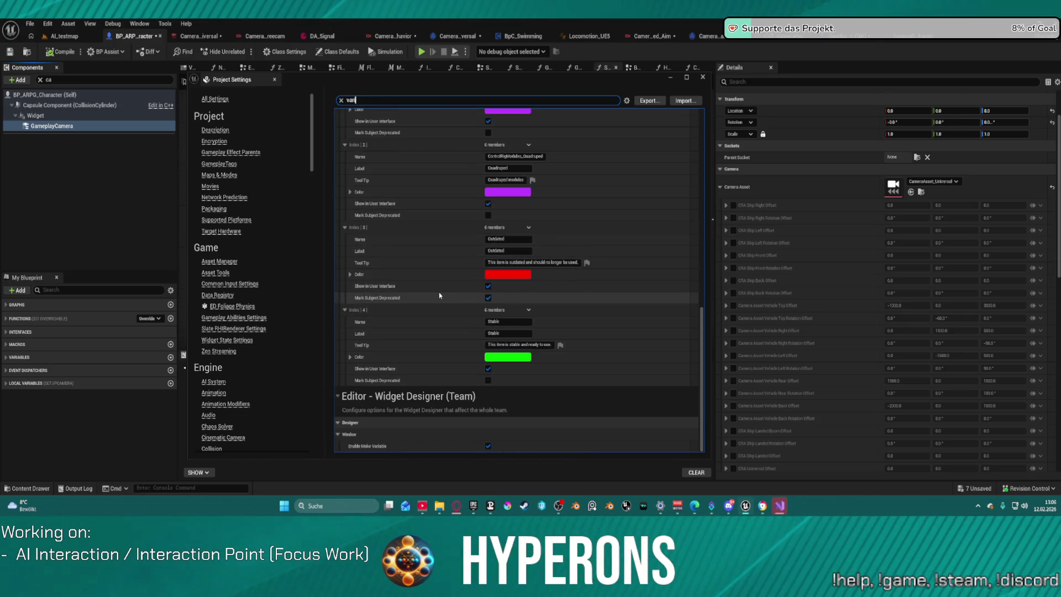
Step: Search the settings for 'gampl', then close Project Settings to return to SetupCamera
{"action": "left_click", "coordinate": [341, 100]}
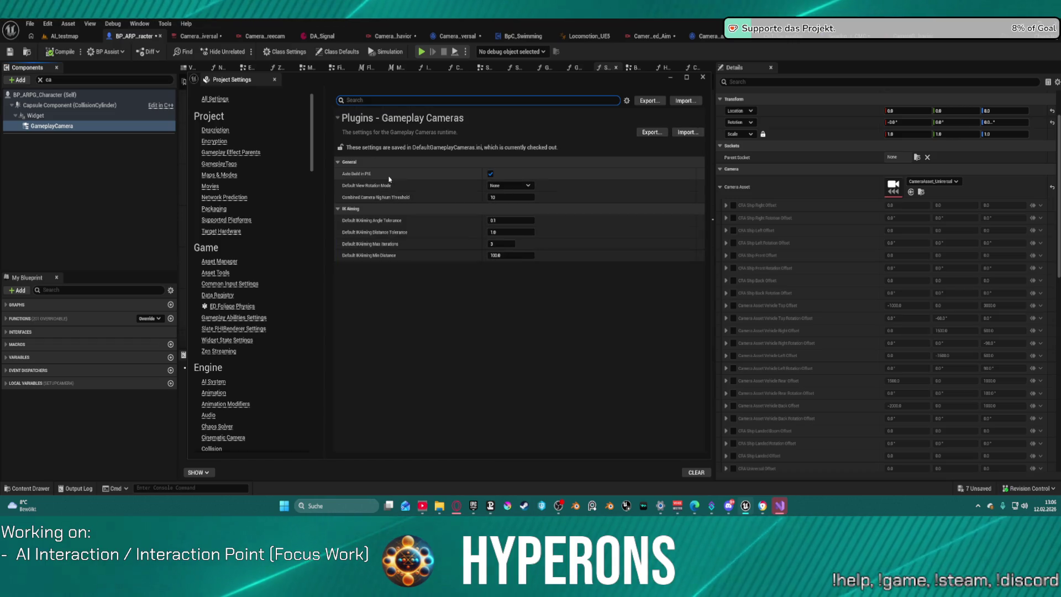
{"action": "type", "text": "gampl"}
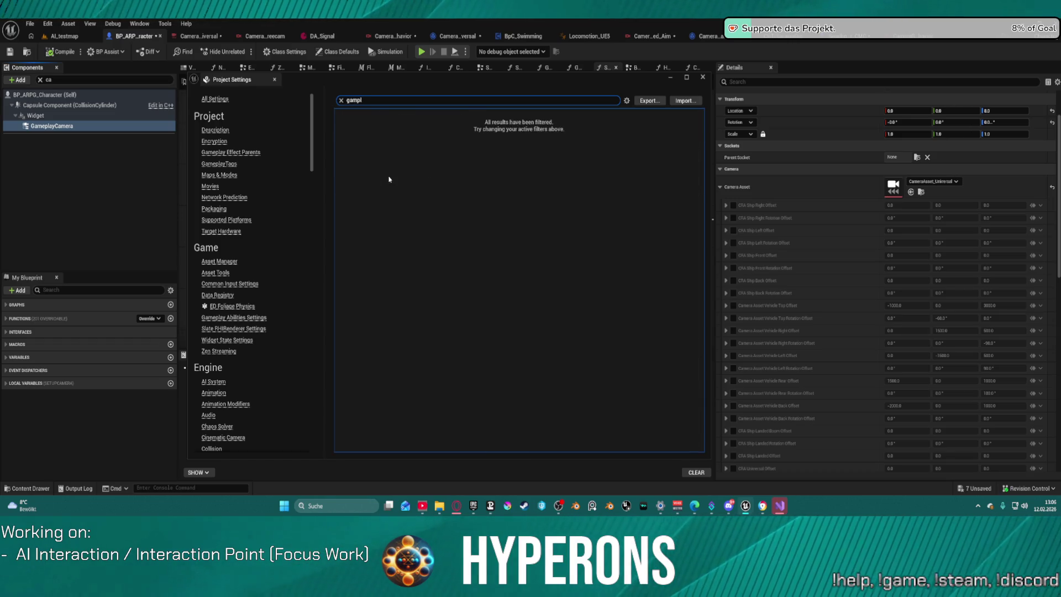
{"action": "left_click", "coordinate": [274, 79]}
Step: Open Editor Preferences docked left and search it for 'gameplay', then 'variable'
{"action": "left_click", "coordinate": [48, 23]}
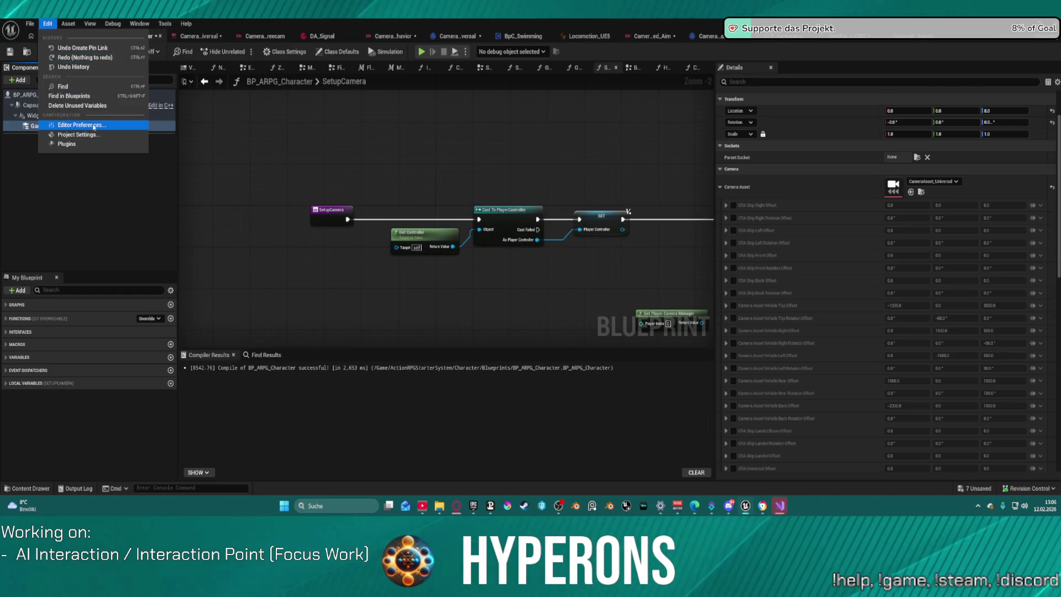
{"action": "left_click", "coordinate": [78, 125]}
{"action": "key", "text": "super+Left"}
{"action": "type", "text": "gameplay"}
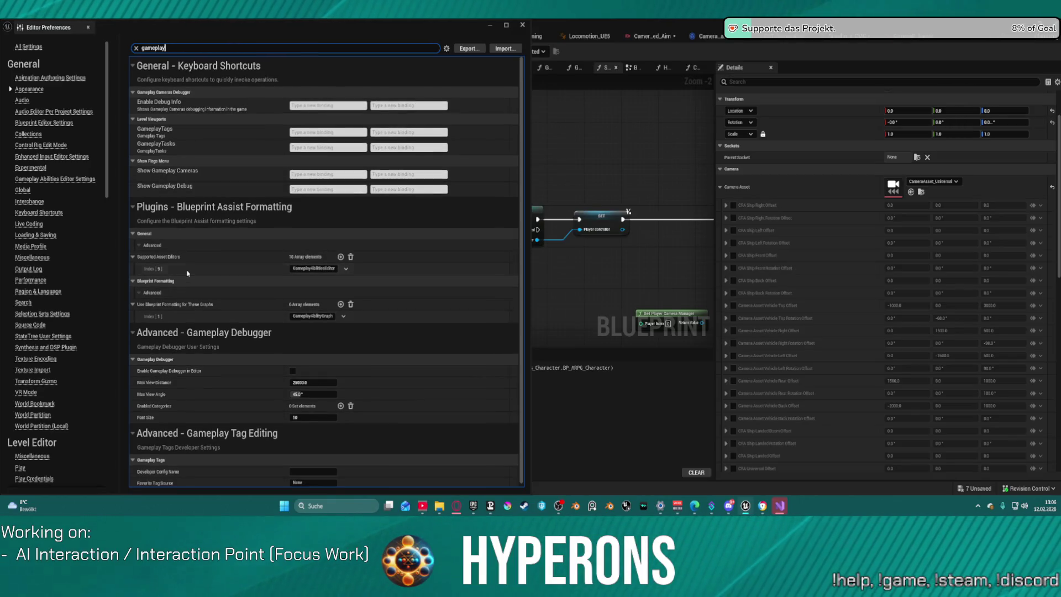
{"action": "key", "text": "ctrl+a"}
{"action": "type", "text": "vari"}
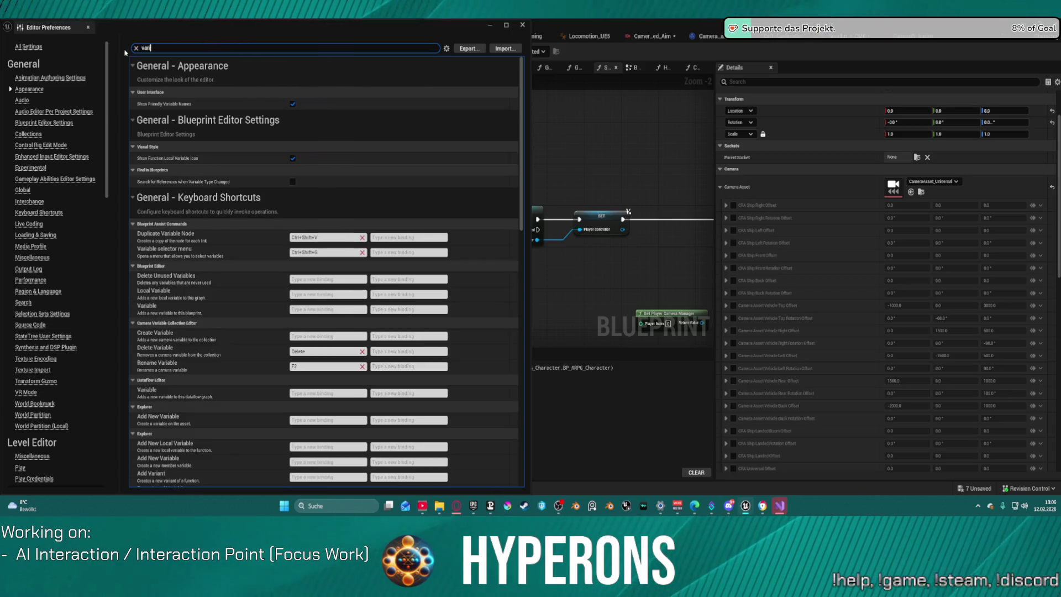
{"action": "type", "text": "able"}
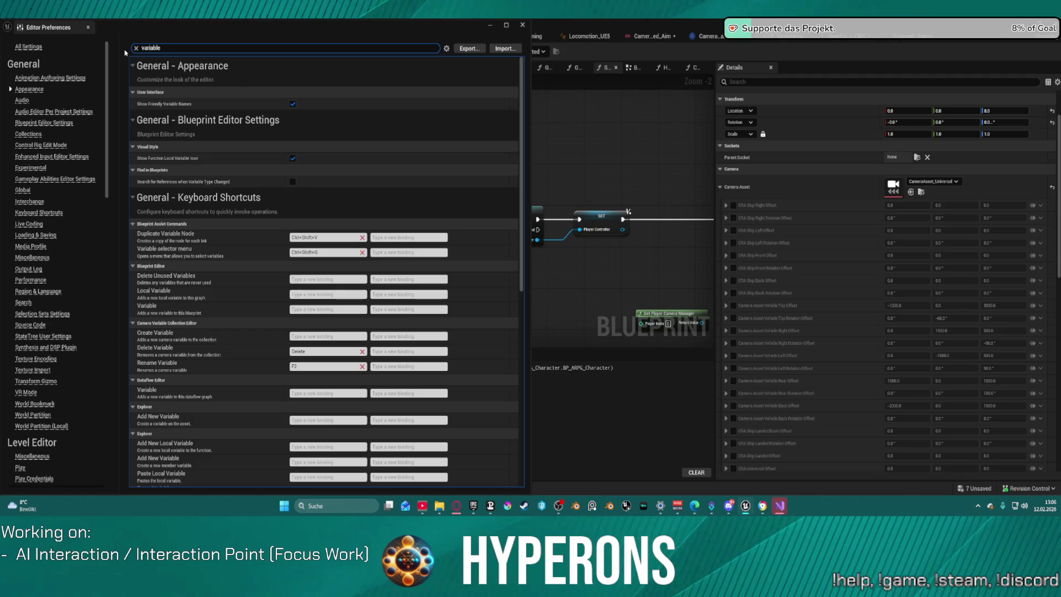
{"action": "scroll", "coordinate": [317, 198], "scroll_direction": "down", "scroll_amount": 10}
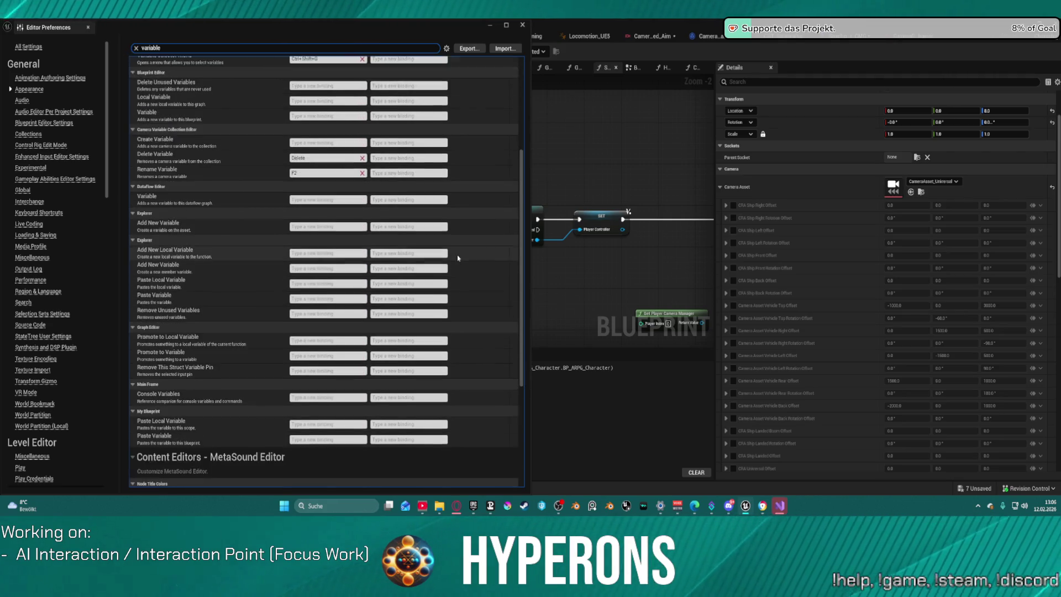
{"action": "scroll", "coordinate": [461, 254], "scroll_direction": "up", "scroll_amount": 10}
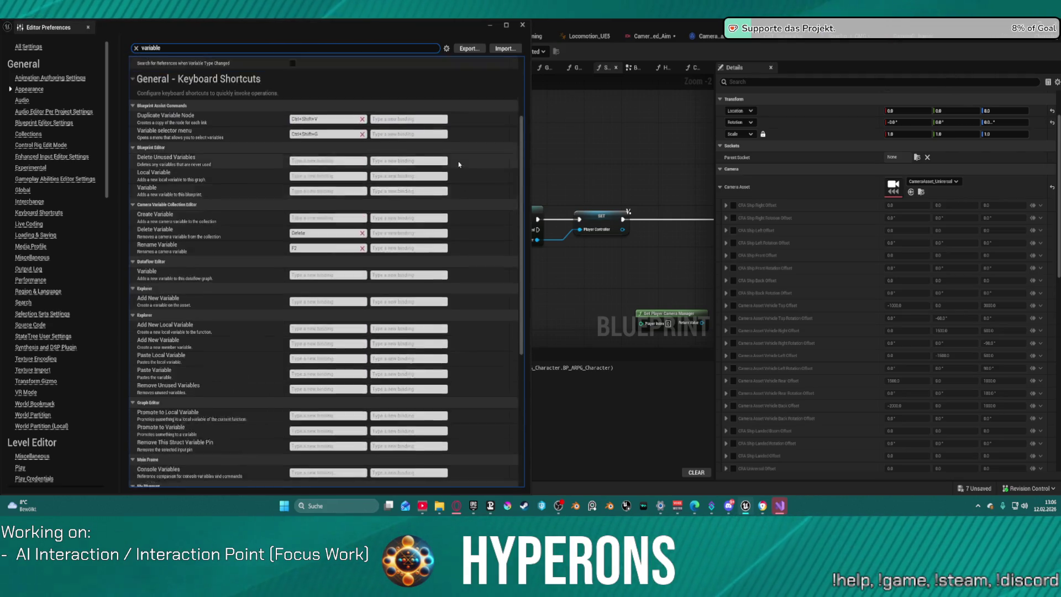
Step: Clear the 'variable' and 'editor' search filters and scroll the full category list
{"action": "left_click", "coordinate": [136, 49]}
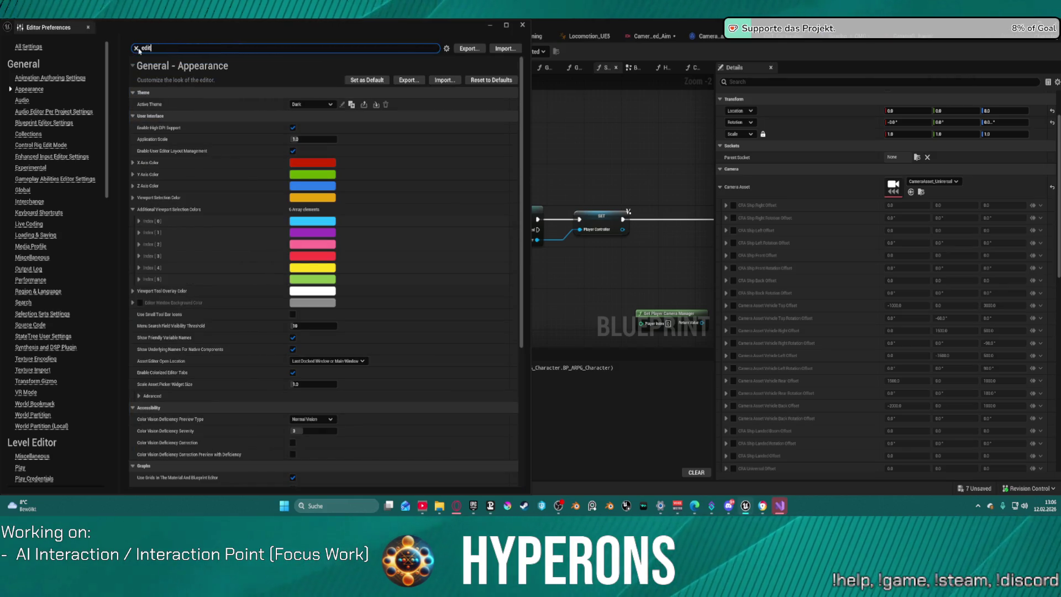
{"action": "type", "text": "or"}
{"action": "scroll", "coordinate": [357, 319], "scroll_direction": "down", "scroll_amount": 5}
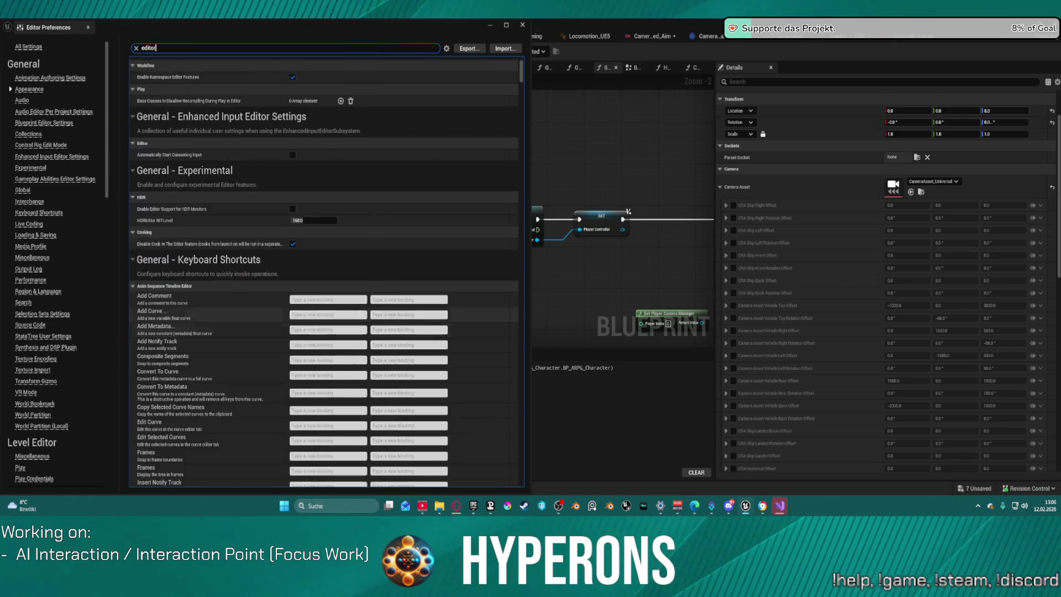
{"action": "scroll", "coordinate": [356, 319], "scroll_direction": "down", "scroll_amount": 15}
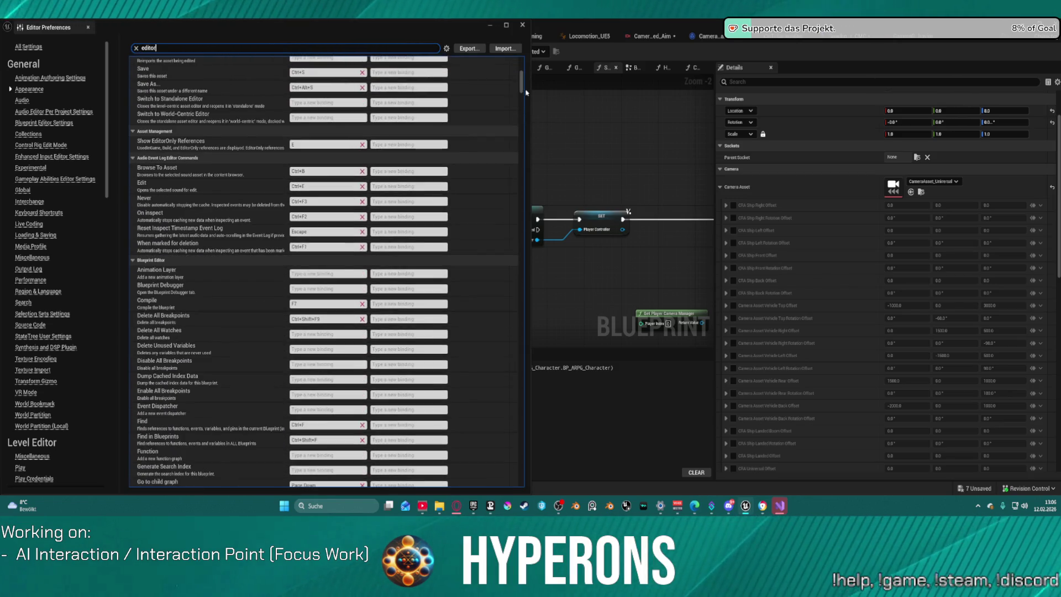
{"action": "mouse_move", "coordinate": [522, 83]}
{"action": "left_mouse_down"}
{"action": "mouse_move", "coordinate": [532, 475]}
{"action": "mouse_move", "coordinate": [450, 50]}
{"action": "left_mouse_up"}
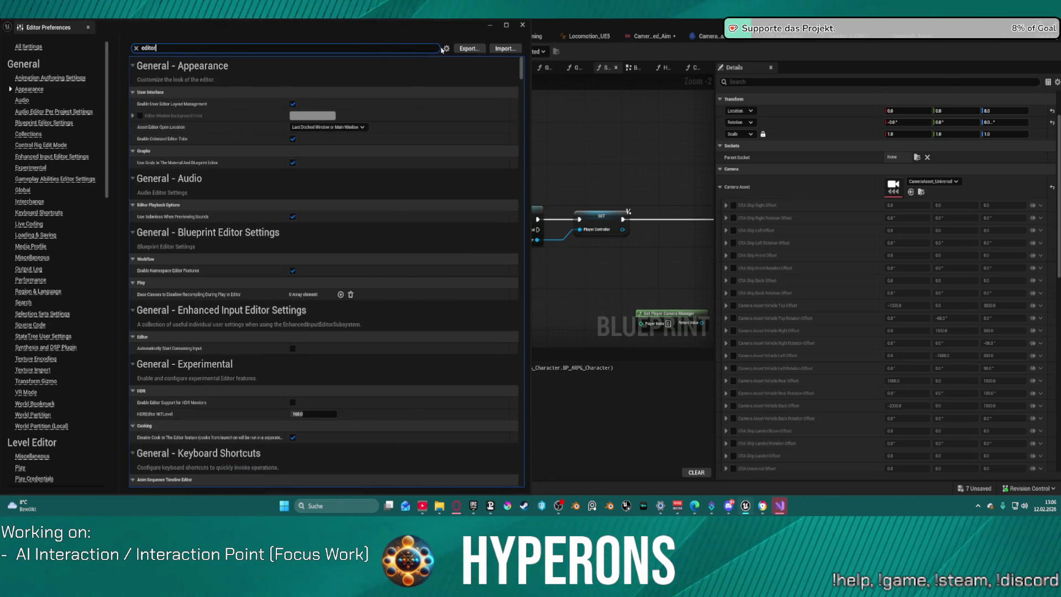
{"action": "left_click", "coordinate": [137, 48]}
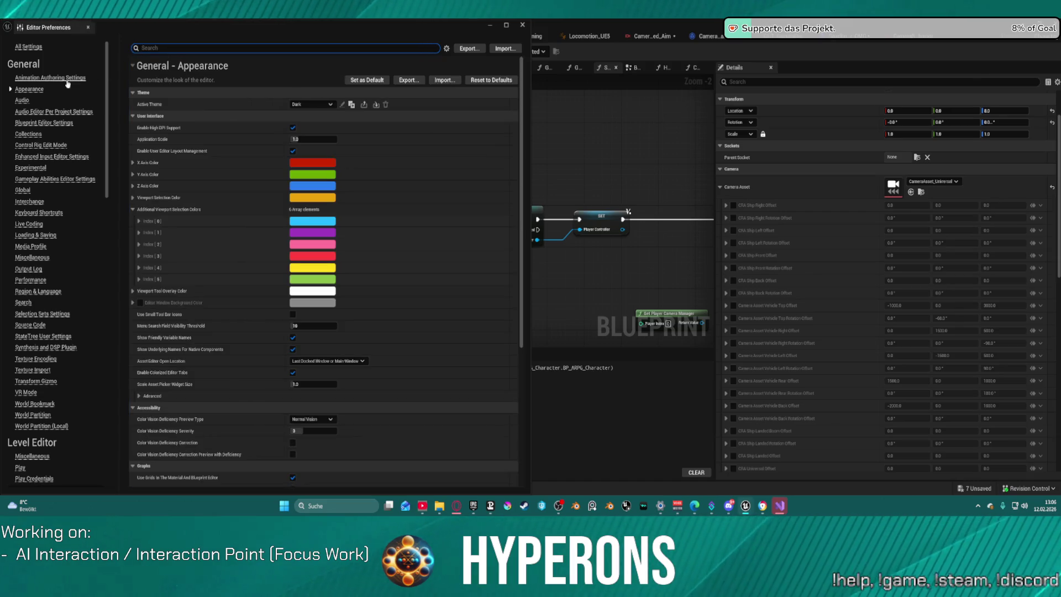
{"action": "scroll", "coordinate": [91, 216], "scroll_direction": "down", "scroll_amount": 8}
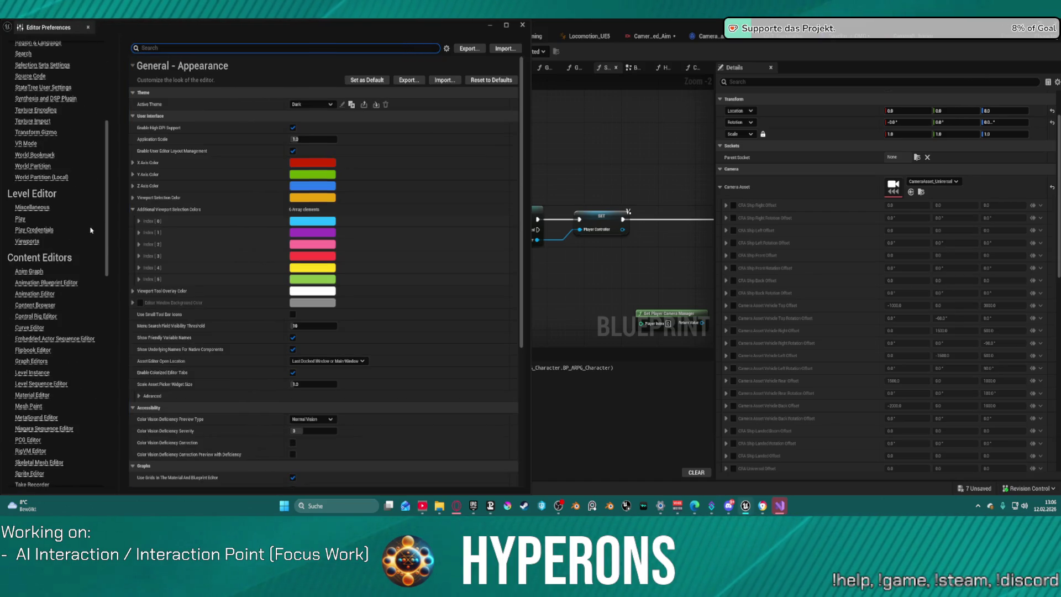
{"action": "scroll", "coordinate": [88, 231], "scroll_direction": "down", "scroll_amount": 10}
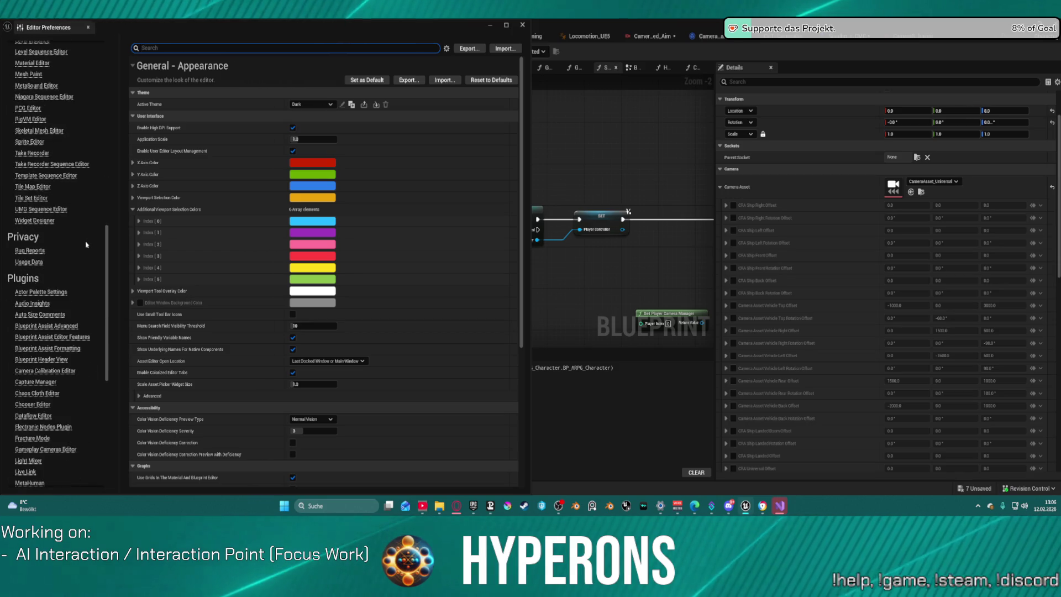
{"action": "scroll", "coordinate": [86, 244], "scroll_direction": "down", "scroll_amount": 7}
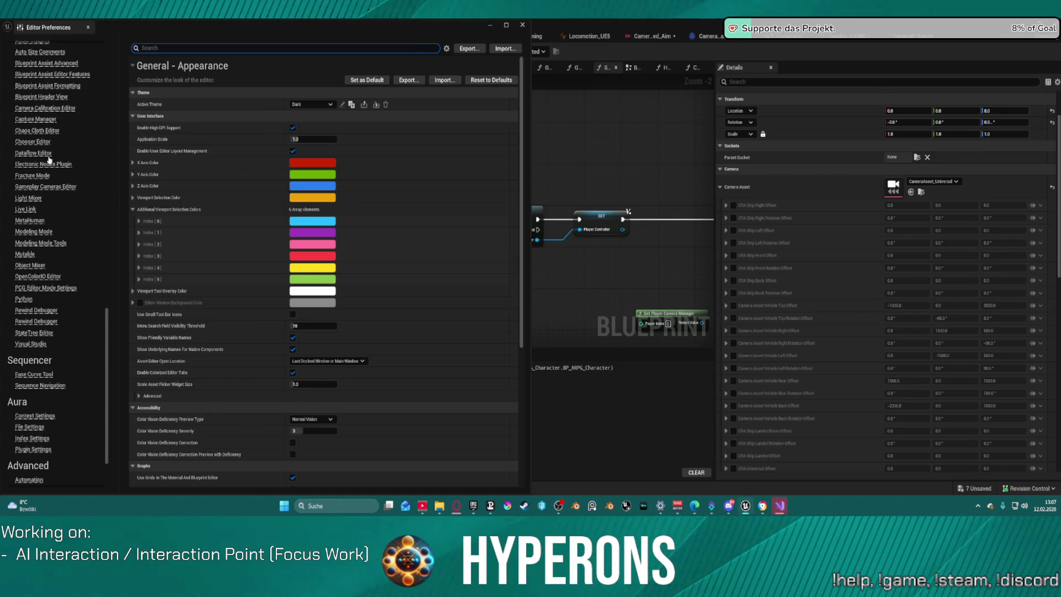
Step: Review the Gameplay Cameras Editor preferences, search 'console', then close Editor Preferences
{"action": "left_click", "coordinate": [44, 187]}
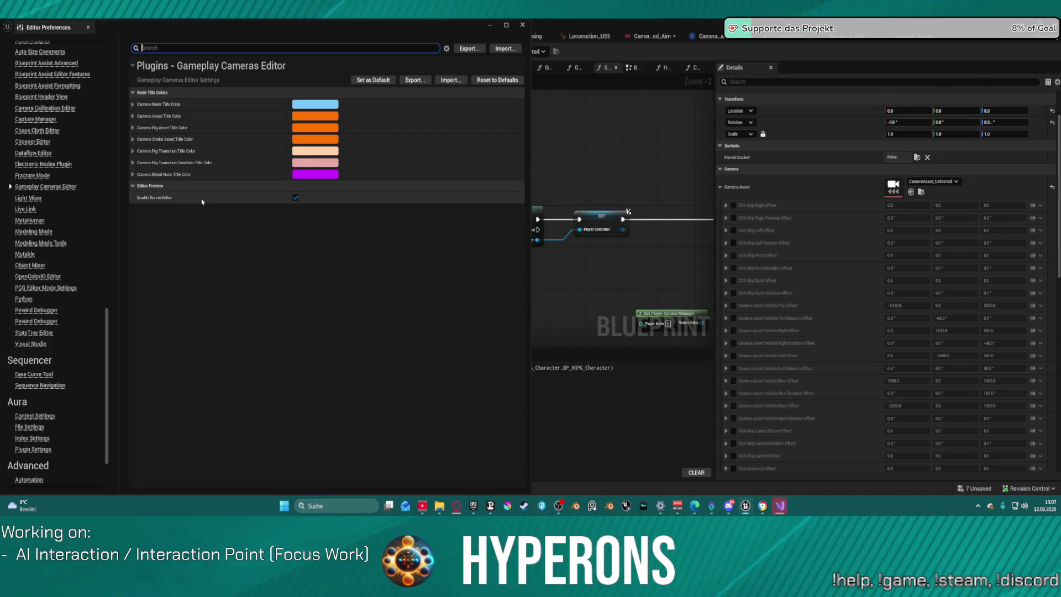
{"action": "scroll", "coordinate": [57, 359], "scroll_direction": "down", "scroll_amount": 3}
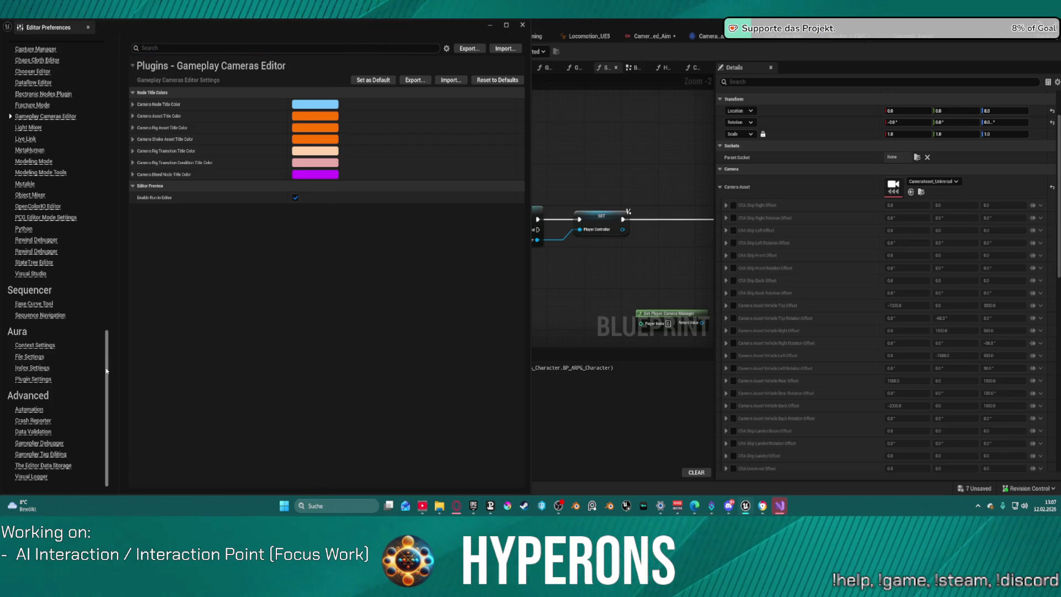
{"action": "scroll", "coordinate": [107, 370], "scroll_direction": "up", "scroll_amount": 1}
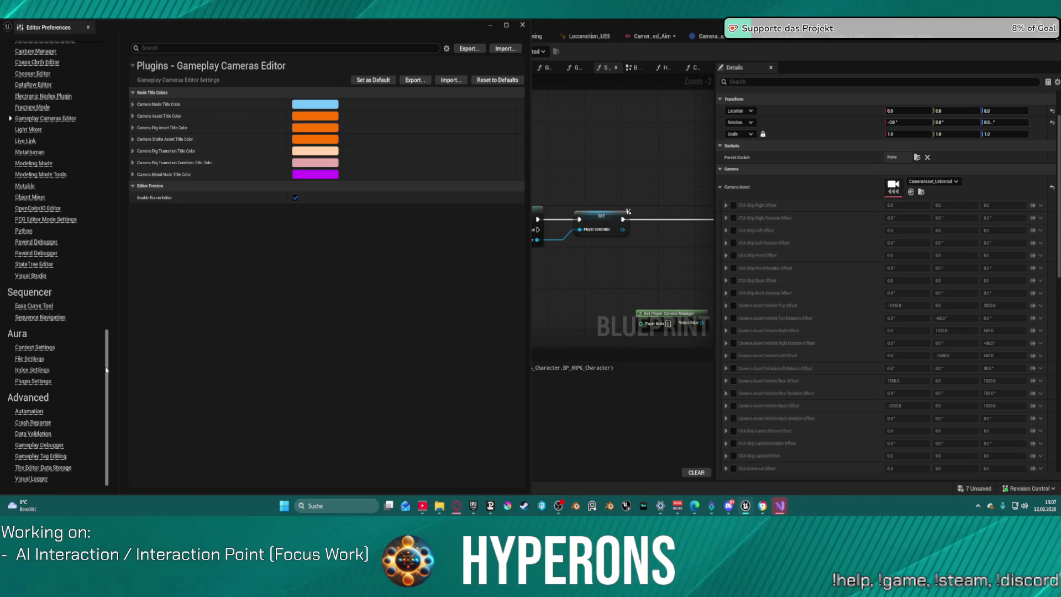
{"action": "scroll", "coordinate": [106, 374], "scroll_direction": "down", "scroll_amount": 1}
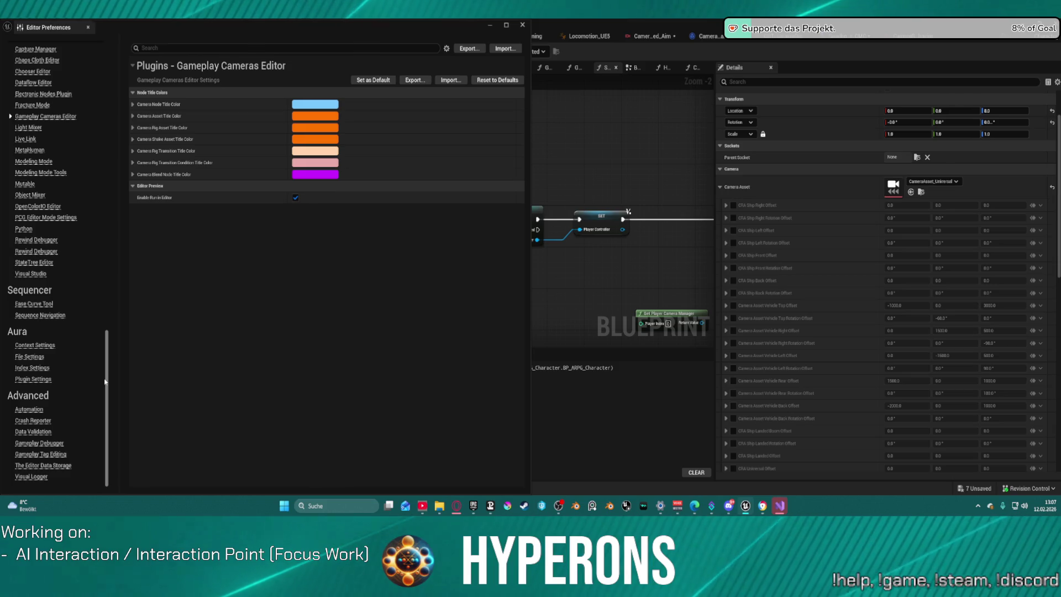
{"action": "scroll", "coordinate": [105, 377], "scroll_direction": "up", "scroll_amount": 2}
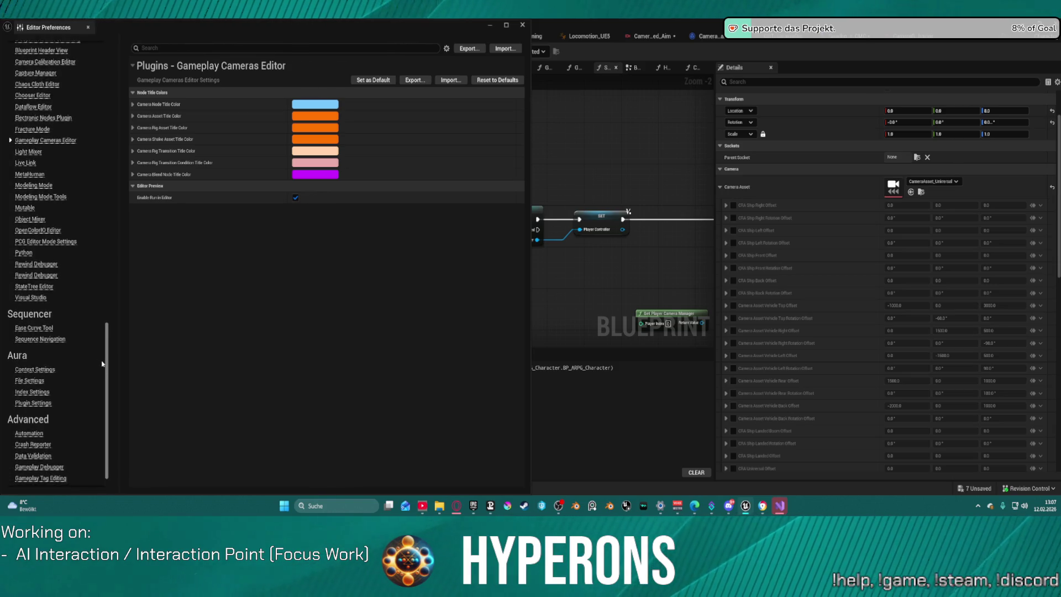
{"action": "left_click_drag", "start_coordinate": [104, 369], "coordinate": [75, 76]}
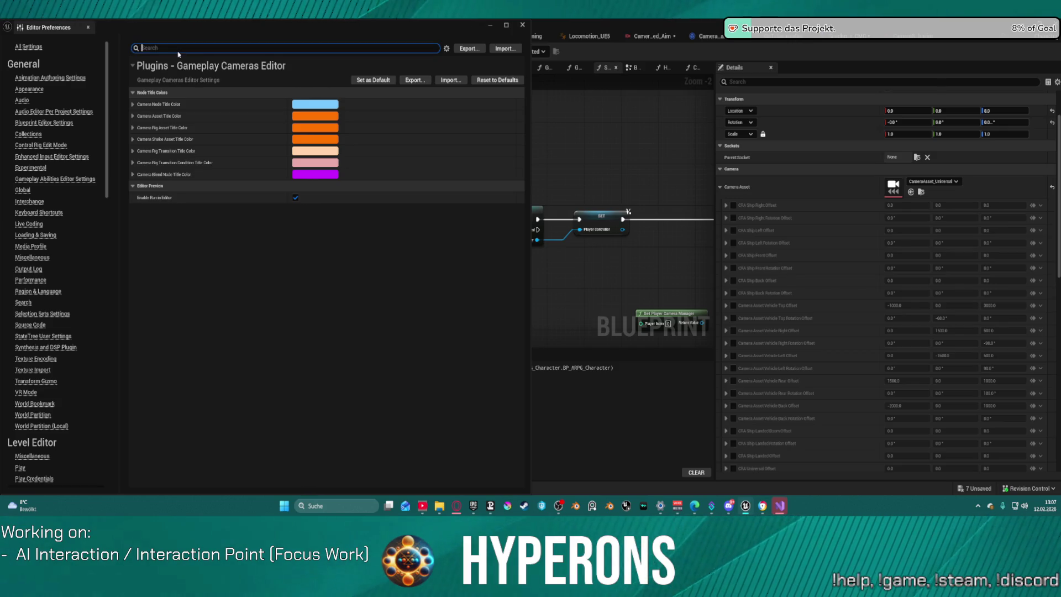
{"action": "type", "text": "consol"}
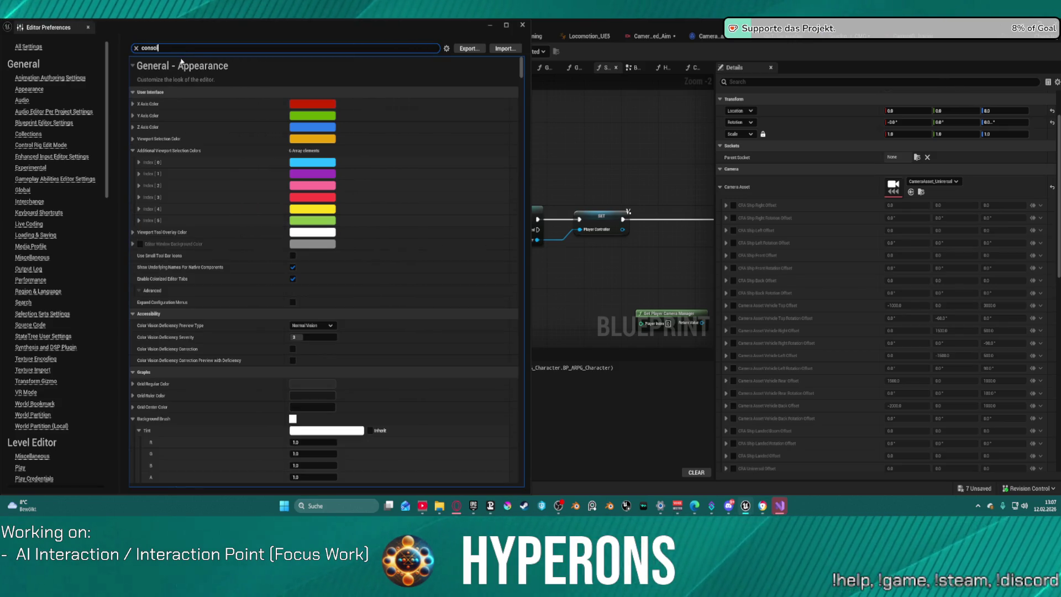
{"action": "type", "text": "e"}
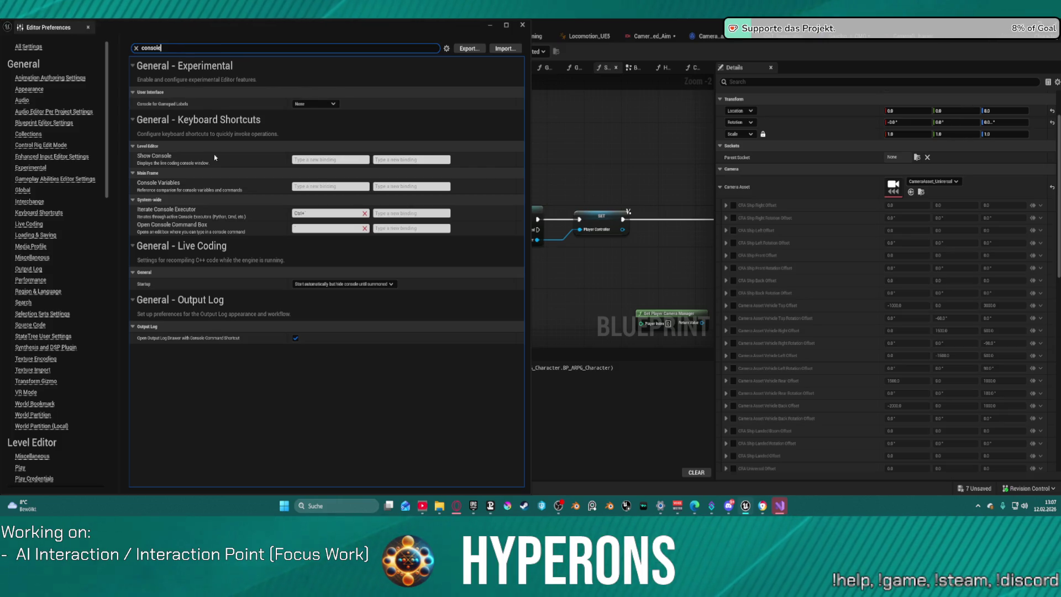
{"action": "left_click", "coordinate": [522, 25]}
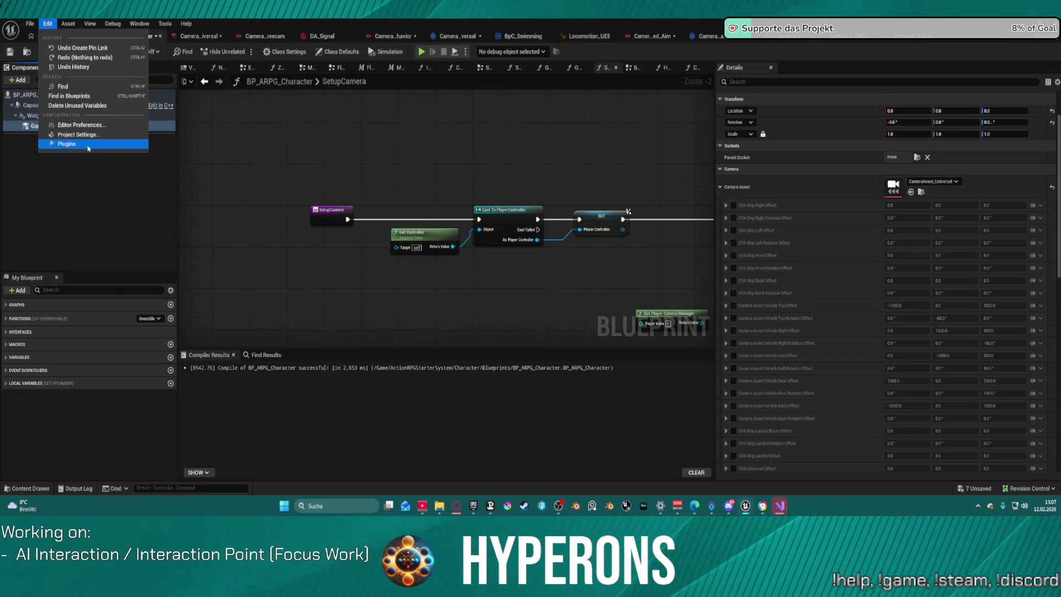
Step: Open Project Settings, search 'console' and 'setting', then clear the search filter
{"action": "left_click", "coordinate": [99, 134]}
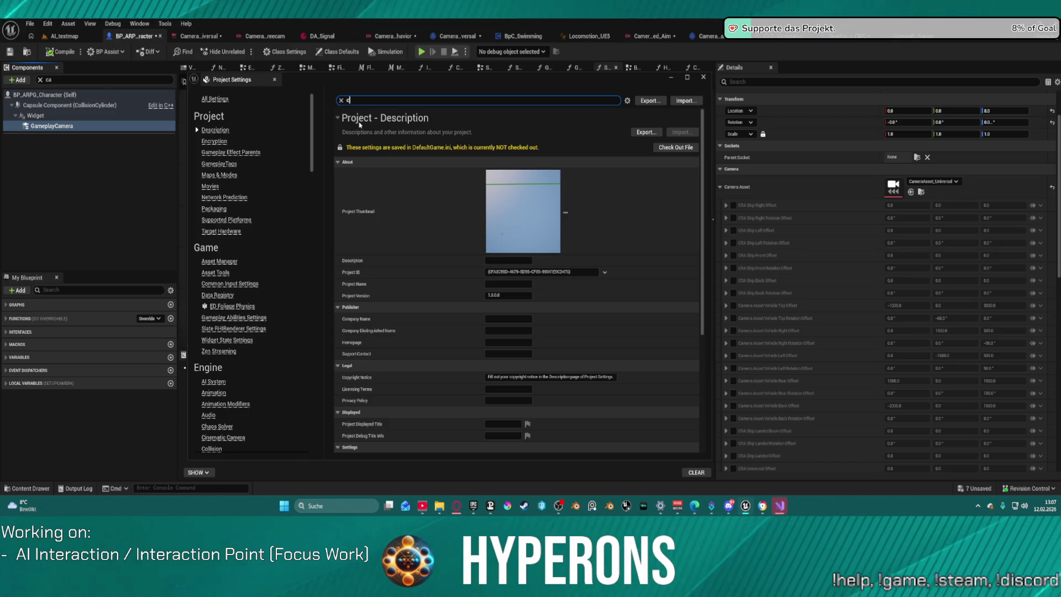
{"action": "type", "text": "onsole"}
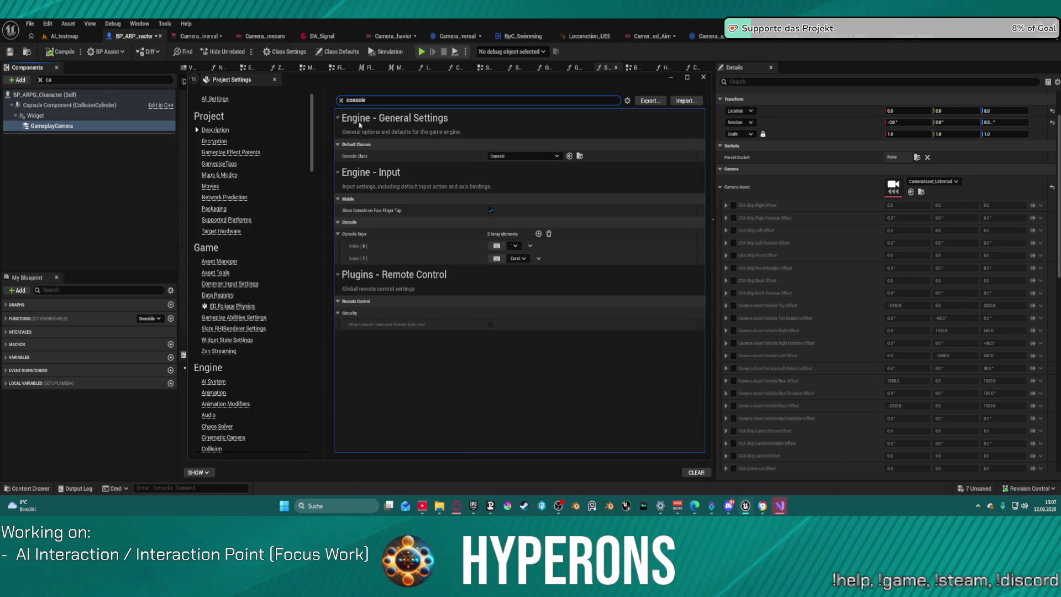
{"action": "key", "text": "Escape"}
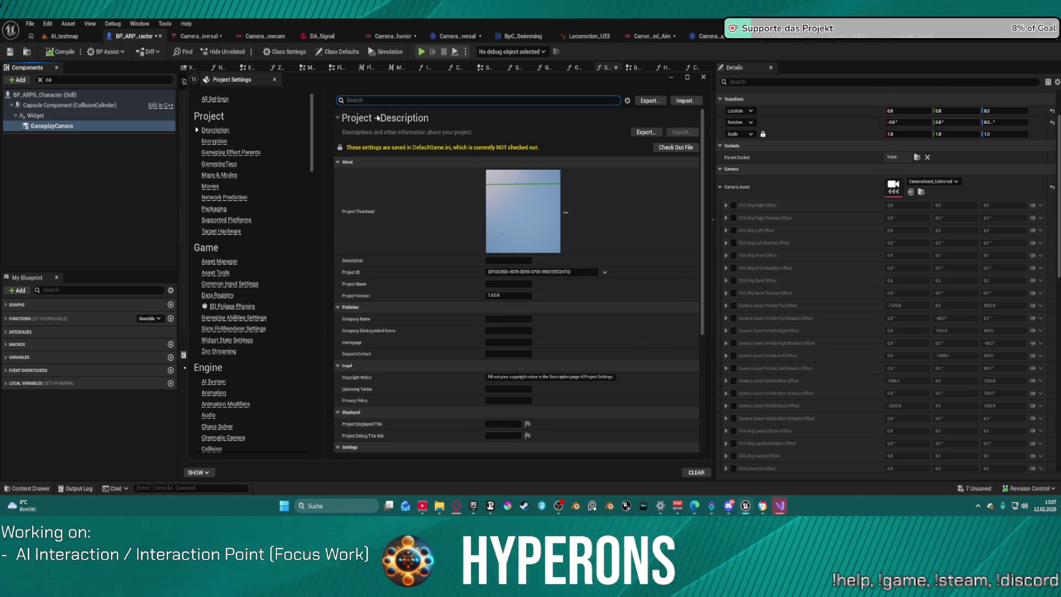
{"action": "type", "text": "st"}
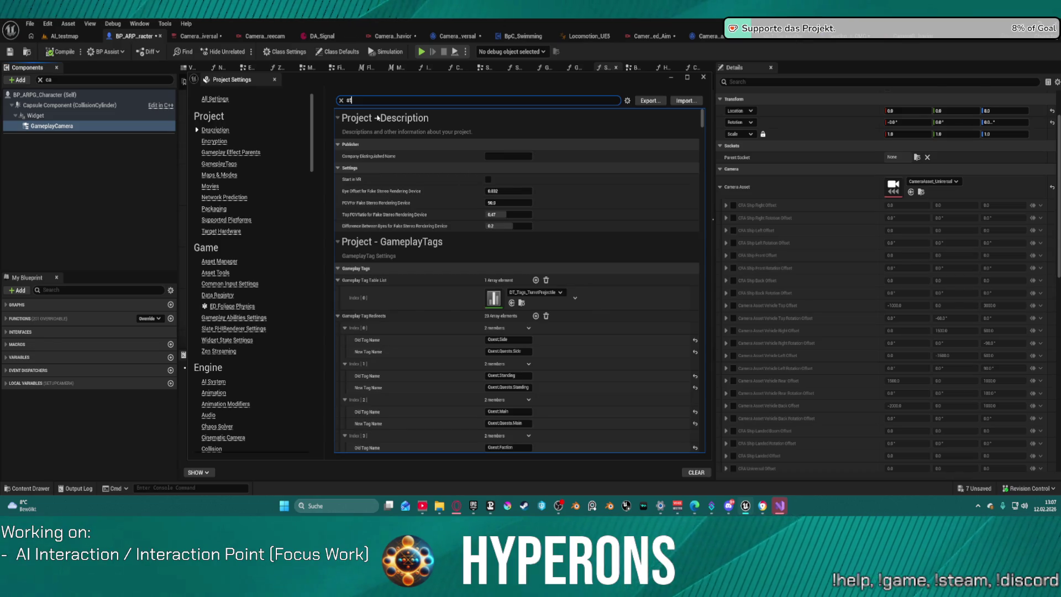
{"action": "type", "text": "et"}
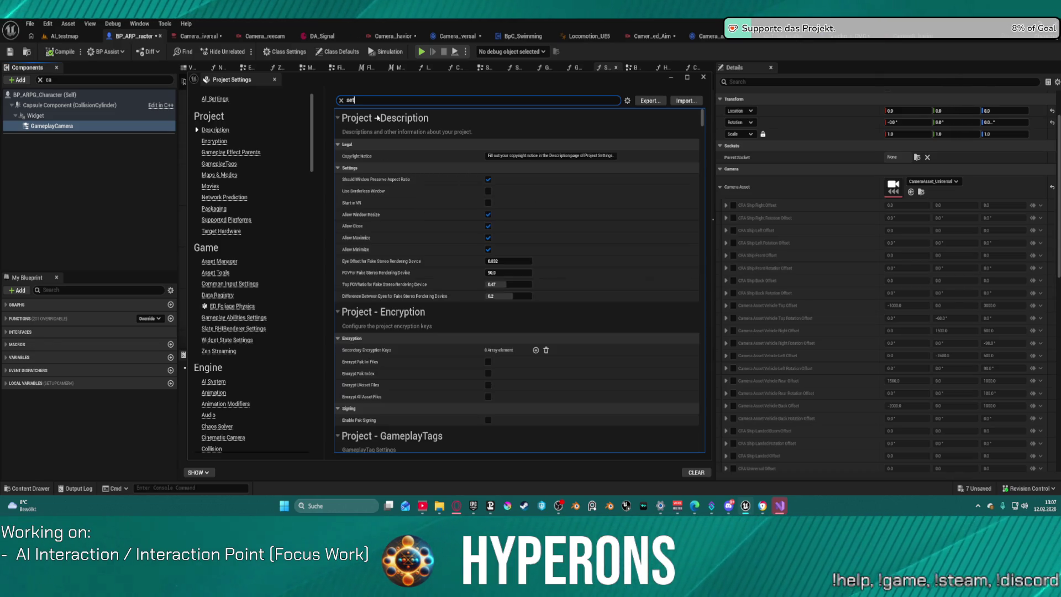
{"action": "type", "text": "in"}
{"action": "scroll", "coordinate": [608, 276], "scroll_direction": "down", "scroll_amount": 10}
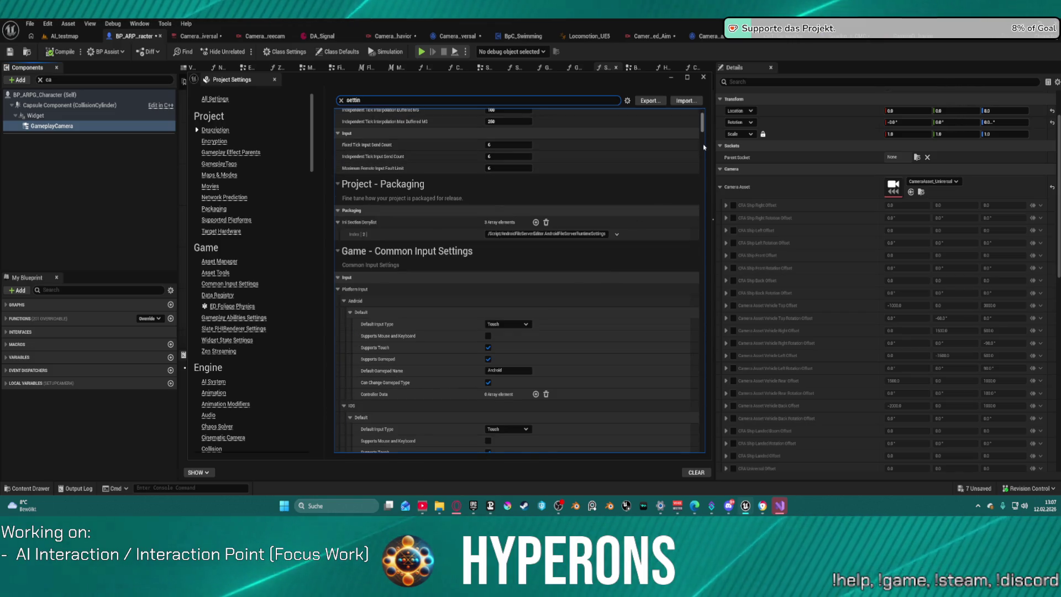
{"action": "left_click_drag", "start_coordinate": [702, 122], "coordinate": [705, 458]}
{"action": "scroll", "coordinate": [647, 221], "scroll_direction": "up", "scroll_amount": 15}
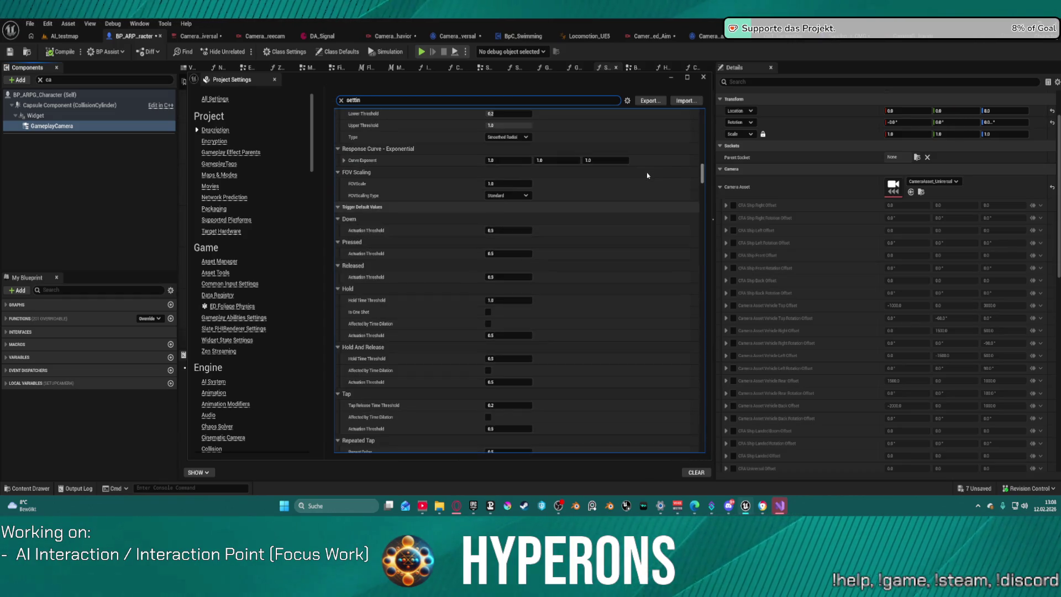
{"action": "scroll", "coordinate": [647, 172], "scroll_direction": "up", "scroll_amount": 10}
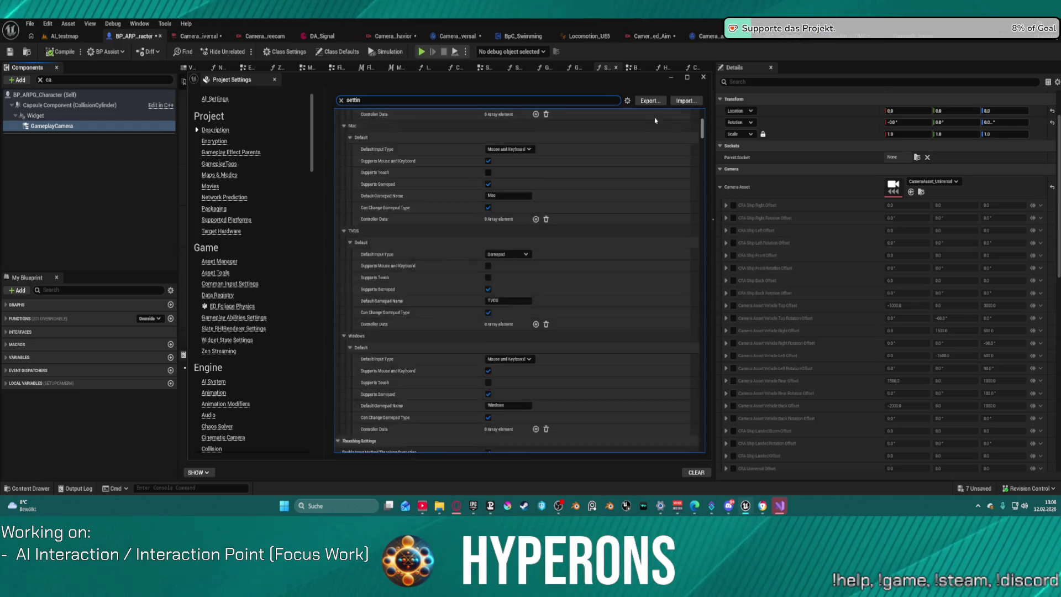
{"action": "left_click", "coordinate": [342, 101]}
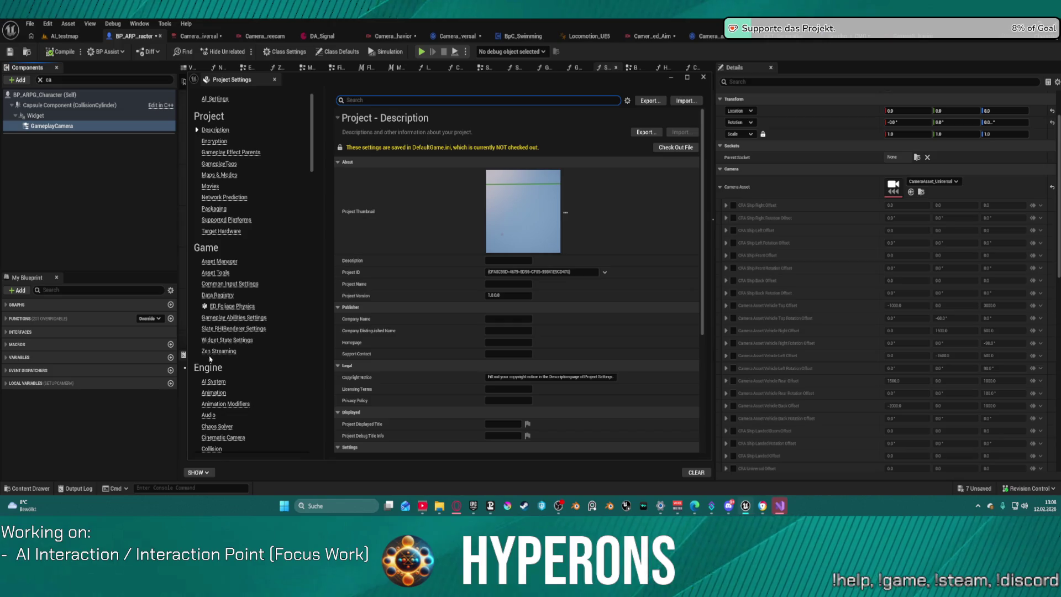
Step: Show the Engine Console settings and scroll through its auto-complete list
{"action": "scroll", "coordinate": [213, 354], "scroll_direction": "down", "scroll_amount": 3}
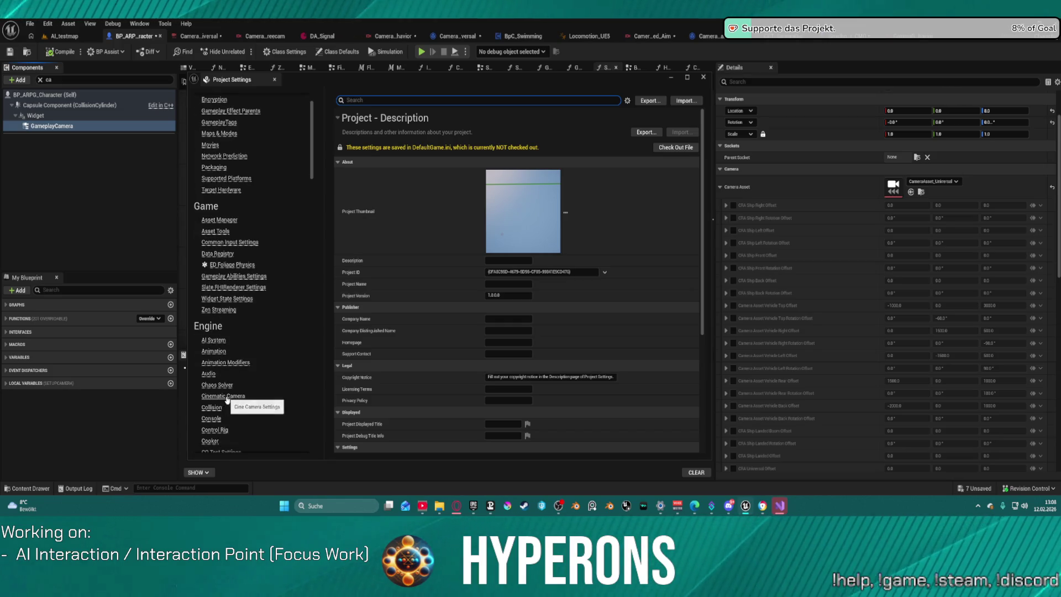
{"action": "scroll", "coordinate": [227, 409], "scroll_direction": "down", "scroll_amount": 2}
{"action": "left_click", "coordinate": [212, 391]}
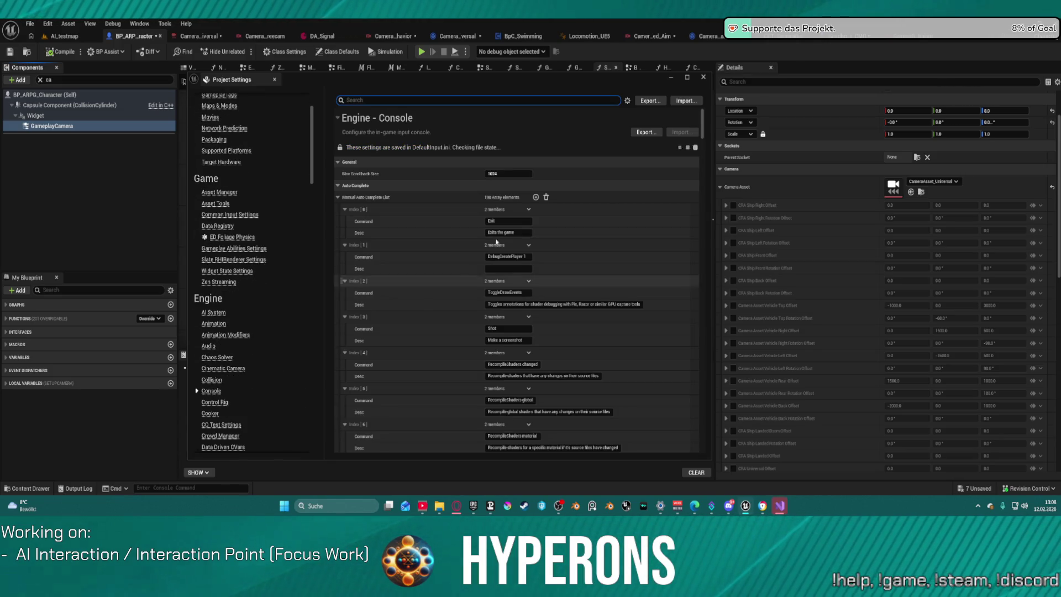
{"action": "scroll", "coordinate": [675, 255], "scroll_direction": "down", "scroll_amount": 15}
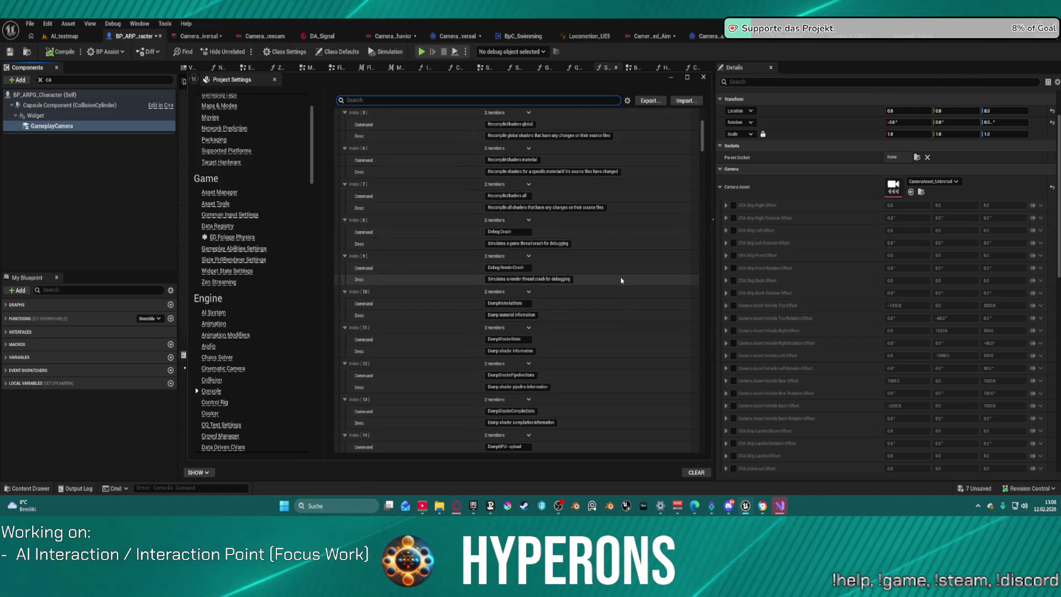
{"action": "scroll", "coordinate": [628, 265], "scroll_direction": "down", "scroll_amount": 2}
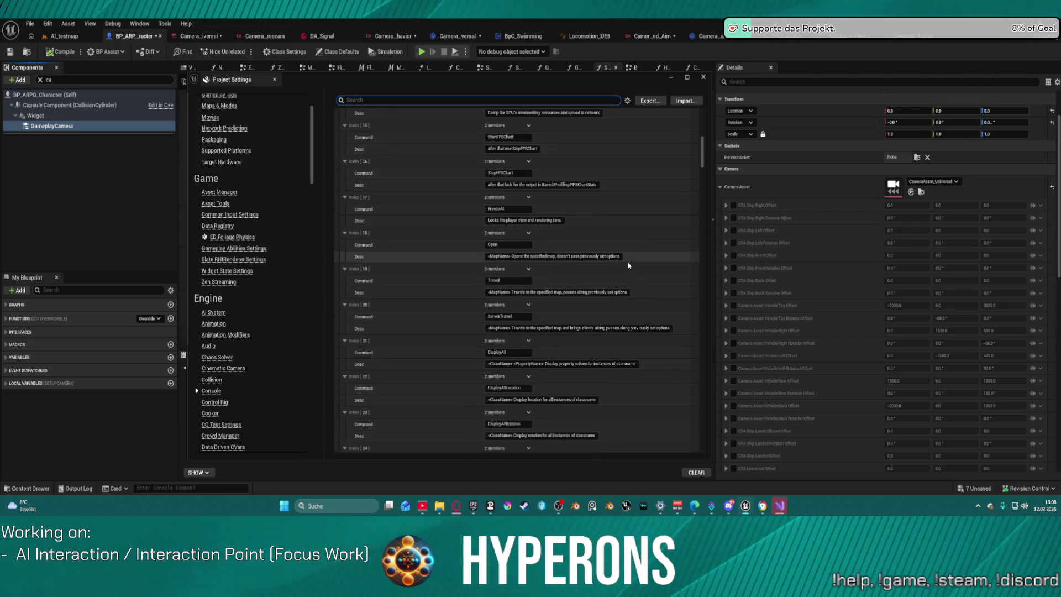
{"action": "scroll", "coordinate": [570, 325], "scroll_direction": "down", "scroll_amount": 3}
{"action": "scroll", "coordinate": [570, 325], "scroll_direction": "down", "scroll_amount": 6}
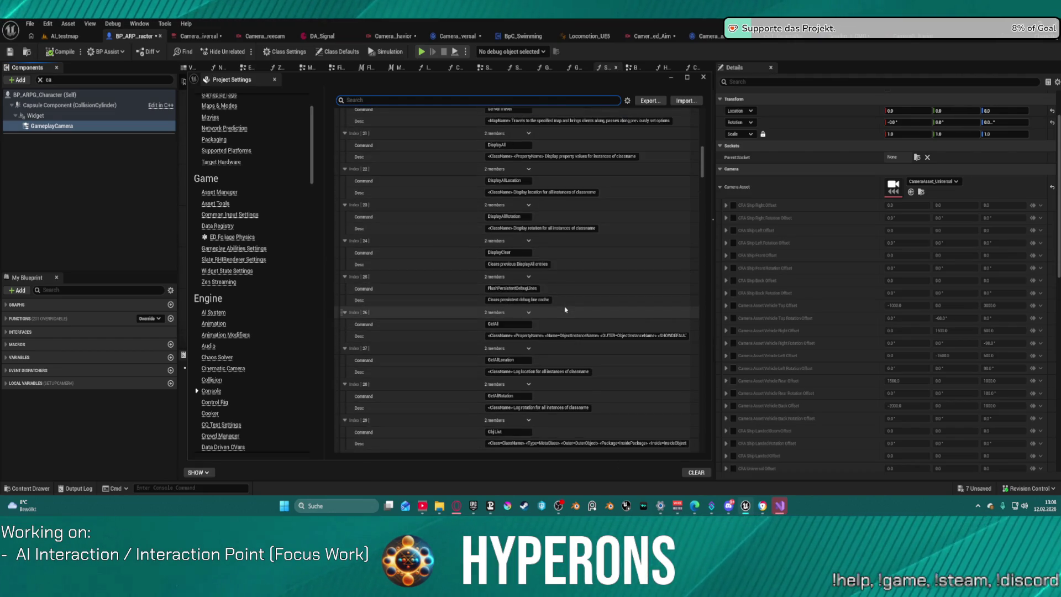
{"action": "scroll", "coordinate": [566, 309], "scroll_direction": "down", "scroll_amount": 5}
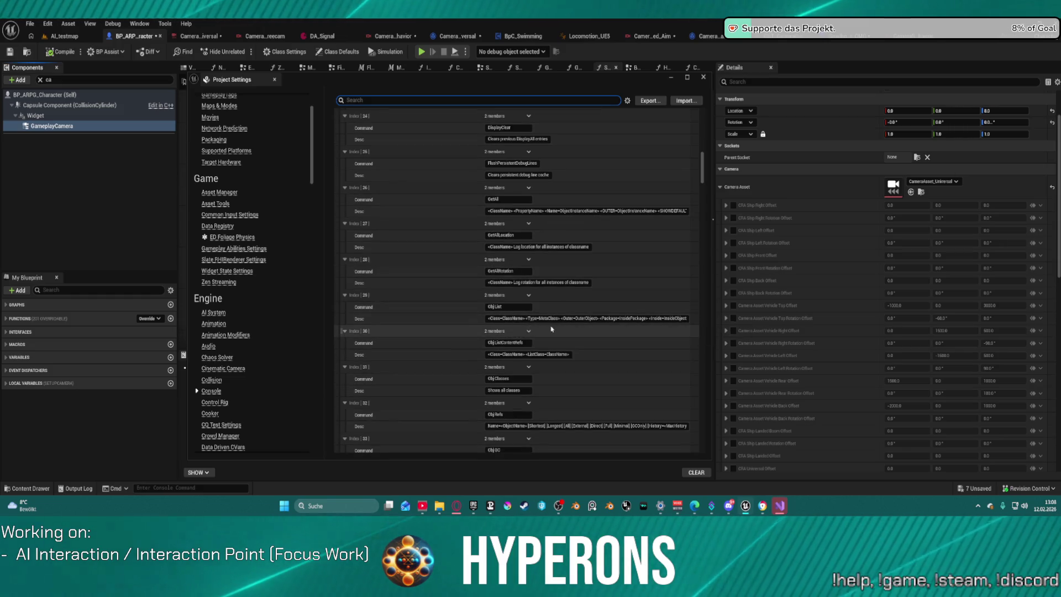
{"action": "scroll", "coordinate": [599, 316], "scroll_direction": "down", "scroll_amount": 10}
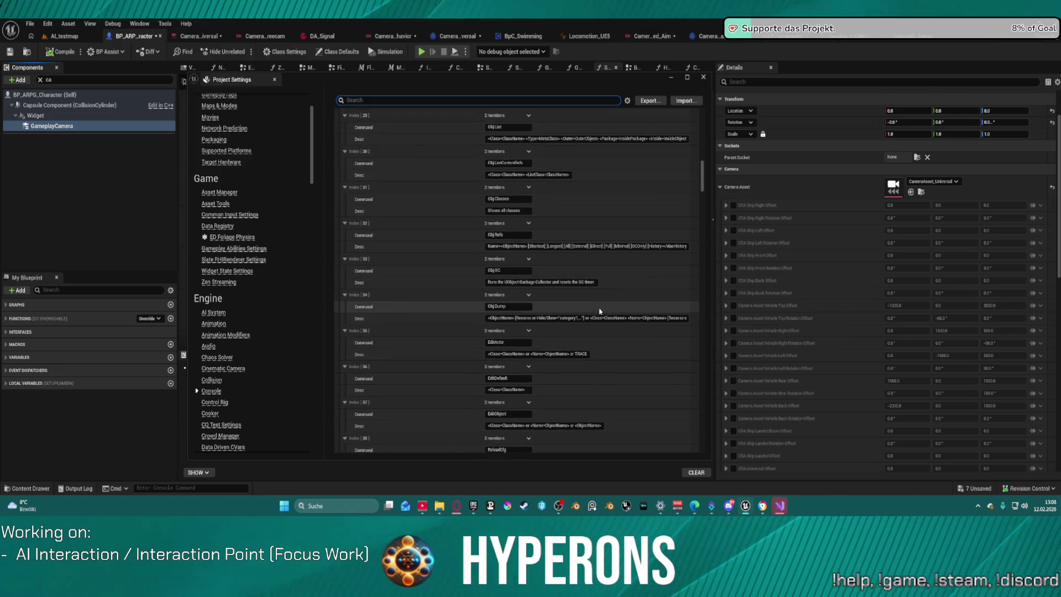
{"action": "scroll", "coordinate": [600, 310], "scroll_direction": "down", "scroll_amount": 10}
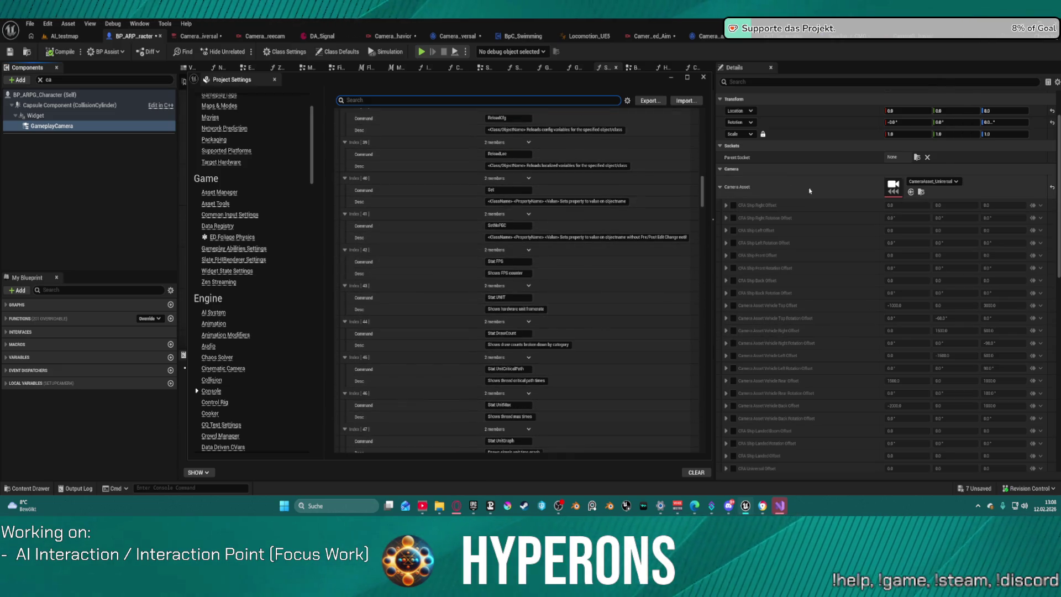
Step: Move this settings window aside and bring the Gameplay Cameras Project Settings window forward
{"action": "mouse_move", "coordinate": [746, 506]}
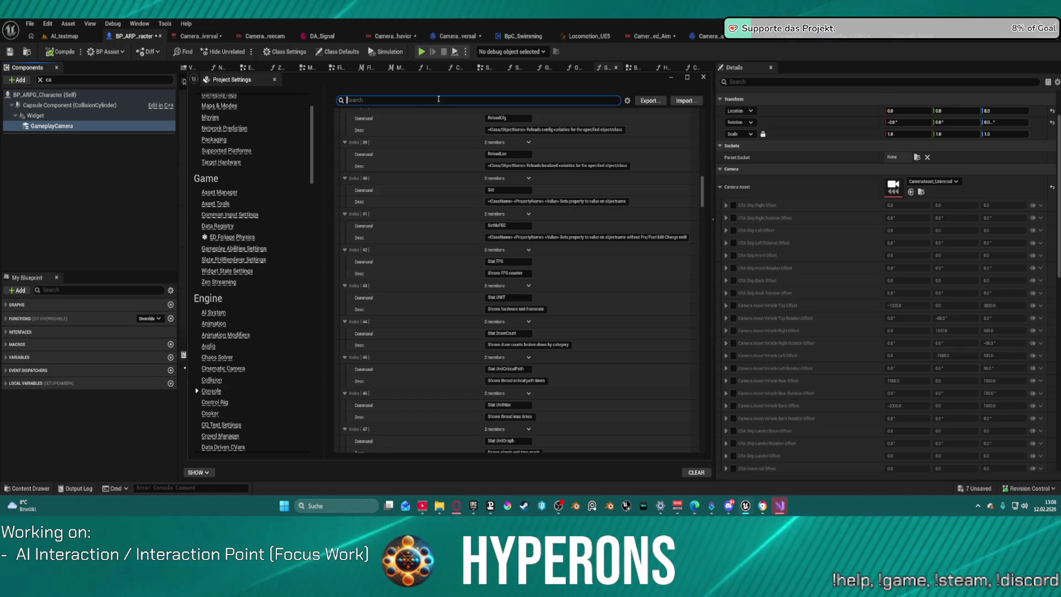
{"action": "left_click_drag", "start_coordinate": [412, 87], "coordinate": [219, 87]}
{"action": "mouse_move", "coordinate": [745, 506]}
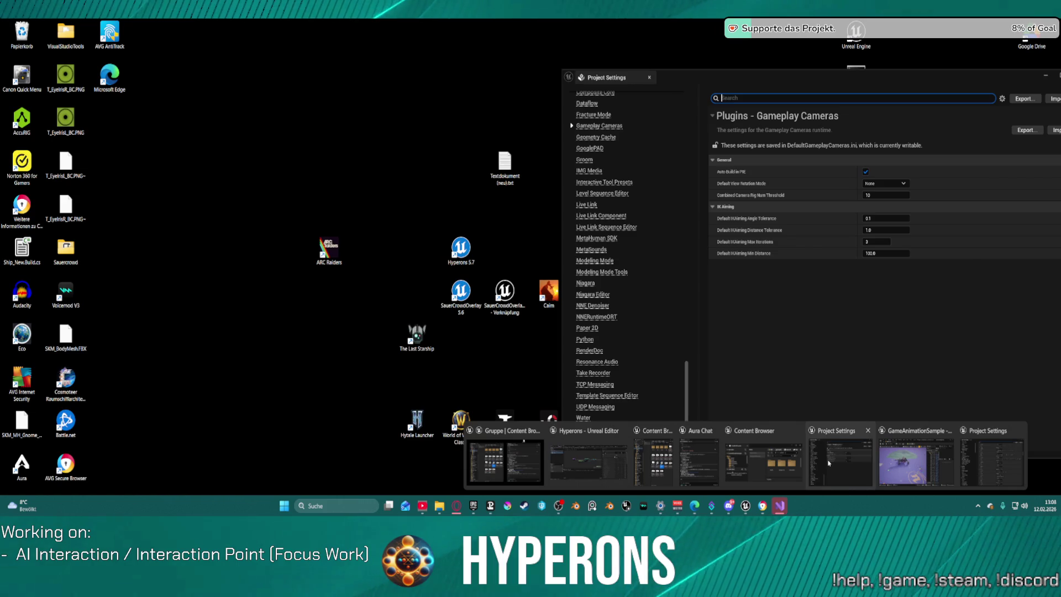
{"action": "left_click", "coordinate": [829, 463]}
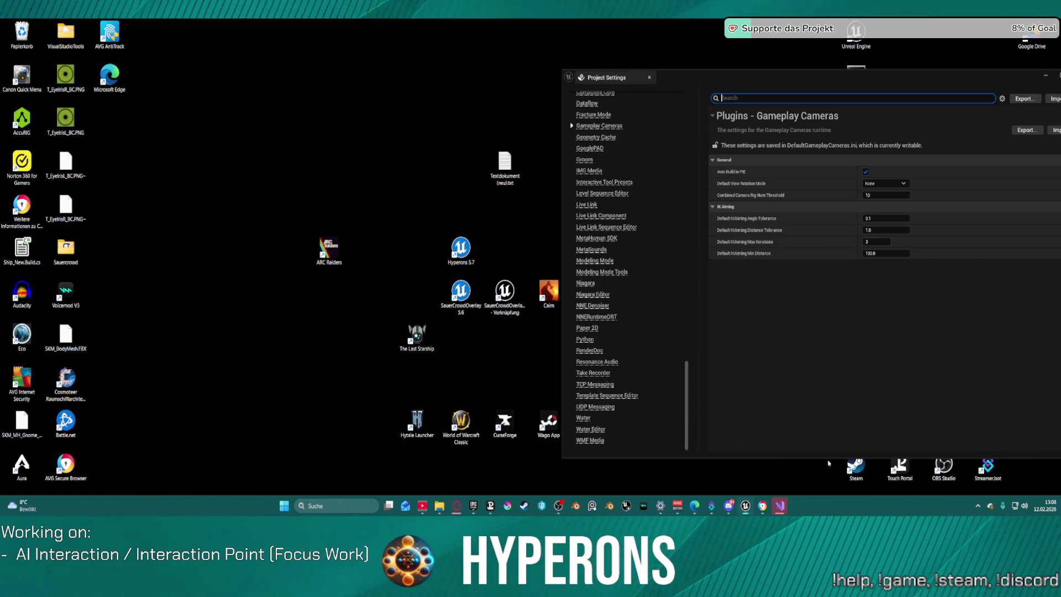
Step: Scroll the Project Settings category list and open the Engine > Console page
{"action": "scroll", "coordinate": [628, 153], "scroll_direction": "up", "scroll_amount": 1}
{"action": "scroll", "coordinate": [628, 153], "scroll_direction": "up", "scroll_amount": 8}
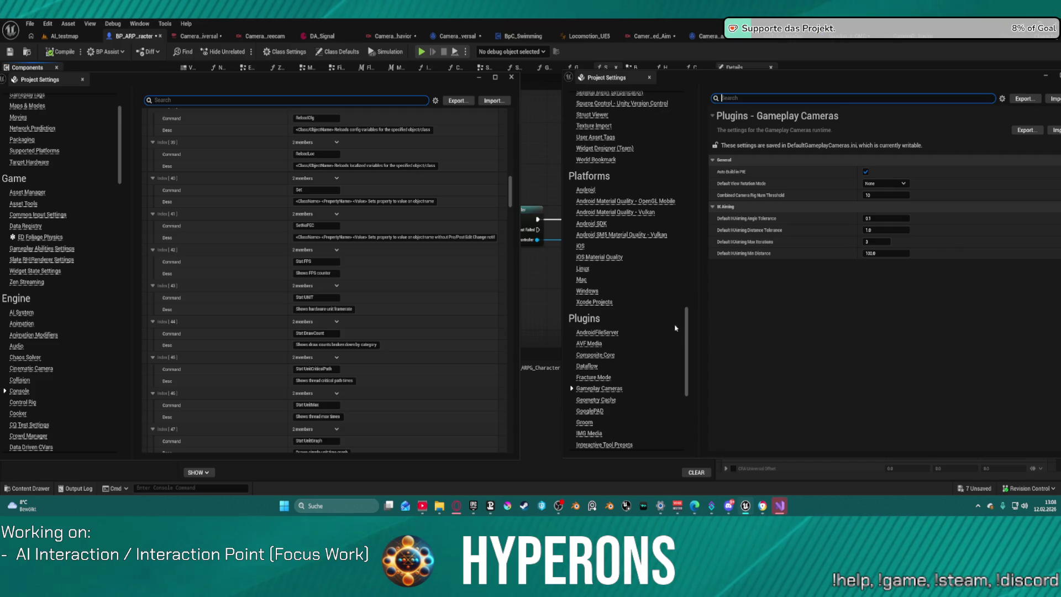
{"action": "scroll", "coordinate": [669, 299], "scroll_direction": "up", "scroll_amount": 4}
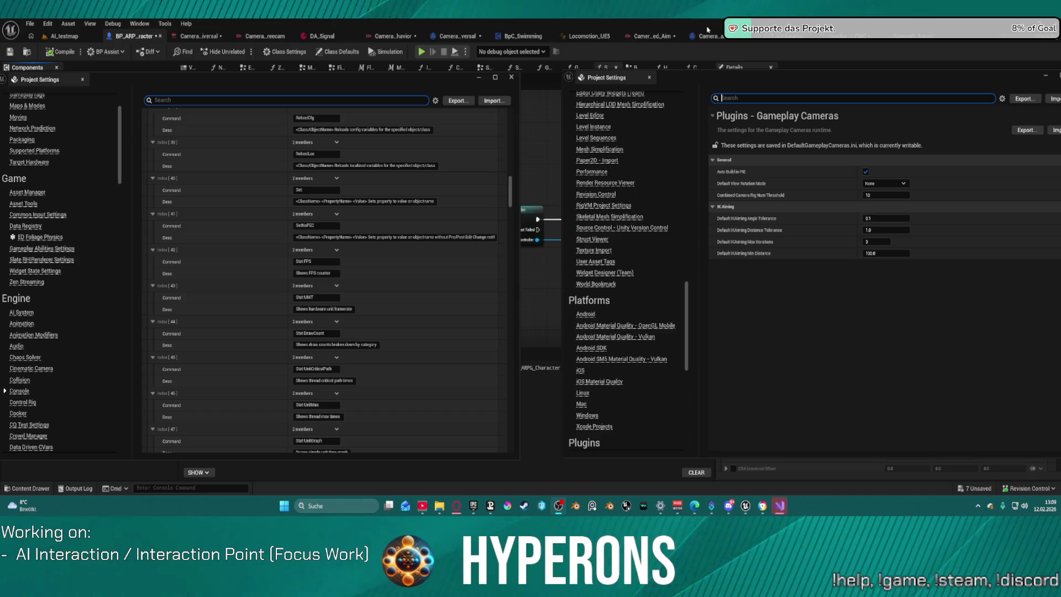
{"action": "scroll", "coordinate": [331, 232], "scroll_direction": "down", "scroll_amount": 2}
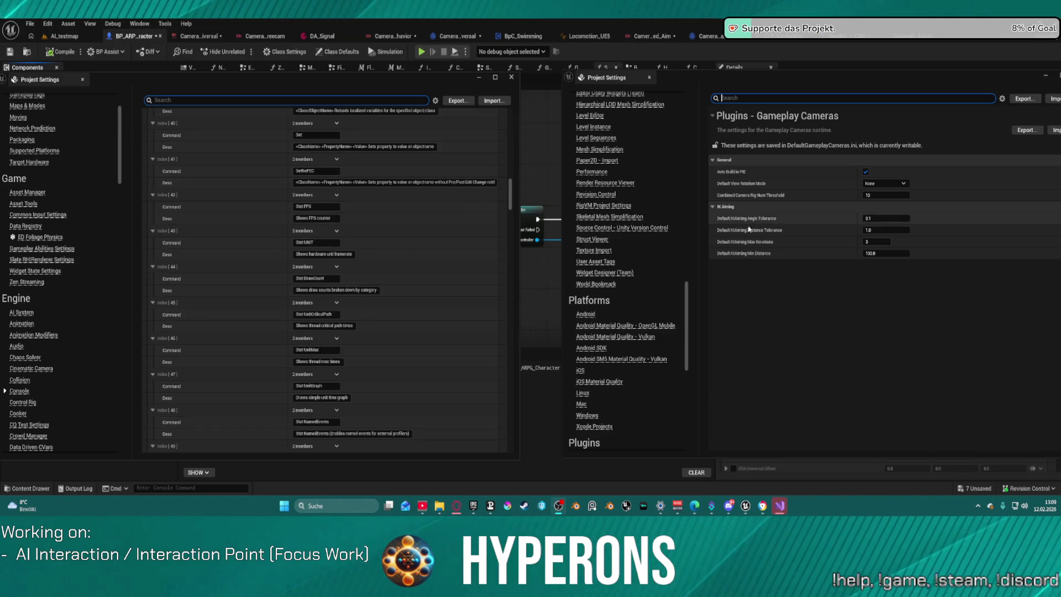
{"action": "scroll", "coordinate": [662, 143], "scroll_direction": "up", "scroll_amount": 1}
{"action": "scroll", "coordinate": [663, 143], "scroll_direction": "up", "scroll_amount": 5}
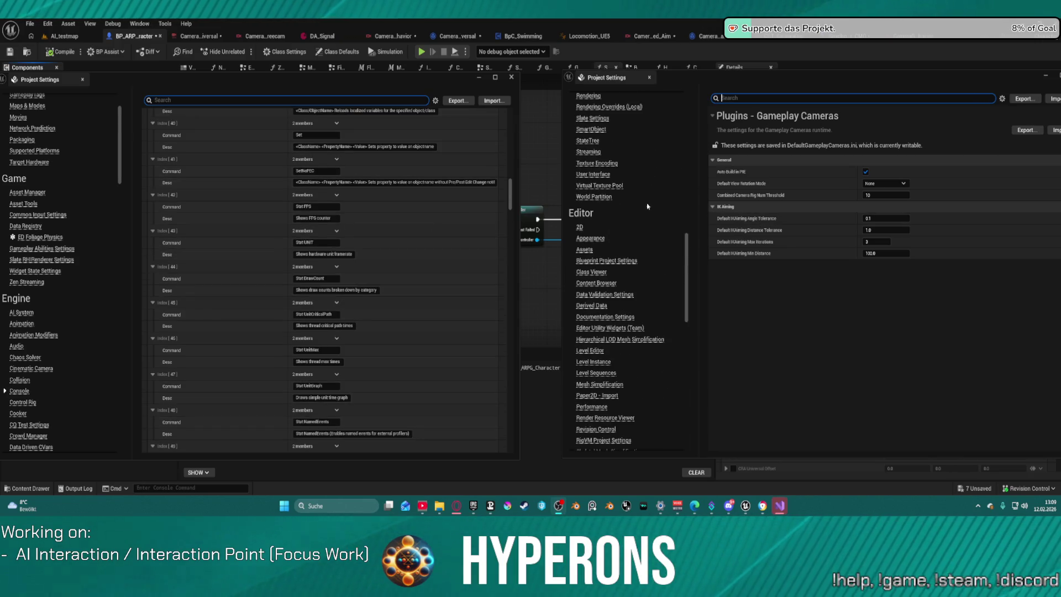
{"action": "scroll", "coordinate": [648, 207], "scroll_direction": "up", "scroll_amount": 10}
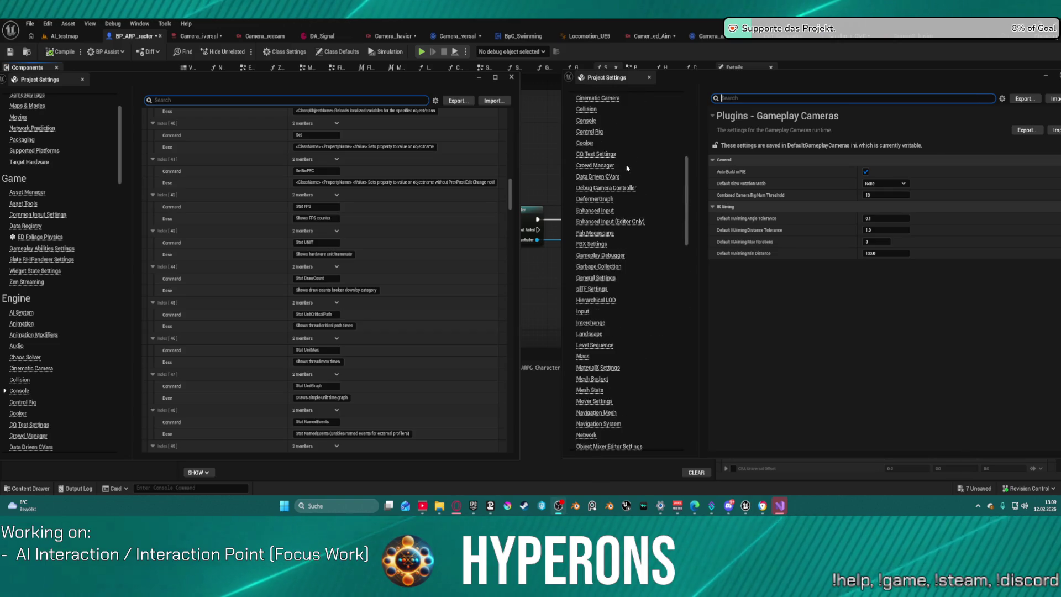
{"action": "scroll", "coordinate": [622, 174], "scroll_direction": "up", "scroll_amount": 1}
{"action": "left_click", "coordinate": [586, 161]}
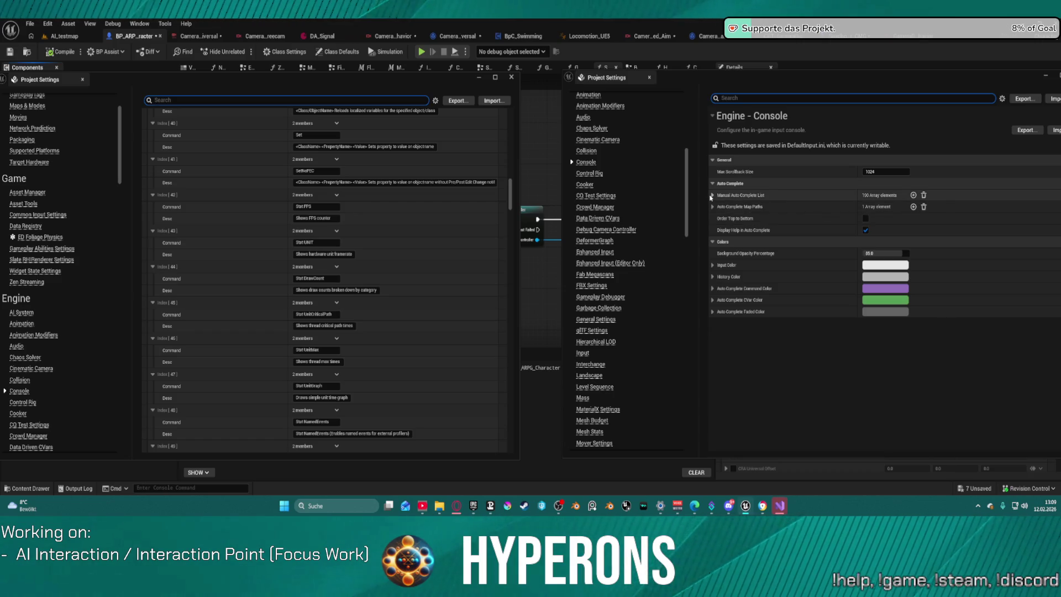
Step: Expand Manual Auto Complete List and Index[0], collapse it, then return to the SetupCamera graph
{"action": "left_click", "coordinate": [712, 195]}
{"action": "left_click", "coordinate": [720, 207]}
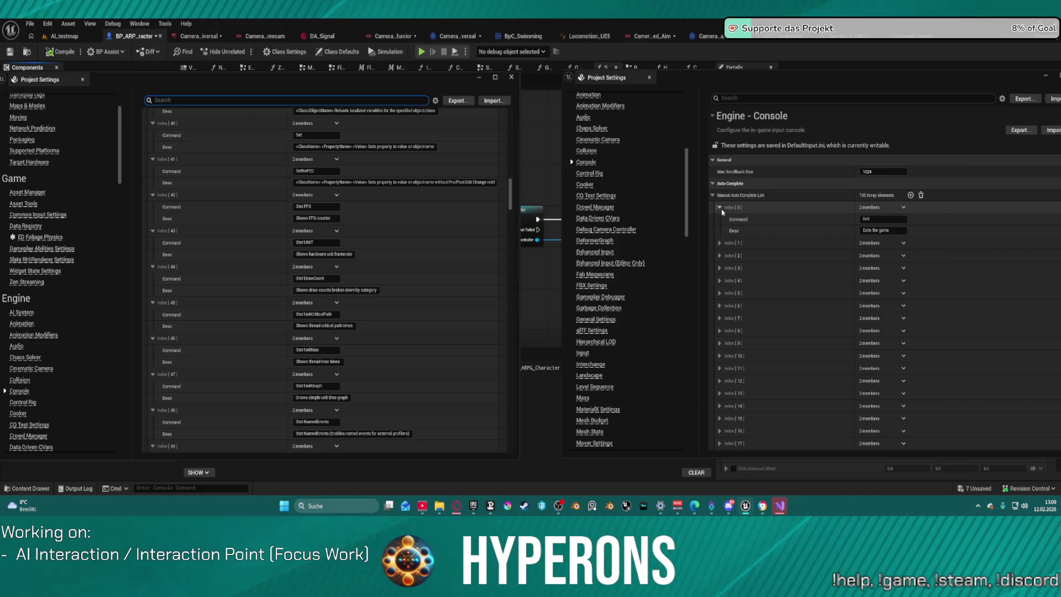
{"action": "left_click", "coordinate": [720, 207]}
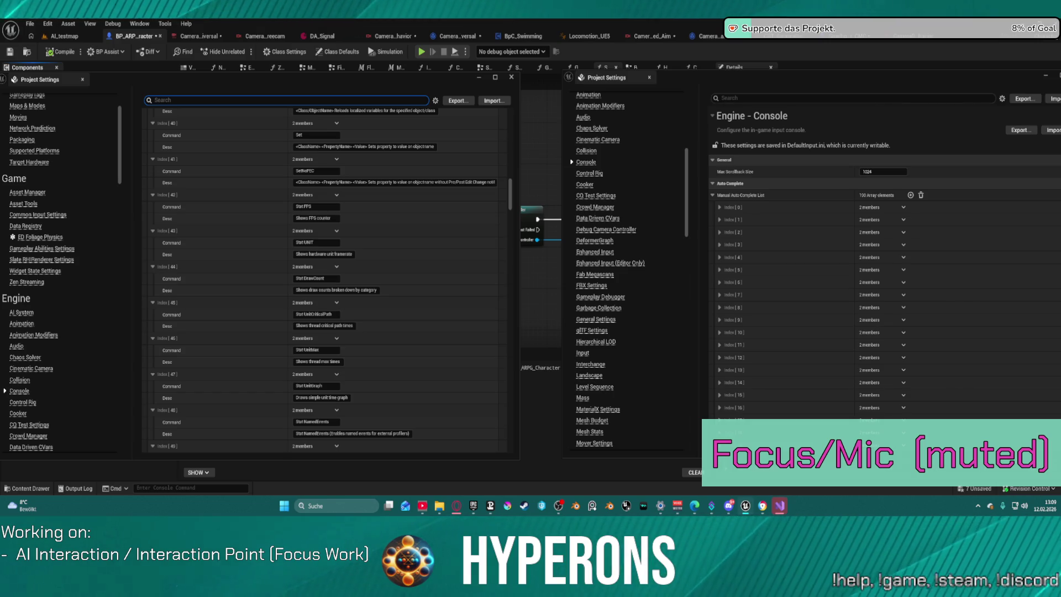
{"action": "scroll", "coordinate": [758, 285], "scroll_direction": "down", "scroll_amount": 2}
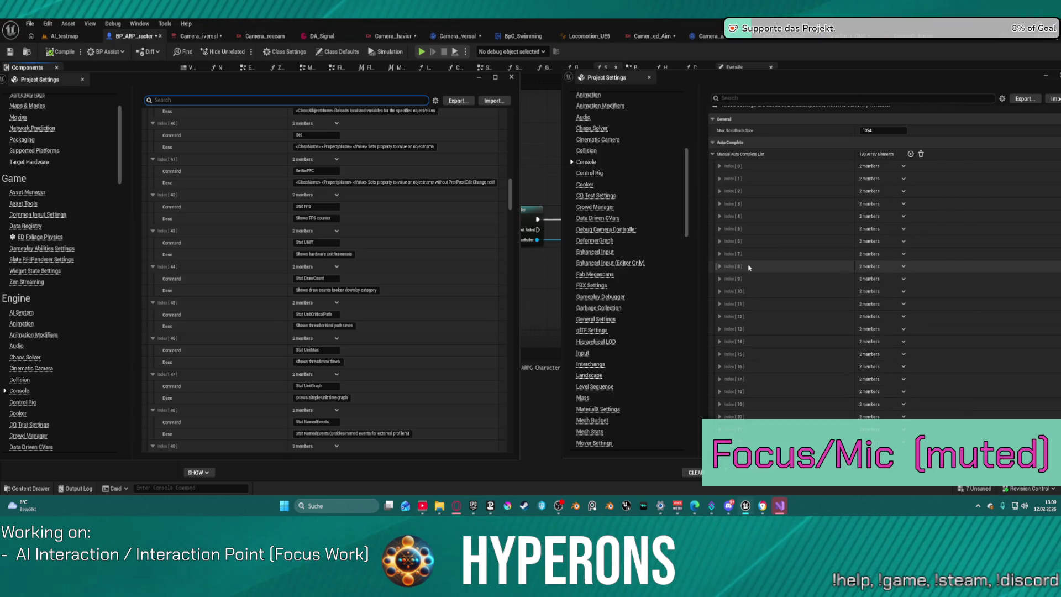
{"action": "scroll", "coordinate": [754, 260], "scroll_direction": "up", "scroll_amount": 2}
{"action": "left_click", "coordinate": [744, 97]}
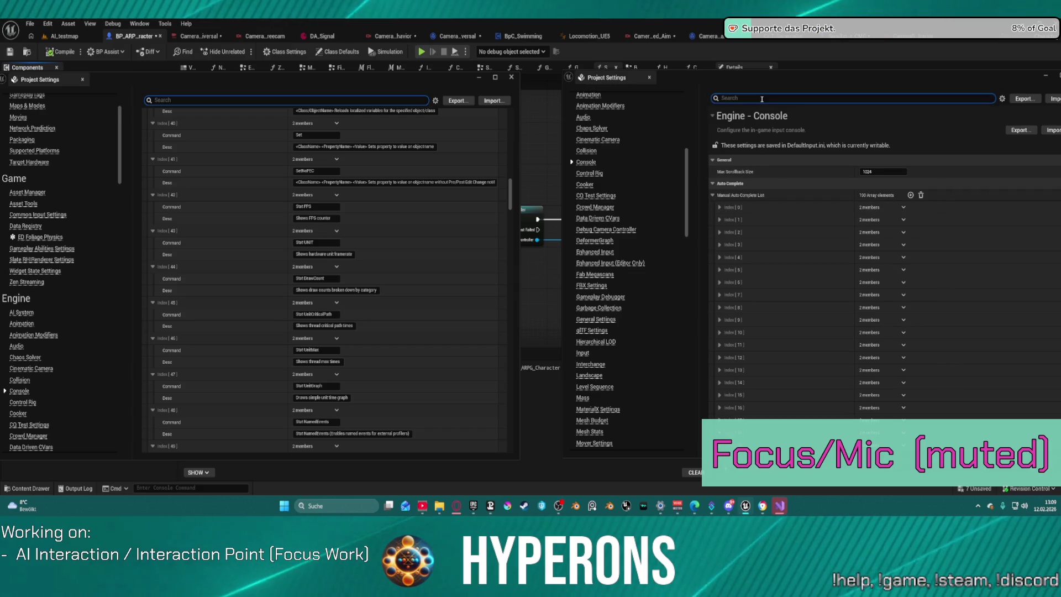
{"action": "left_click", "coordinate": [528, 345]}
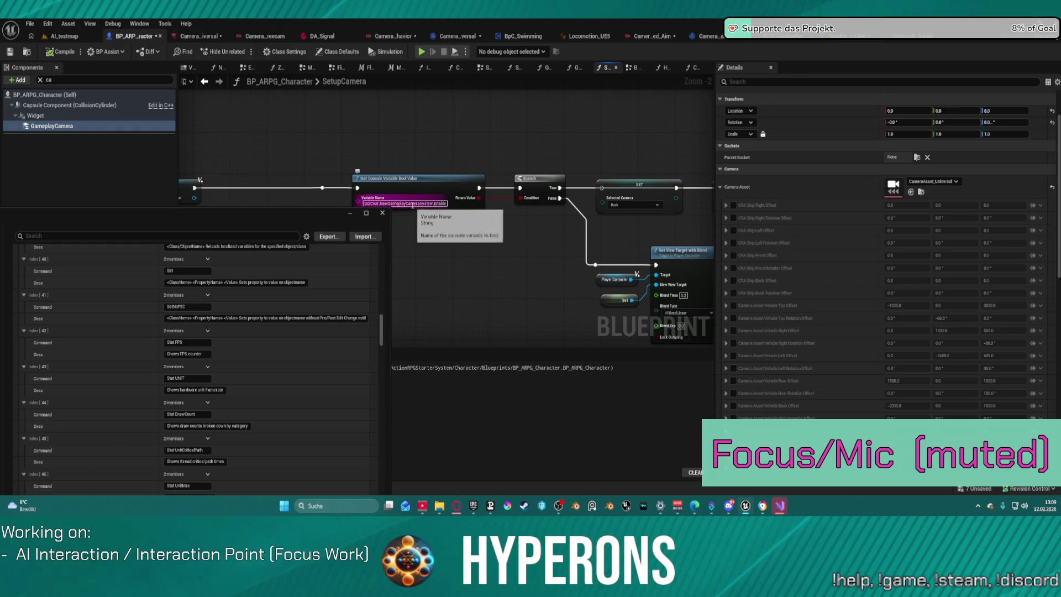
Step: Search Project Settings for the copied variable name DDCVar.NewGameplayCameraSystem.Enable
{"action": "mouse_move", "coordinate": [440, 182]}
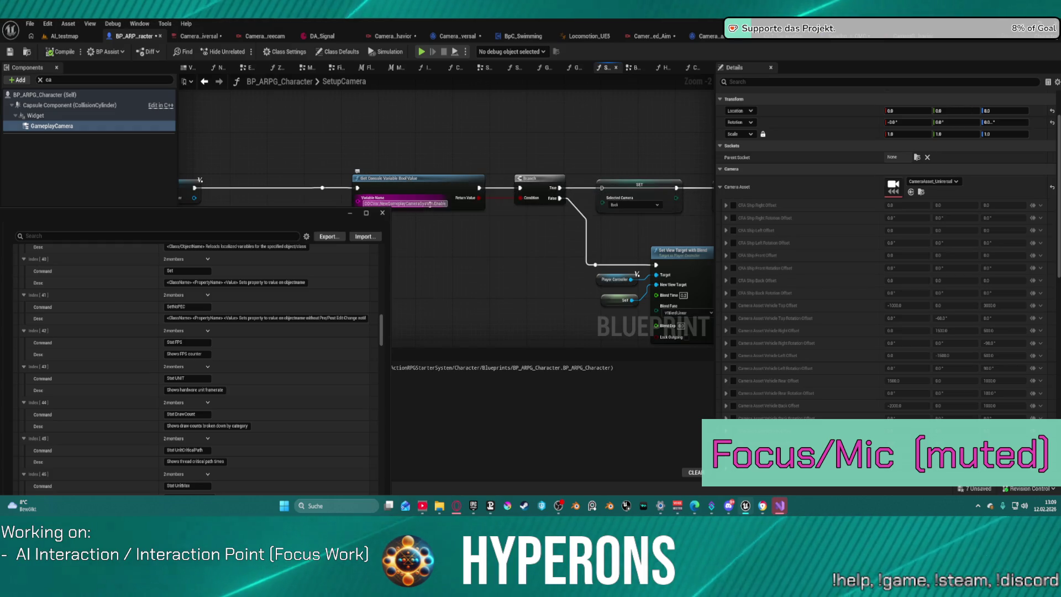
{"action": "left_click", "coordinate": [431, 204]}
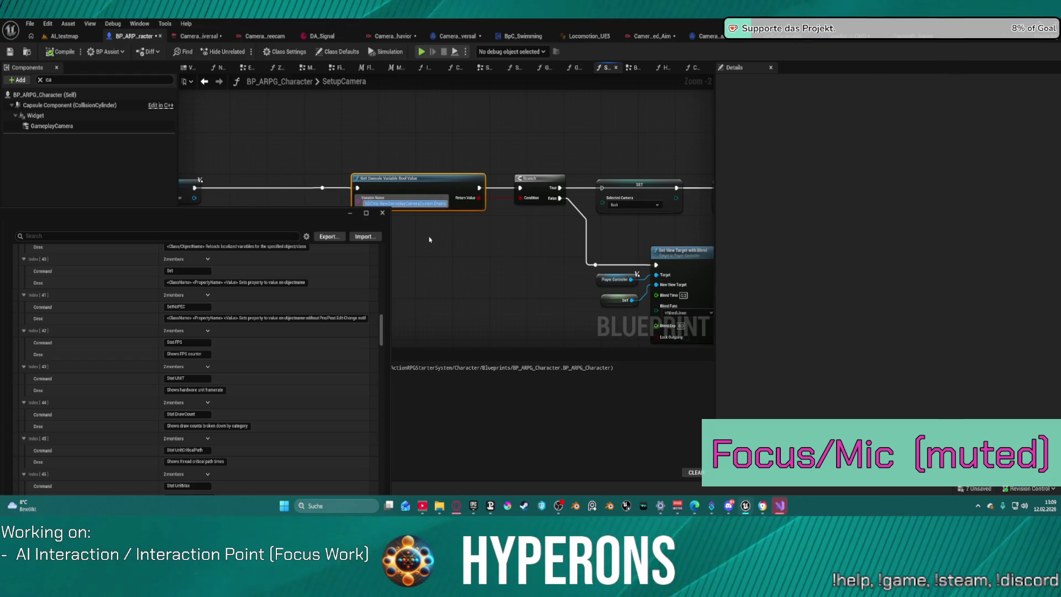
{"action": "left_click", "coordinate": [151, 235]}
{"action": "type", "text": "DDCVar.NewGameplayCameraSystem.Enable"}
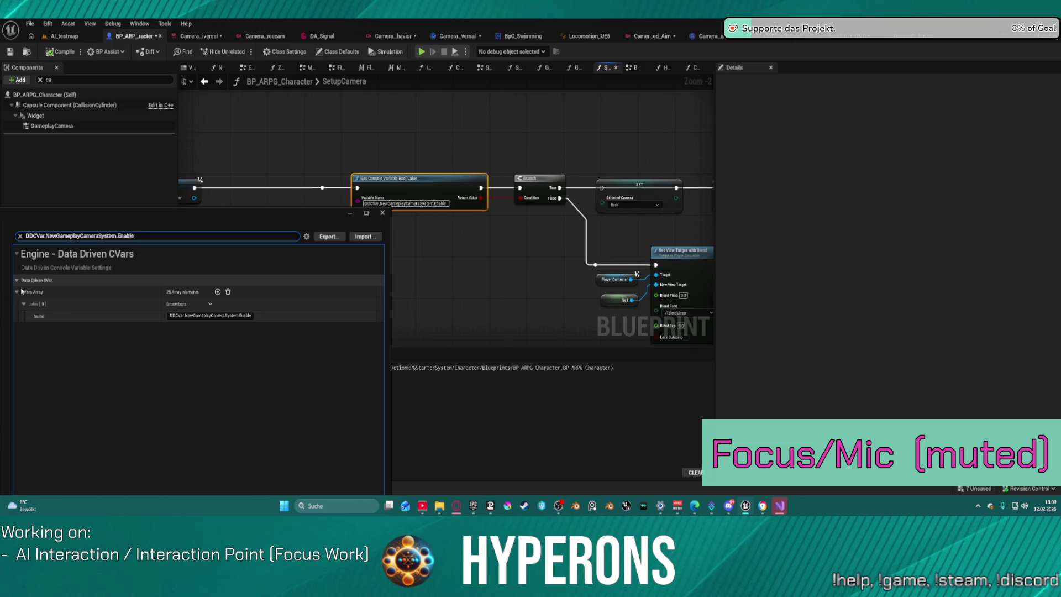
Step: Reposition the settings window, clear the search filter, and open Engine > Data Driven CVars
{"action": "left_click", "coordinate": [307, 115]}
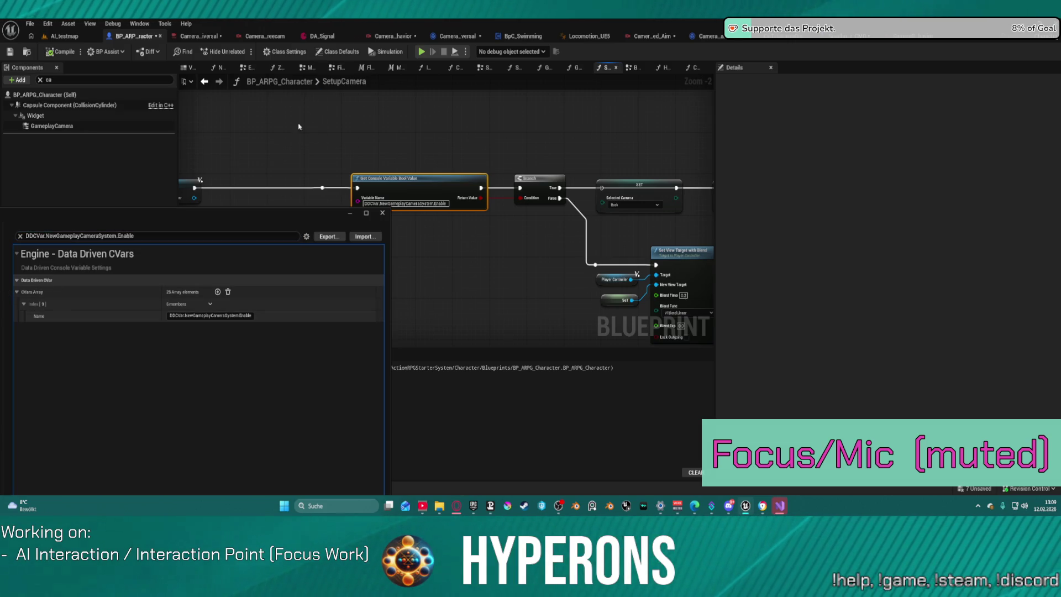
{"action": "mouse_move", "coordinate": [215, 217]}
{"action": "left_mouse_down"}
{"action": "mouse_move", "coordinate": [215, 170]}
{"action": "mouse_move", "coordinate": [284, 78]}
{"action": "left_mouse_up"}
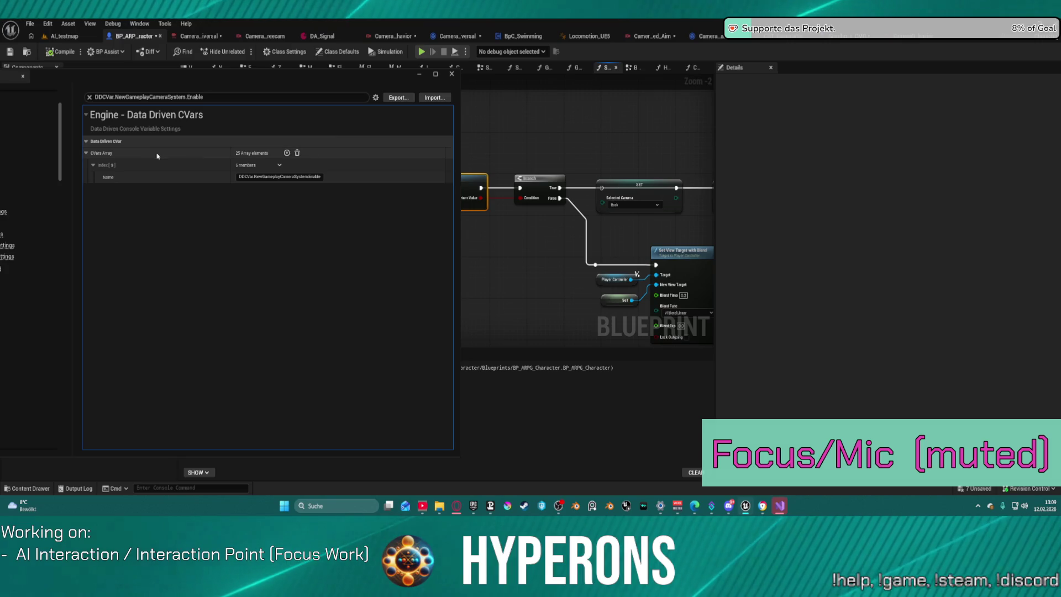
{"action": "left_click", "coordinate": [89, 98]}
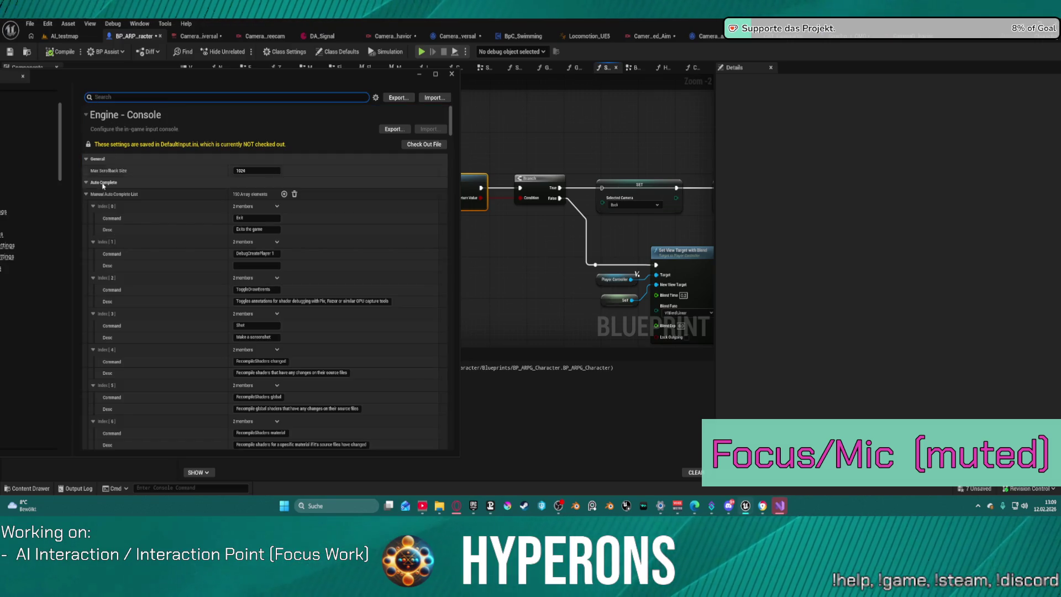
{"action": "mouse_move", "coordinate": [130, 78]}
{"action": "left_mouse_down"}
{"action": "mouse_move", "coordinate": [315, 77]}
{"action": "mouse_move", "coordinate": [243, 111]}
{"action": "left_mouse_up"}
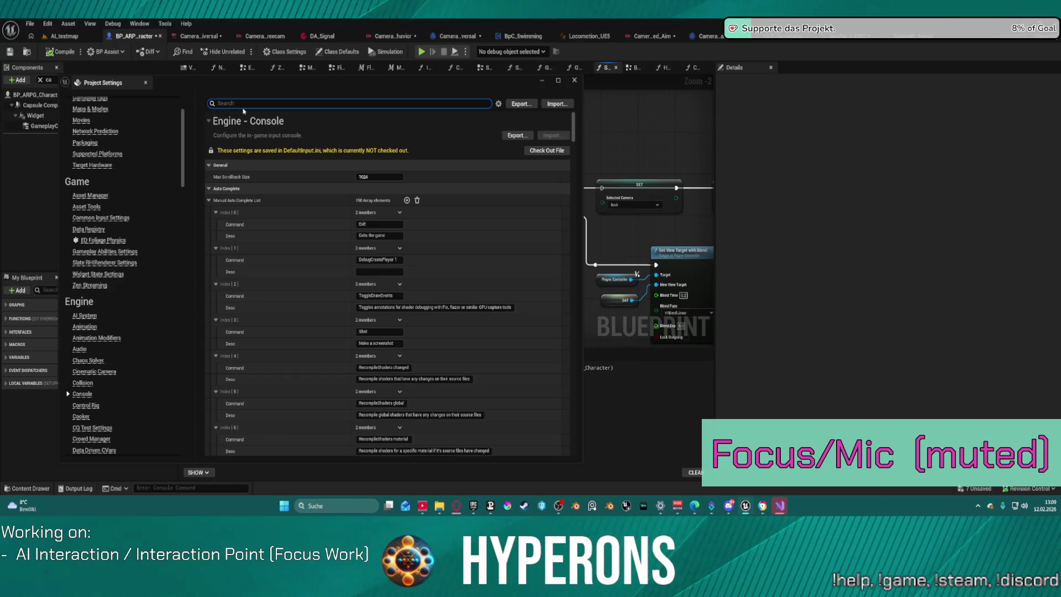
{"action": "scroll", "coordinate": [115, 331], "scroll_direction": "down", "scroll_amount": 5}
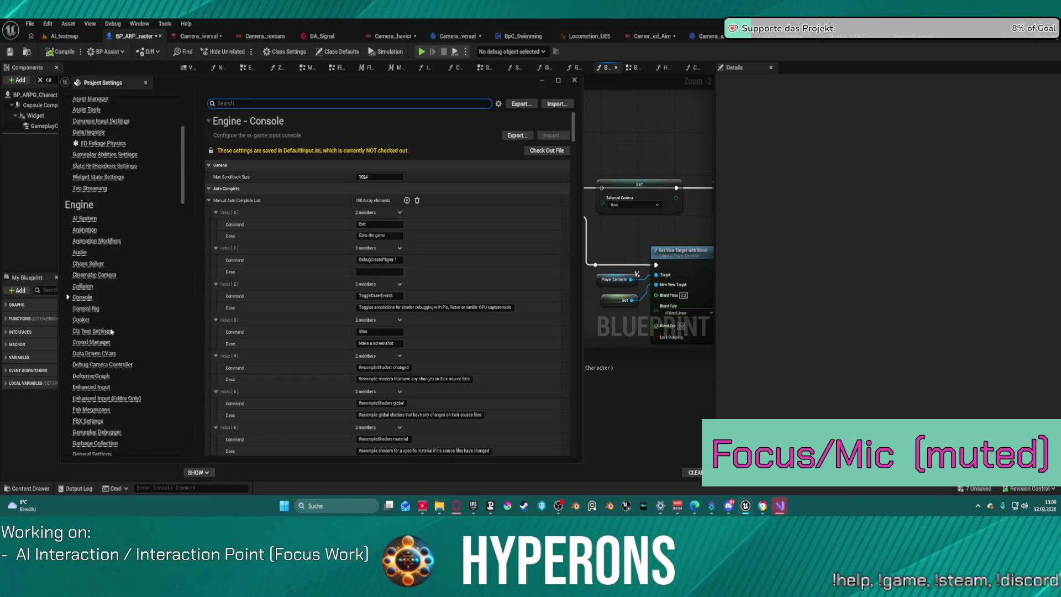
{"action": "left_click", "coordinate": [110, 312]}
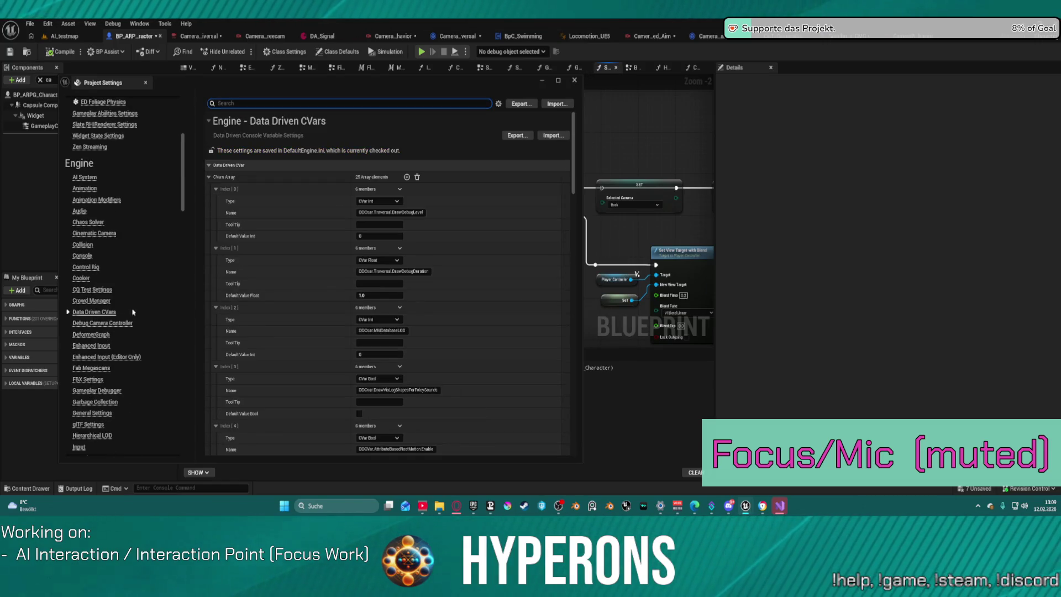
Step: Move the settings window over the side panels and scroll the Data Driven CVars list
{"action": "left_click_drag", "start_coordinate": [486, 80], "coordinate": [417, 72]}
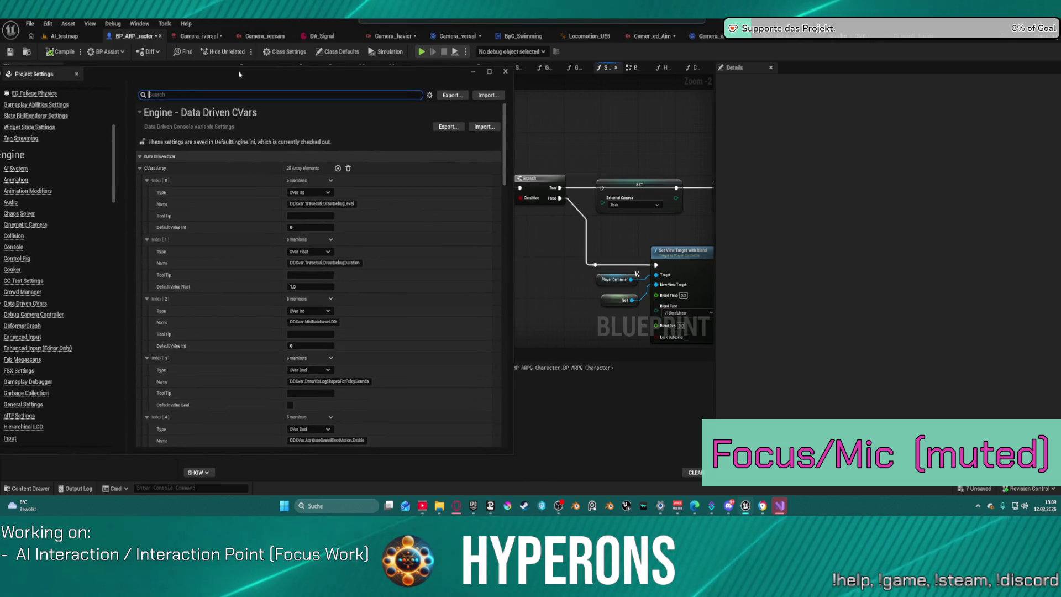
{"action": "scroll", "coordinate": [303, 232], "scroll_direction": "down", "scroll_amount": 10}
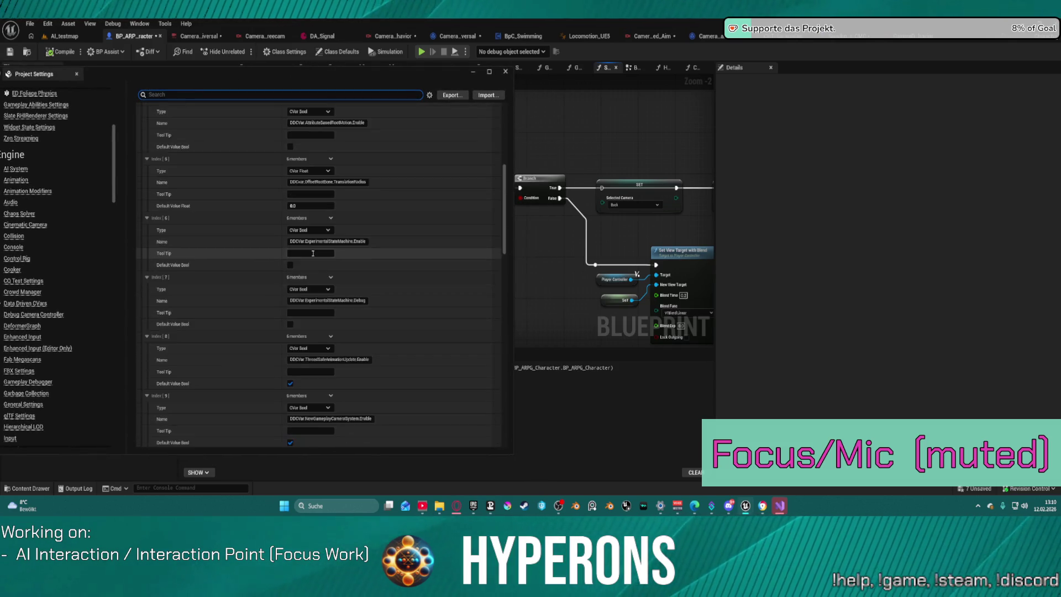
{"action": "scroll", "coordinate": [313, 261], "scroll_direction": "down", "scroll_amount": 3}
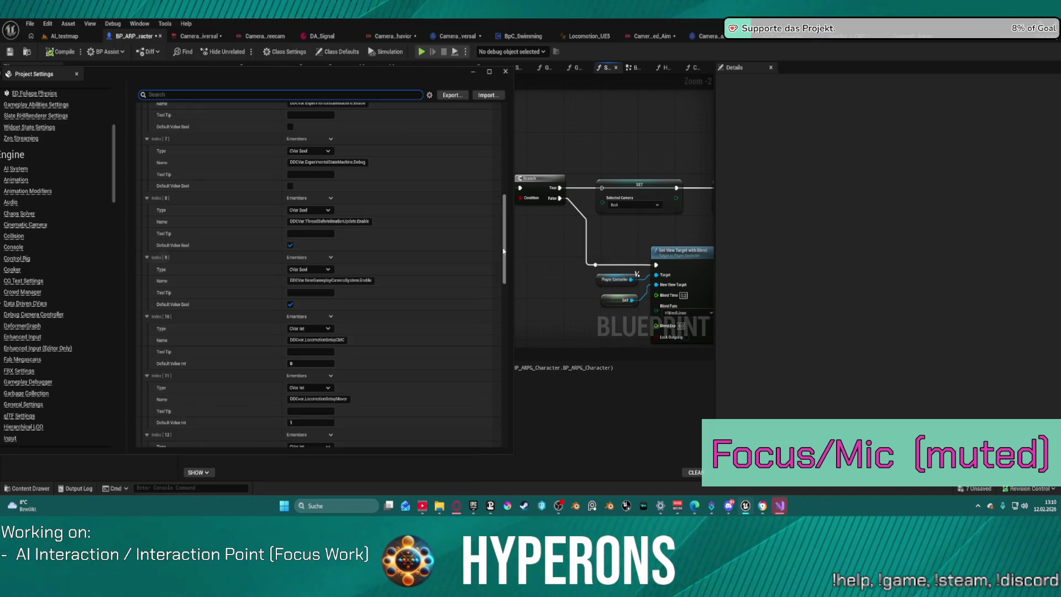
{"action": "left_click_drag", "start_coordinate": [503, 253], "coordinate": [527, 435]}
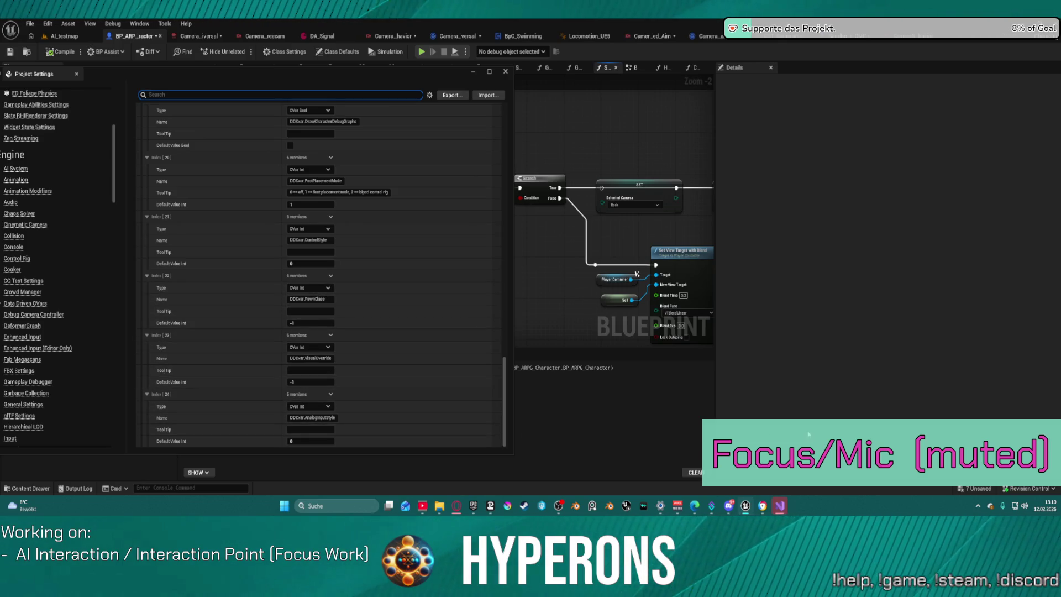
Step: Bring the second Project Settings window forward on Data Driven CVars and scroll its entries
{"action": "mouse_move", "coordinate": [745, 506]}
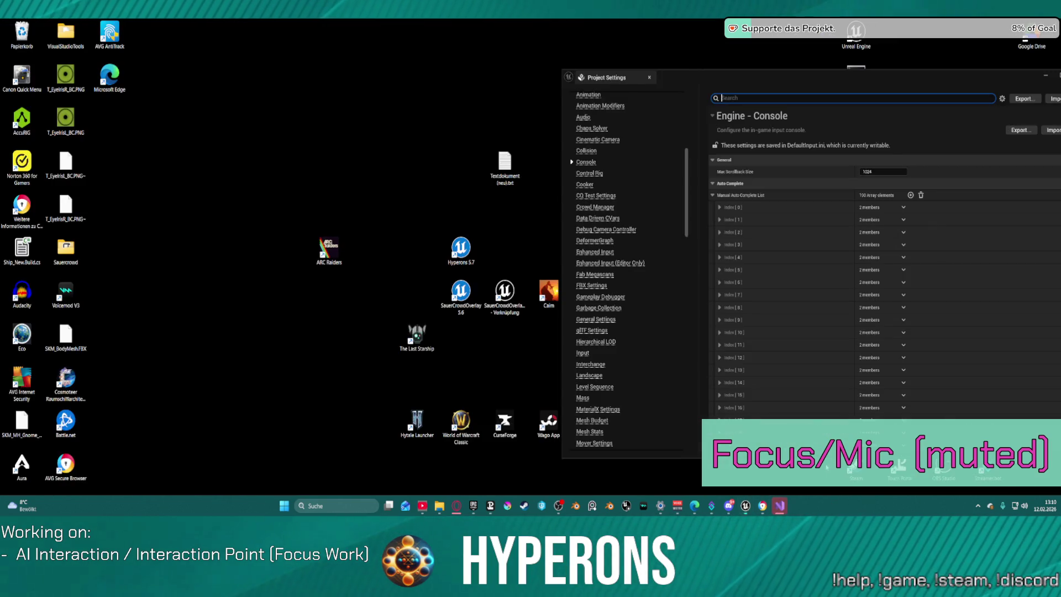
{"action": "left_click", "coordinate": [827, 466]}
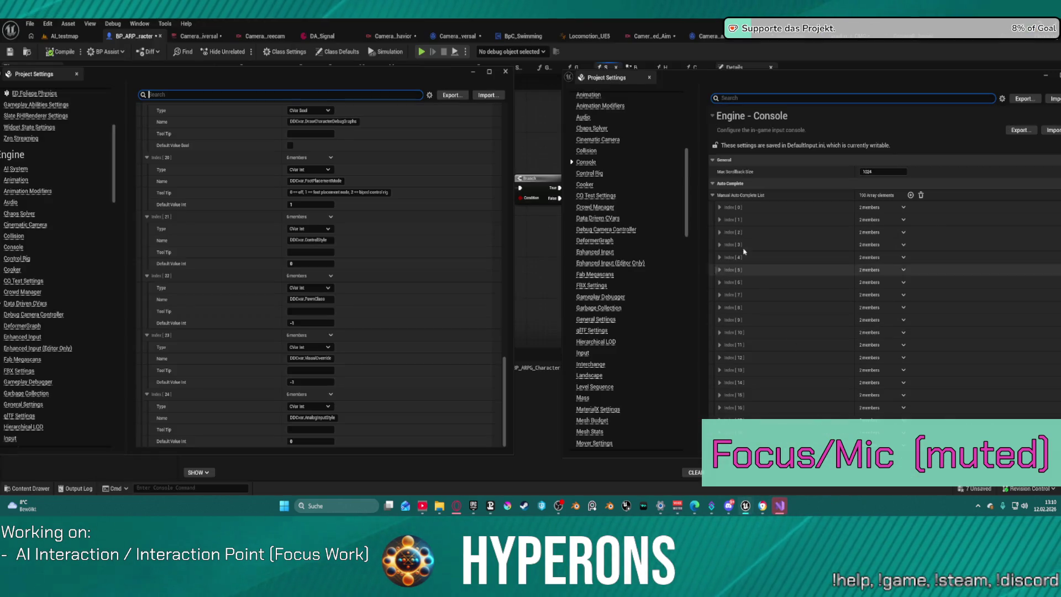
{"action": "left_click", "coordinate": [602, 219]}
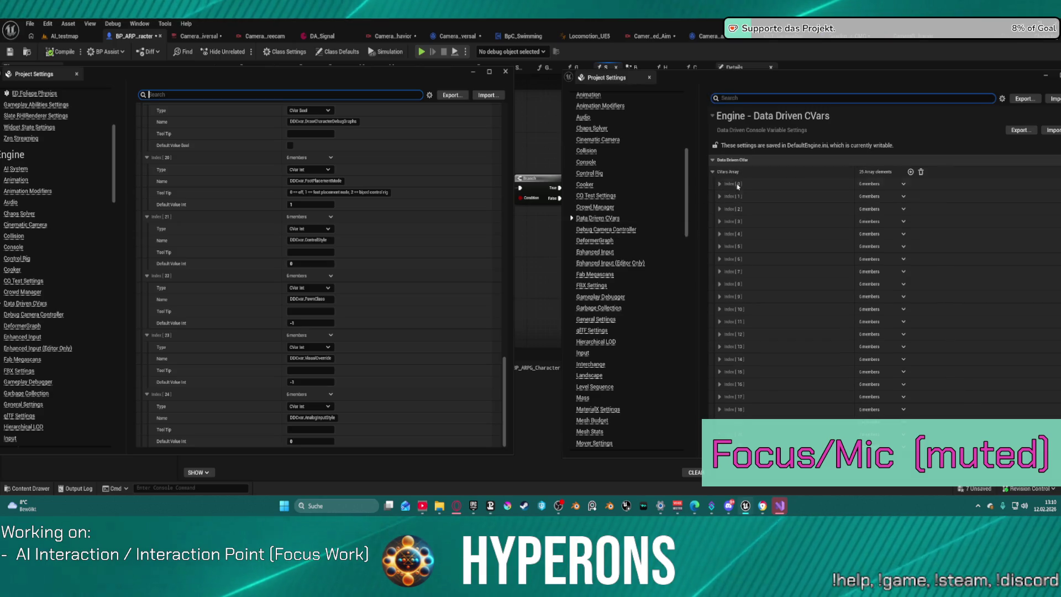
{"action": "scroll", "coordinate": [775, 220], "scroll_direction": "down", "scroll_amount": 1}
{"action": "scroll", "coordinate": [775, 220], "scroll_direction": "up", "scroll_amount": 1}
{"action": "scroll", "coordinate": [398, 175], "scroll_direction": "up", "scroll_amount": 3}
Step: Return to the blueprint editor and close the Project Settings window
{"action": "left_click", "coordinate": [503, 340]}
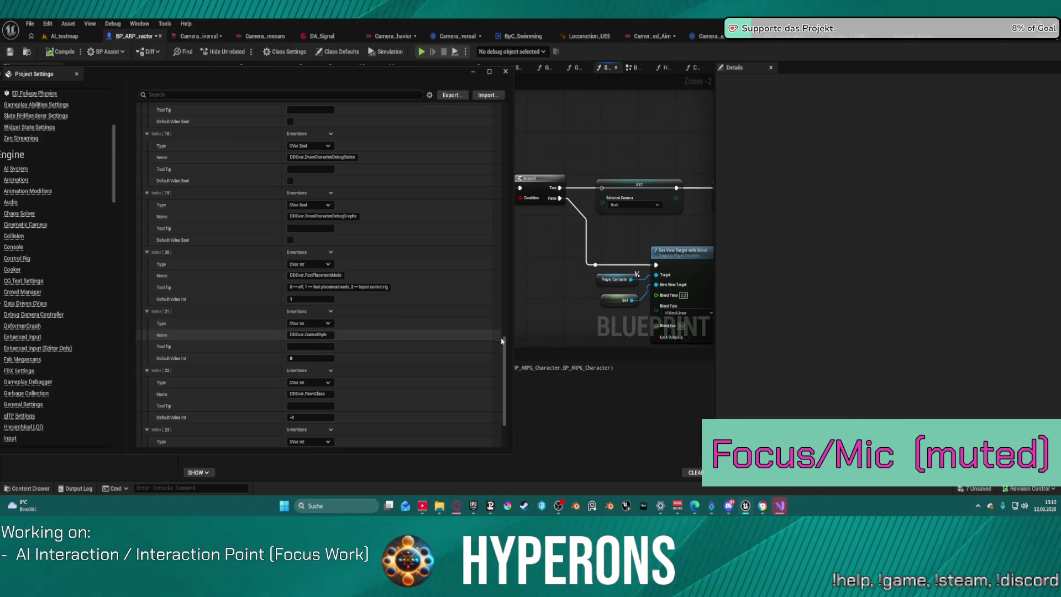
{"action": "left_click_drag", "start_coordinate": [503, 340], "coordinate": [514, 132]}
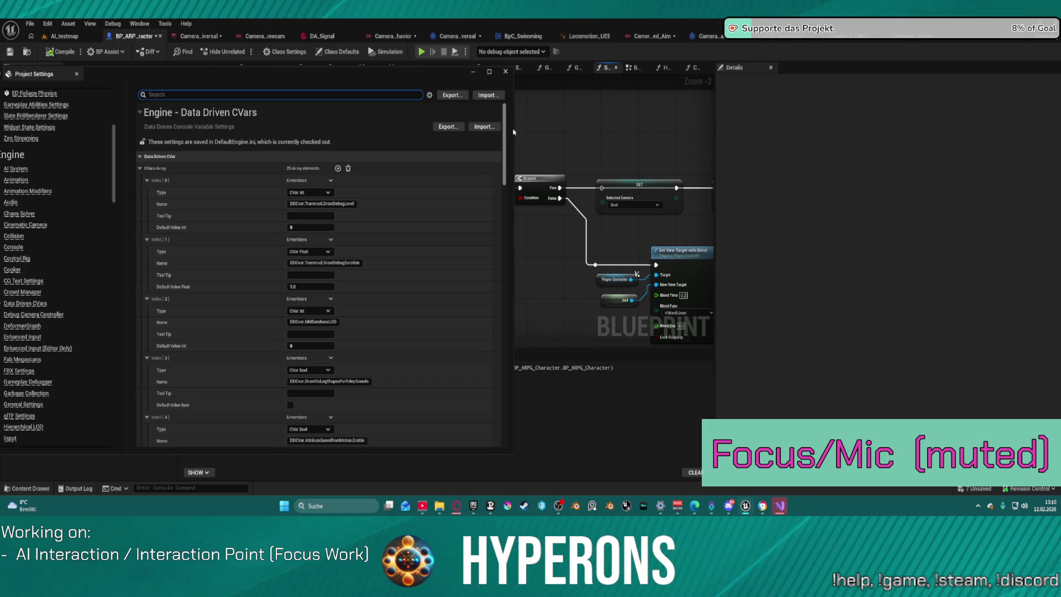
{"action": "left_click_drag", "start_coordinate": [515, 146], "coordinate": [509, 403]}
{"action": "left_click", "coordinate": [505, 72]}
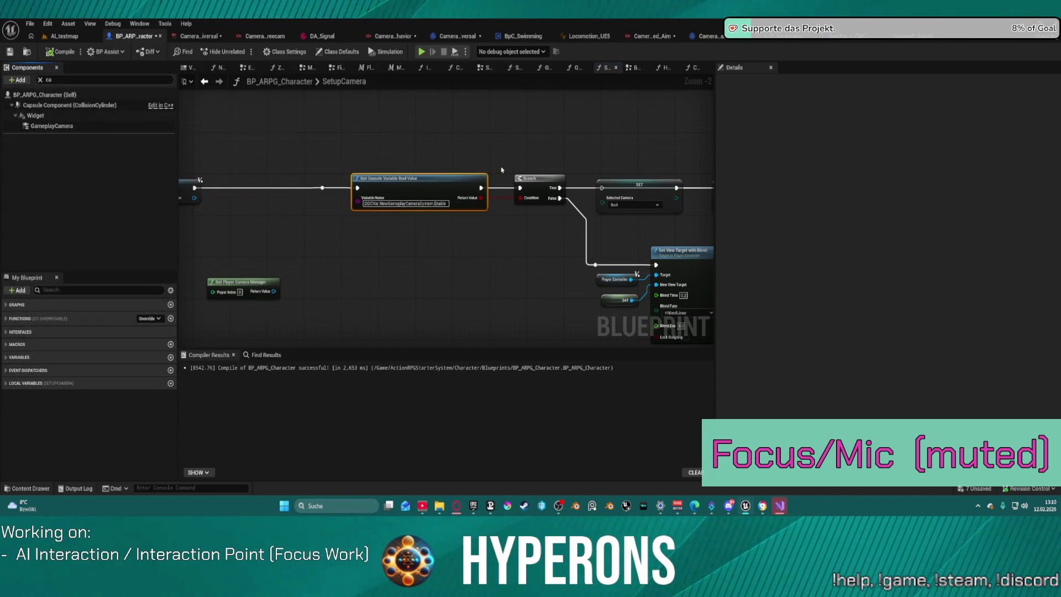
Step: Pan to the camera activation nodes, shrink the CameraDirector window, and switch to CameraDirector_Universal
{"action": "left_click_drag", "start_coordinate": [509, 281], "coordinate": [221, 245]}
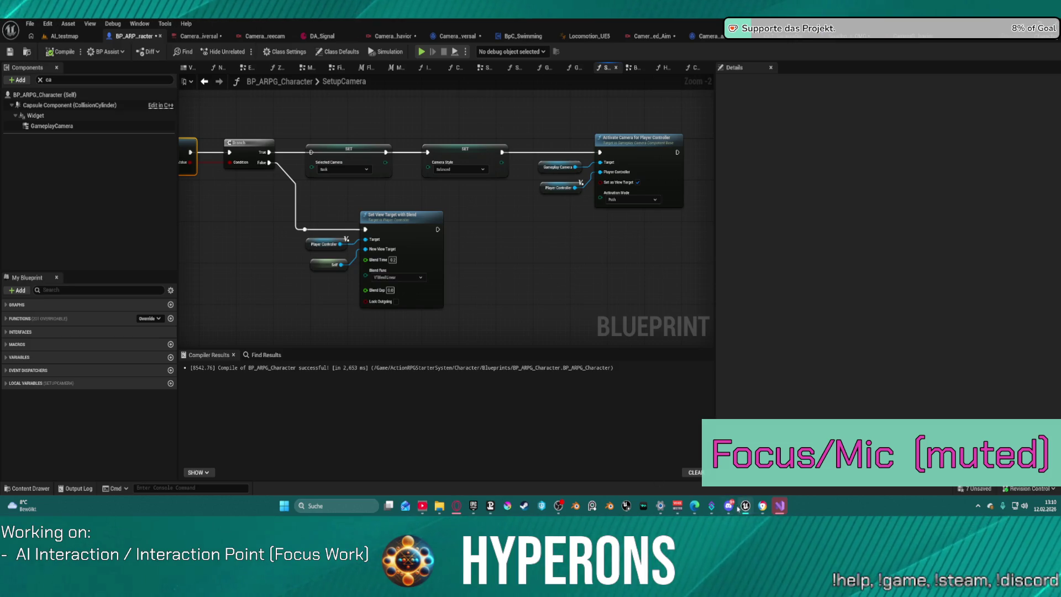
{"action": "mouse_move", "coordinate": [749, 506]}
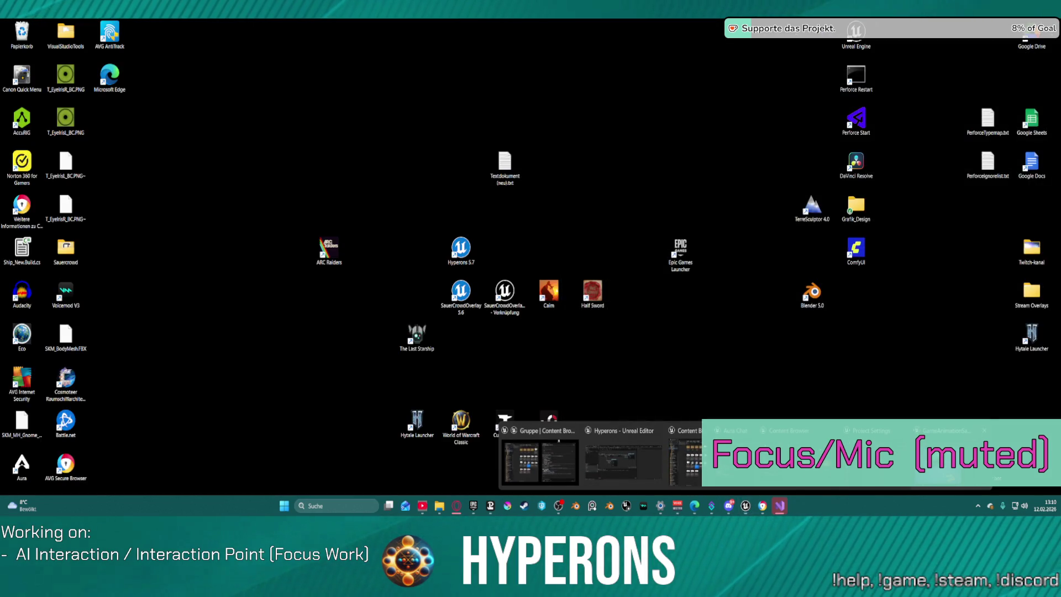
{"action": "left_click", "coordinate": [603, 453]}
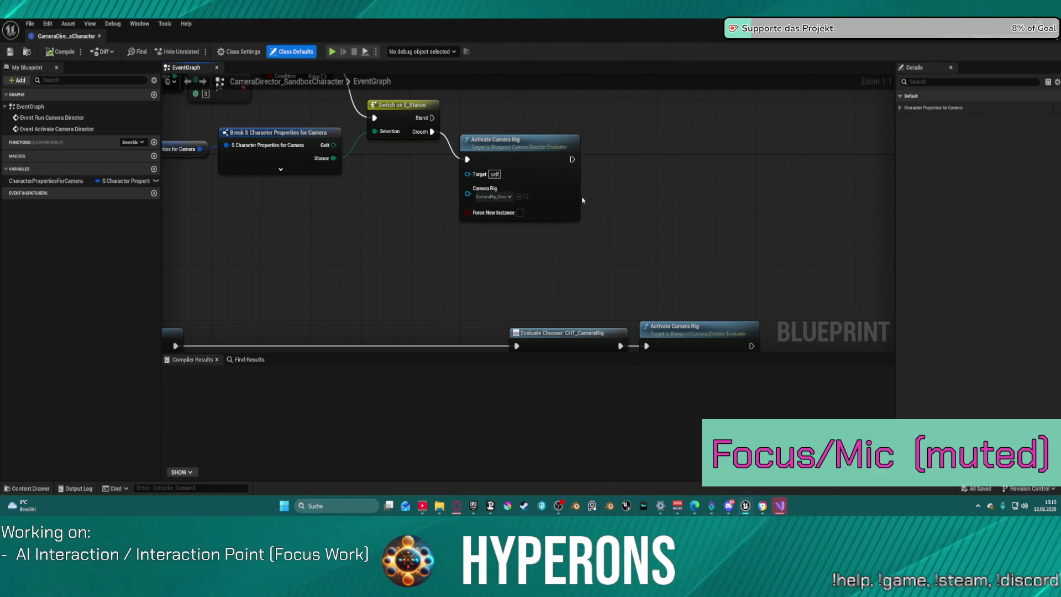
{"action": "mouse_move", "coordinate": [316, 51]}
{"action": "left_mouse_down"}
{"action": "mouse_move", "coordinate": [746, 122]}
{"action": "mouse_move", "coordinate": [718, 177]}
{"action": "mouse_move", "coordinate": [483, 174]}
{"action": "mouse_move", "coordinate": [303, 209]}
{"action": "mouse_move", "coordinate": [422, 149]}
{"action": "mouse_move", "coordinate": [541, 114]}
{"action": "mouse_move", "coordinate": [521, 120]}
{"action": "left_mouse_up"}
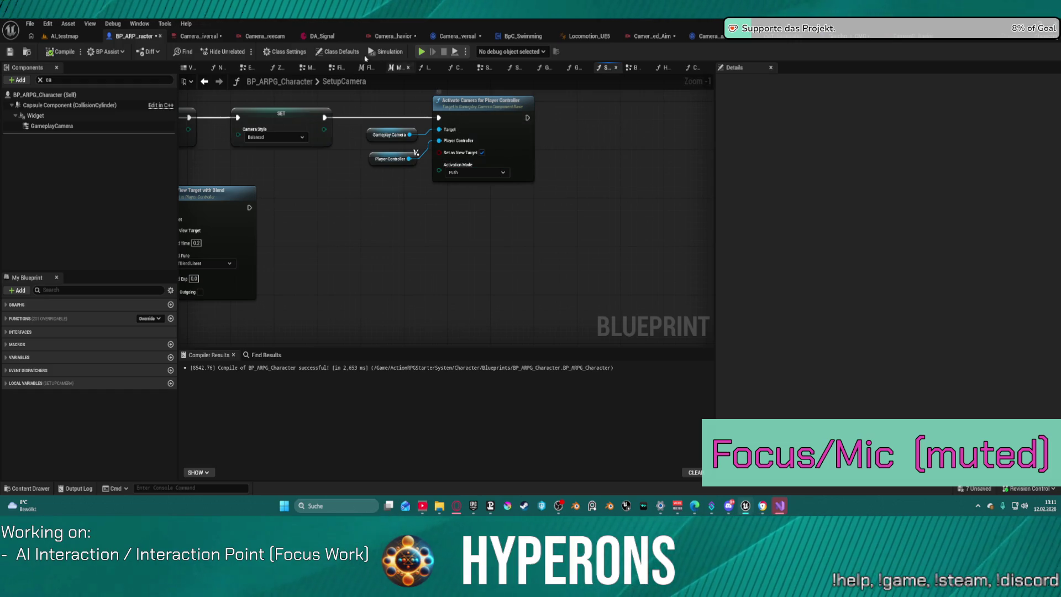
{"action": "left_click", "coordinate": [464, 36]}
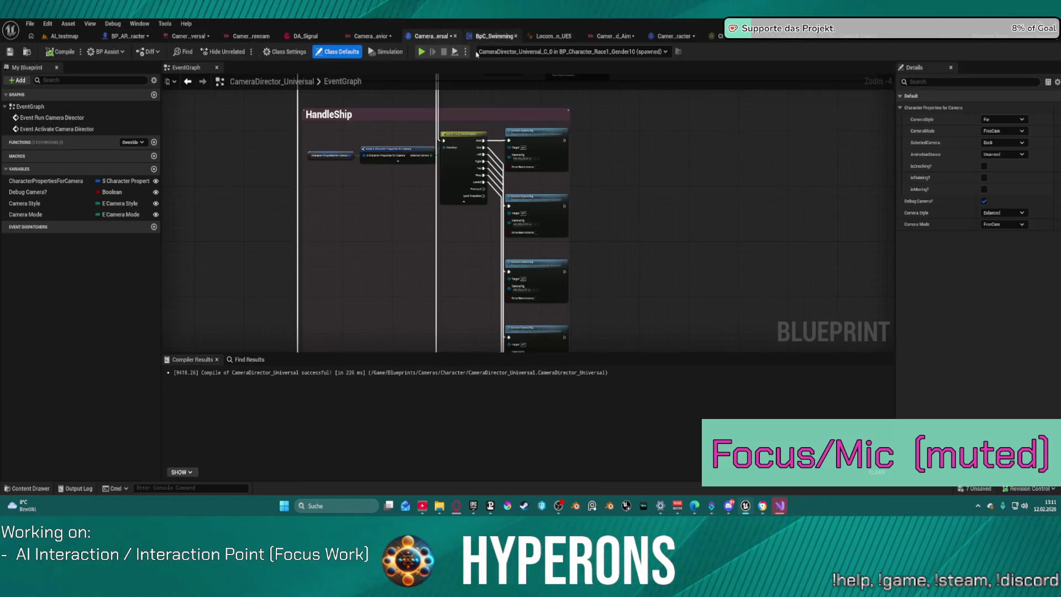
{"action": "scroll", "coordinate": [524, 149], "scroll_direction": "up", "scroll_amount": 3}
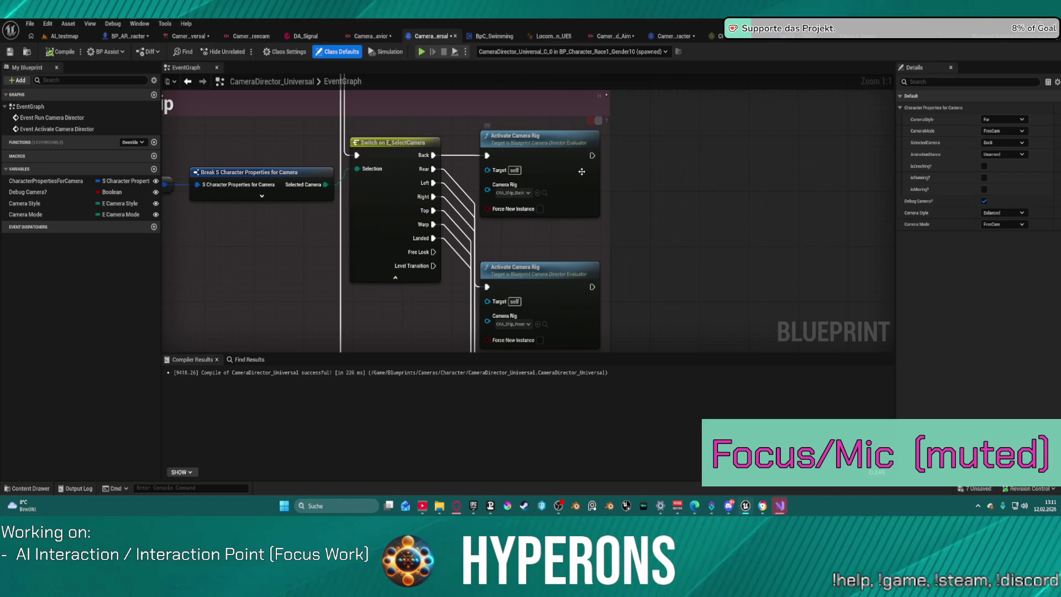
{"action": "left_click_drag", "start_coordinate": [515, 251], "coordinate": [541, 103]}
{"action": "scroll", "coordinate": [541, 103], "scroll_direction": "down", "scroll_amount": 10}
{"action": "scroll", "coordinate": [516, 150], "scroll_direction": "up", "scroll_amount": 3}
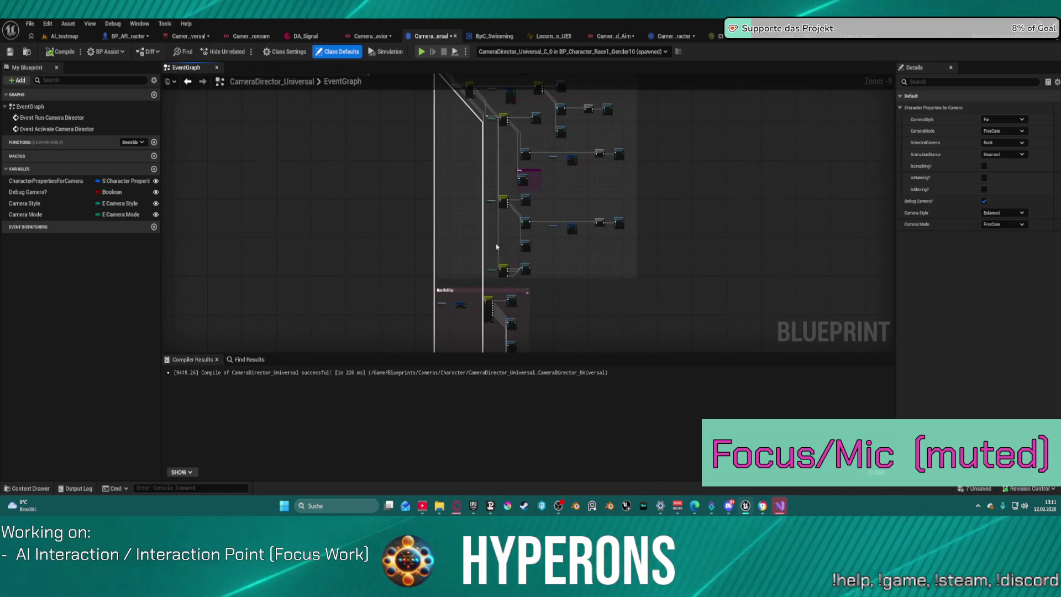
{"action": "scroll", "coordinate": [517, 209], "scroll_direction": "up", "scroll_amount": 7}
{"action": "mouse_move", "coordinate": [517, 209]}
{"action": "left_mouse_down"}
{"action": "mouse_move", "coordinate": [398, 126]}
{"action": "mouse_move", "coordinate": [612, 196]}
{"action": "mouse_move", "coordinate": [603, 235]}
{"action": "left_mouse_up"}
{"action": "double_click", "coordinate": [396, 124]}
Step: Search 'activate cam' and add an Activate Camera Rig Via Proxy node
{"action": "type", "text": "activia"}
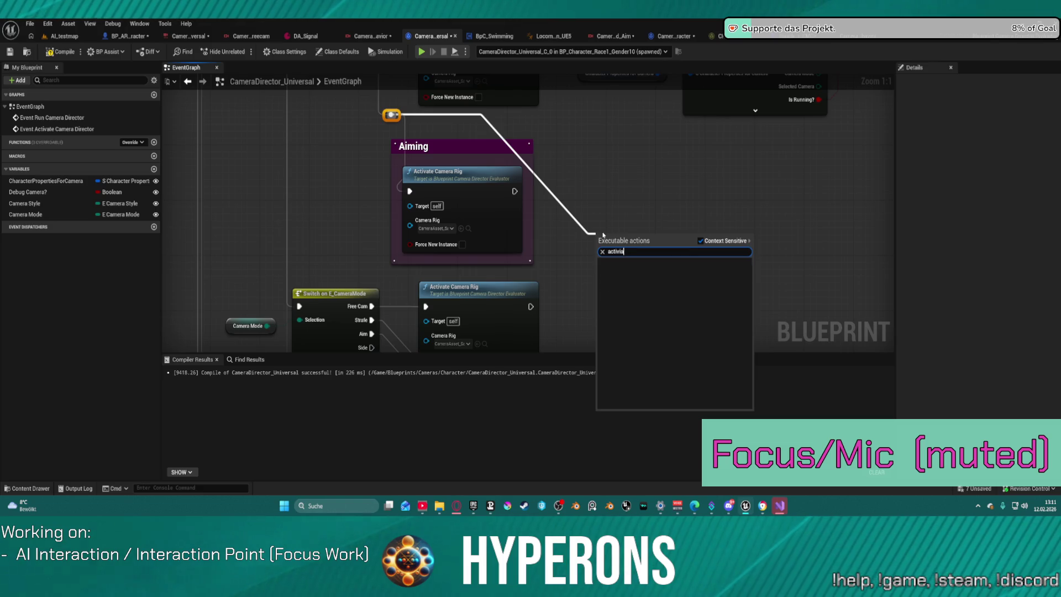
{"action": "key", "text": "BackSpace"}
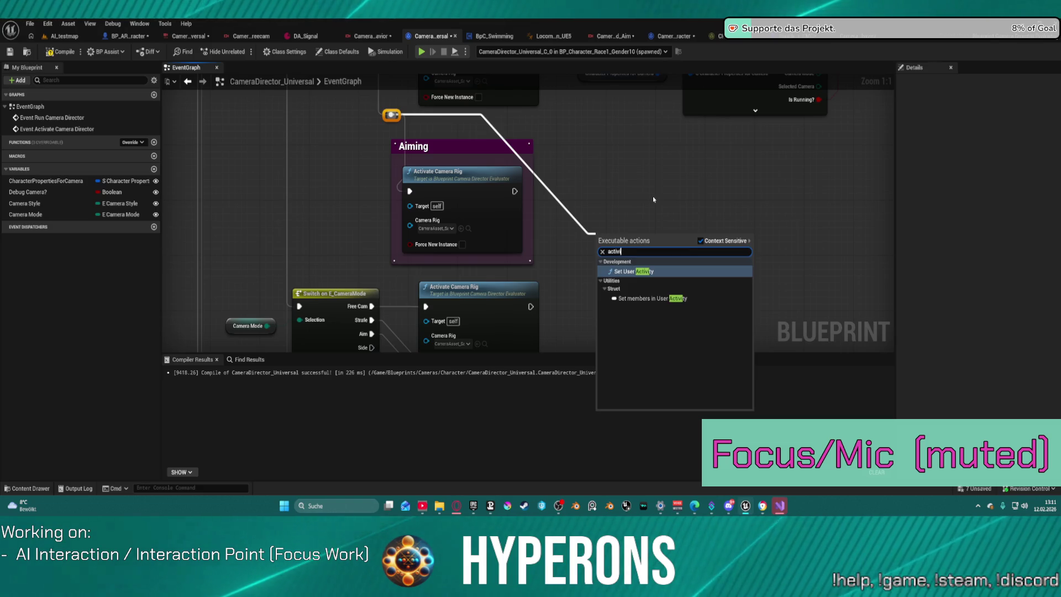
{"action": "key", "text": "BackSpace"}
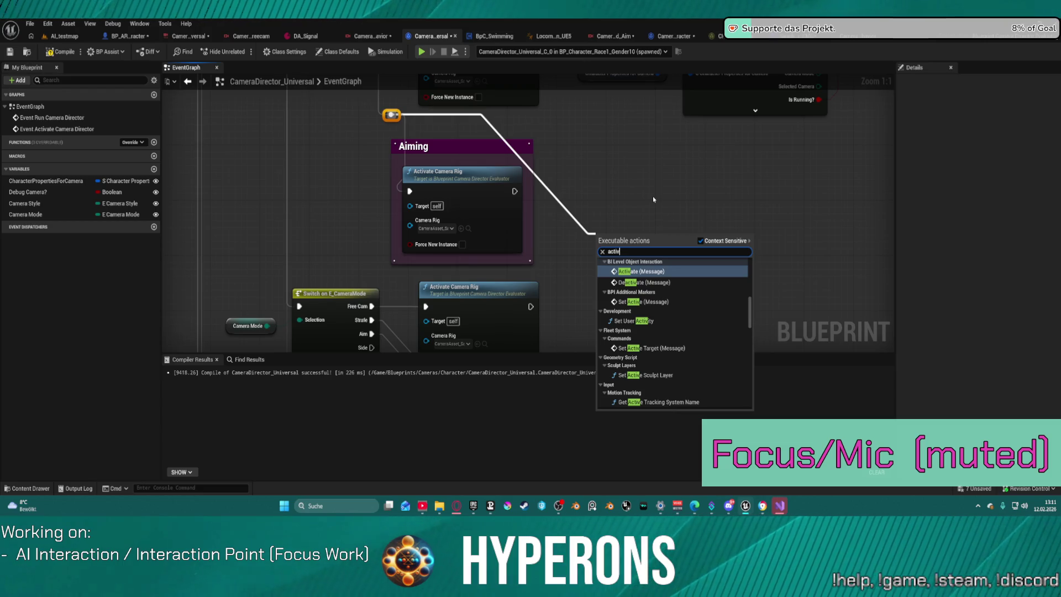
{"action": "type", "text": "a"}
{"action": "scroll", "coordinate": [679, 305], "scroll_direction": "up", "scroll_amount": 3}
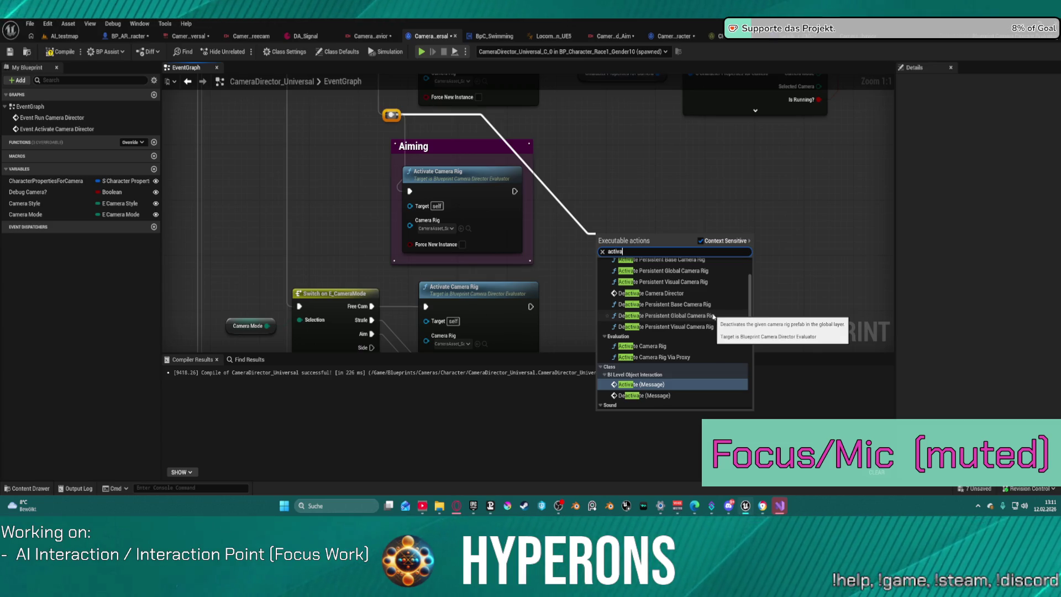
{"action": "type", "text": "te"}
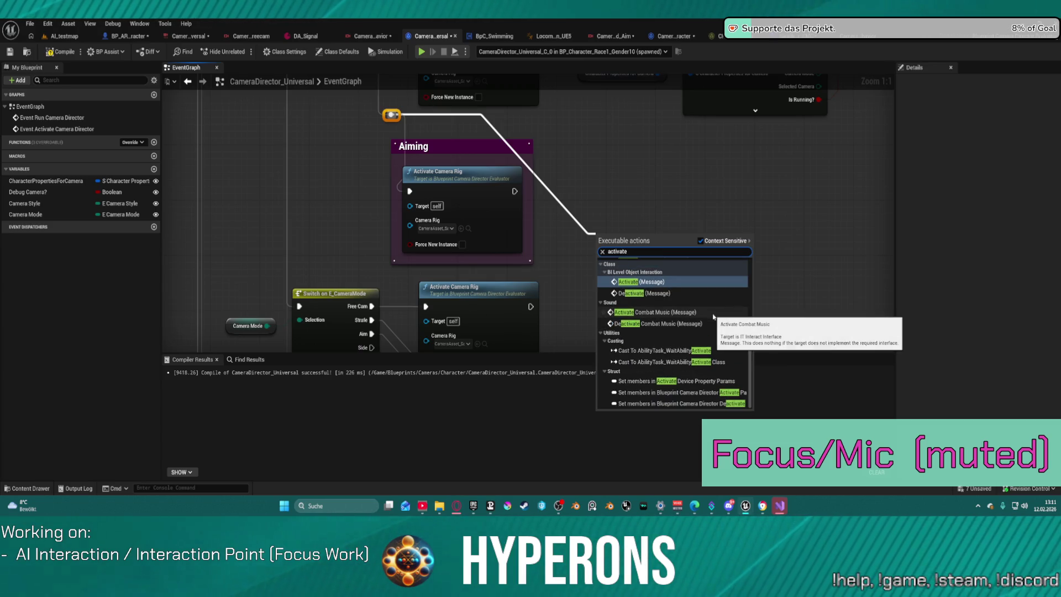
{"action": "type", "text": " cam"}
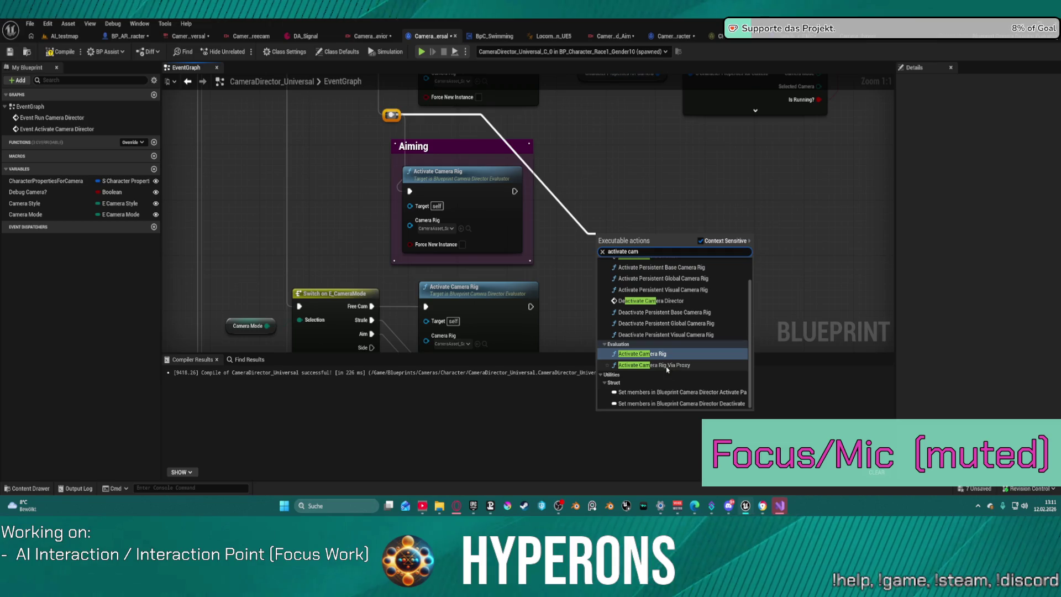
{"action": "left_click", "coordinate": [663, 367]}
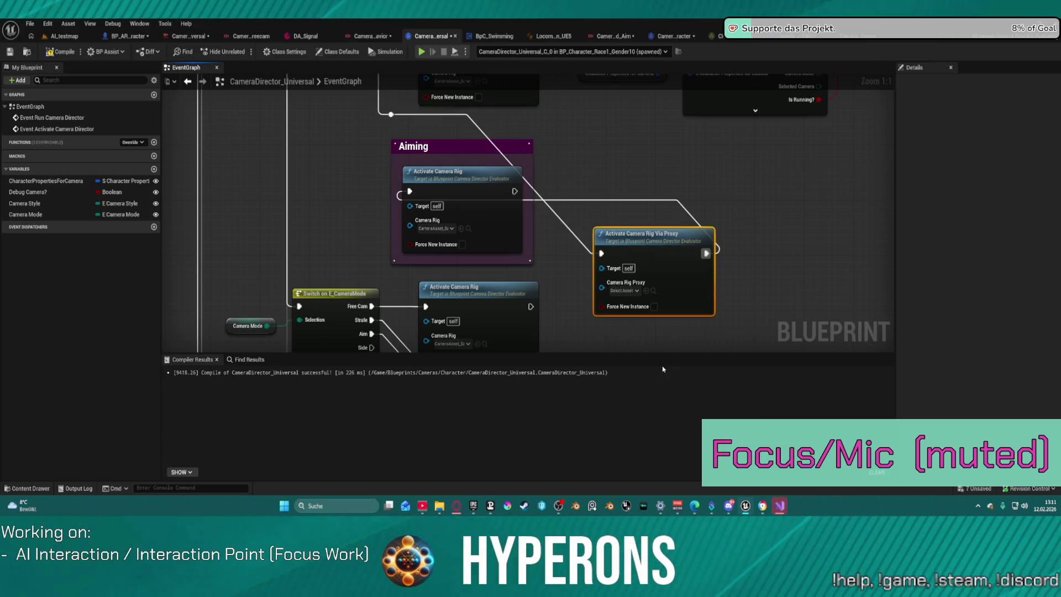
Step: Compare the Via Proxy node's inputs with the Aiming rig node, then delete it
{"action": "left_click", "coordinate": [445, 227]}
{"action": "left_click", "coordinate": [617, 291]}
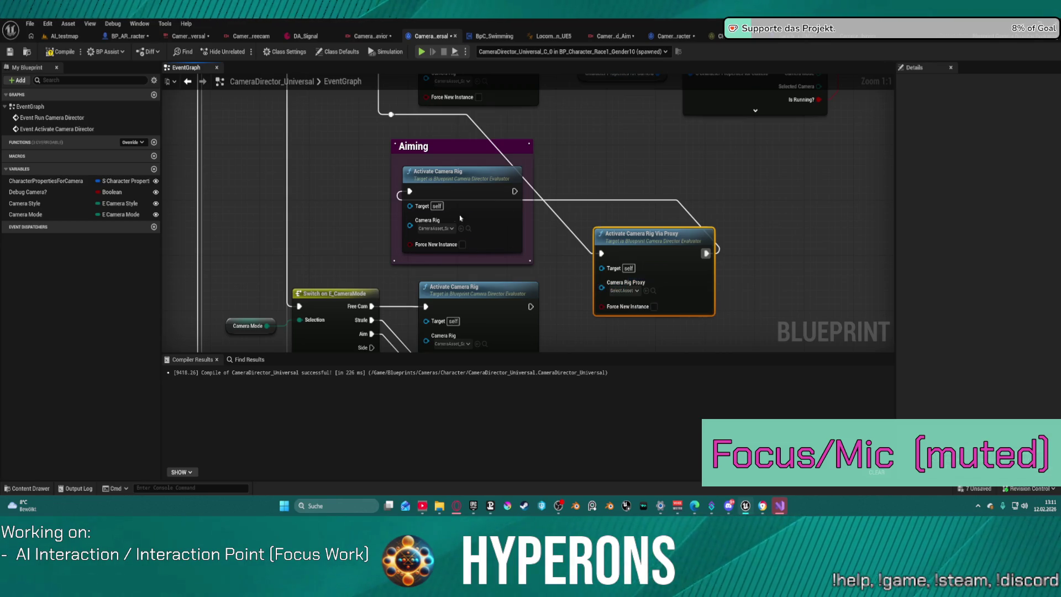
{"action": "left_click", "coordinate": [442, 225]}
{"action": "left_click", "coordinate": [625, 282]}
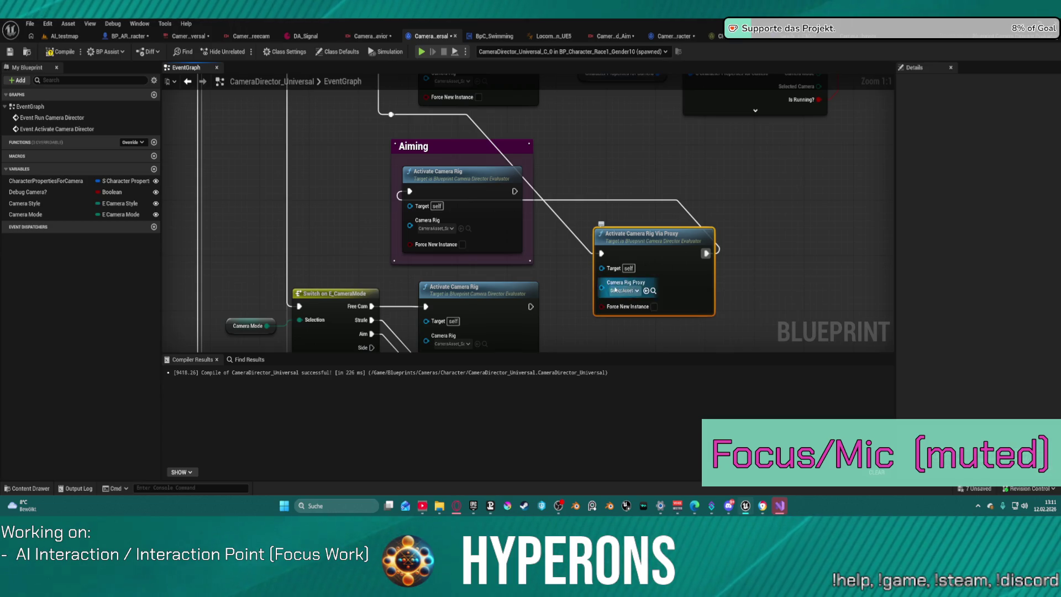
{"action": "left_click", "coordinate": [412, 227]}
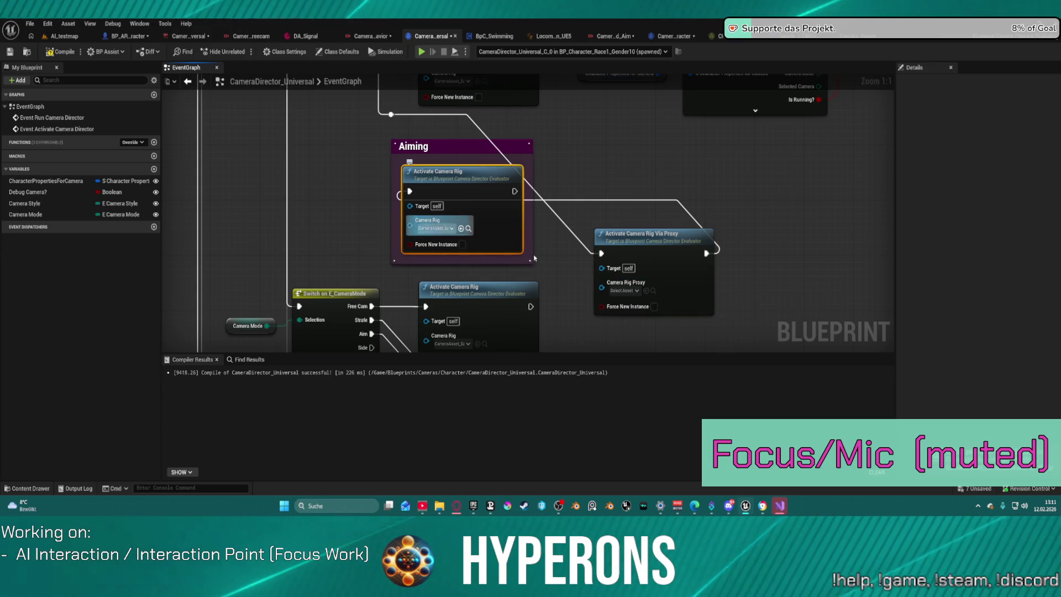
{"action": "left_click", "coordinate": [600, 291]}
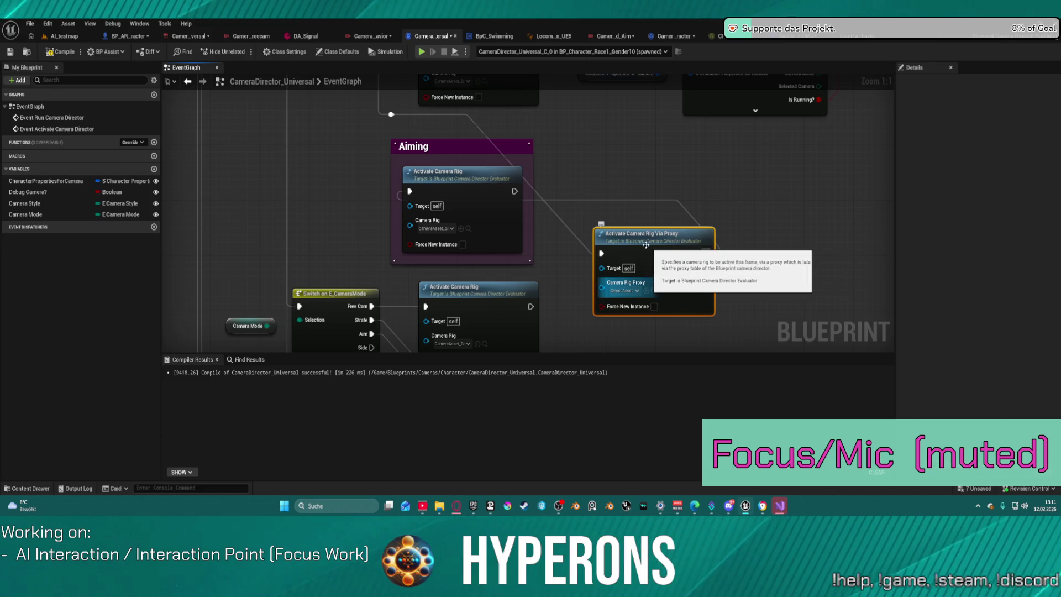
{"action": "key", "text": "Delete"}
Step: Add an Activate Camera Rig node wired from the reroute point
{"action": "left_click_drag", "start_coordinate": [391, 114], "coordinate": [611, 199]}
{"action": "type", "text": "activate camer r"}
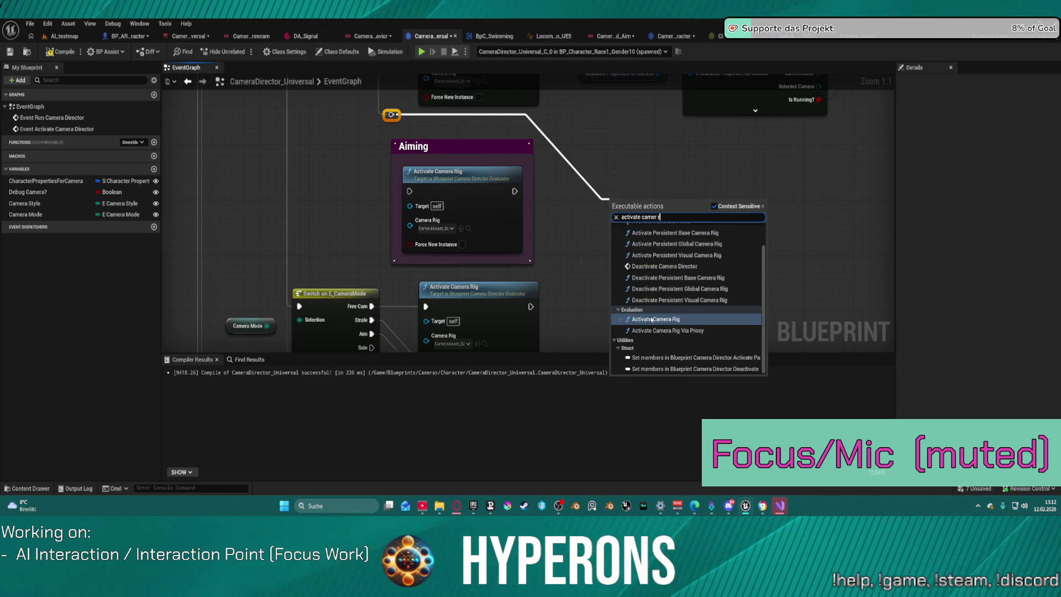
{"action": "left_click", "coordinate": [652, 319]}
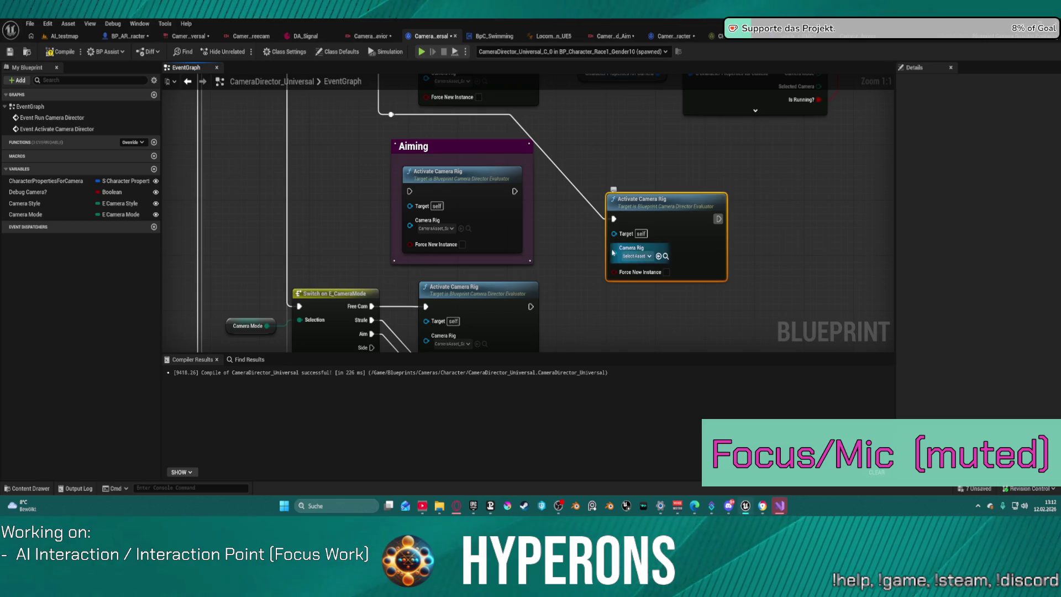
{"action": "left_click", "coordinate": [44, 36]}
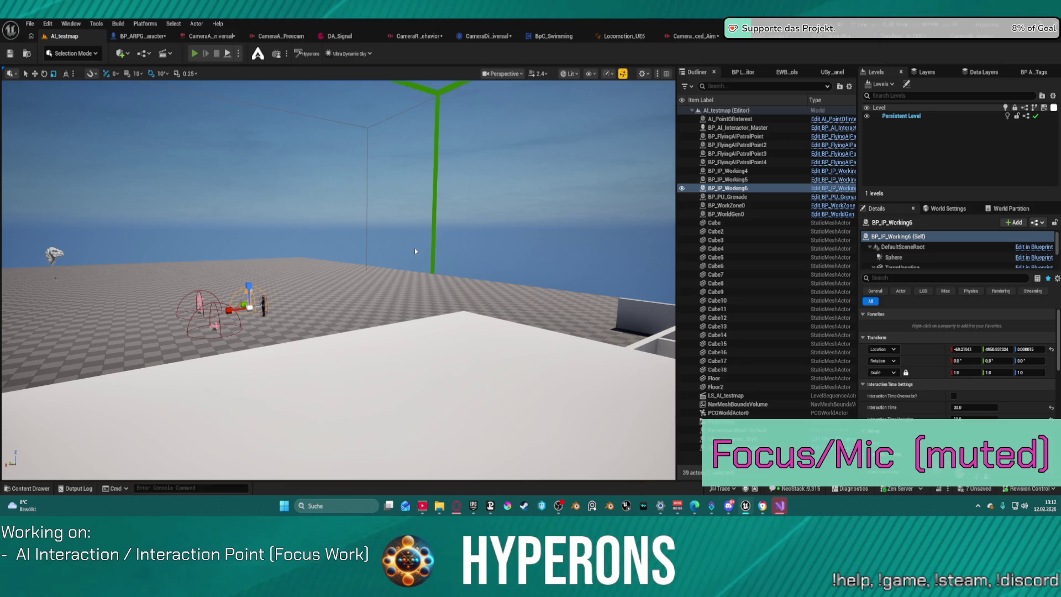
Step: Play-test AI_testmap with Alt+P, stop with Esc, and return to BP_ARPG_Character
{"action": "key", "text": "alt+p"}
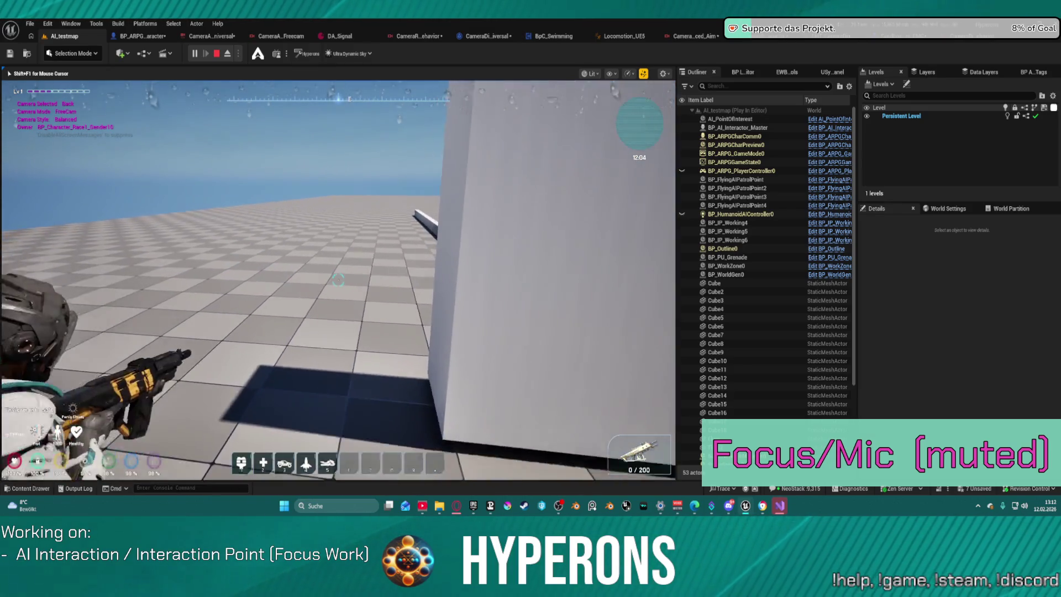
{"action": "key", "text": "Escape"}
{"action": "left_click", "coordinate": [145, 37]}
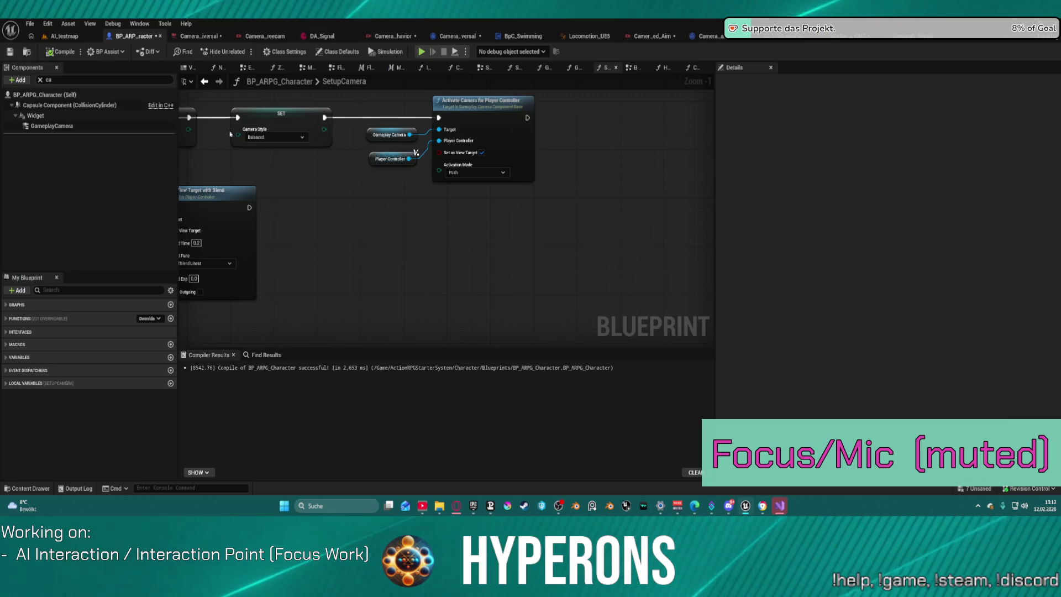
Step: Find all references to the GameplayCamera component from the Components panel
{"action": "left_click", "coordinate": [50, 116]}
{"action": "left_click", "coordinate": [52, 126]}
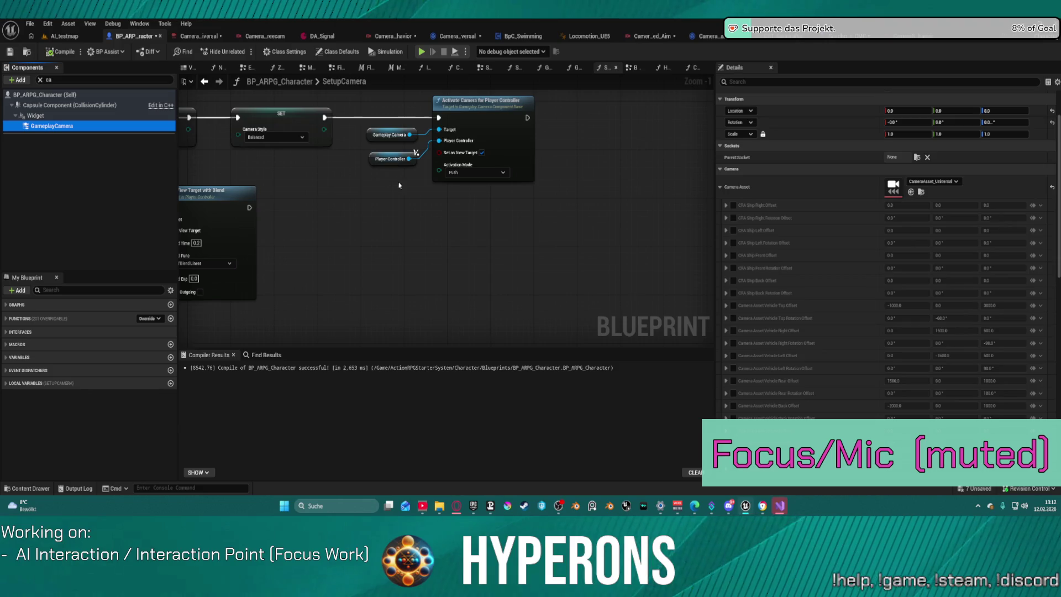
{"action": "scroll", "coordinate": [365, 193], "scroll_direction": "down", "scroll_amount": 3}
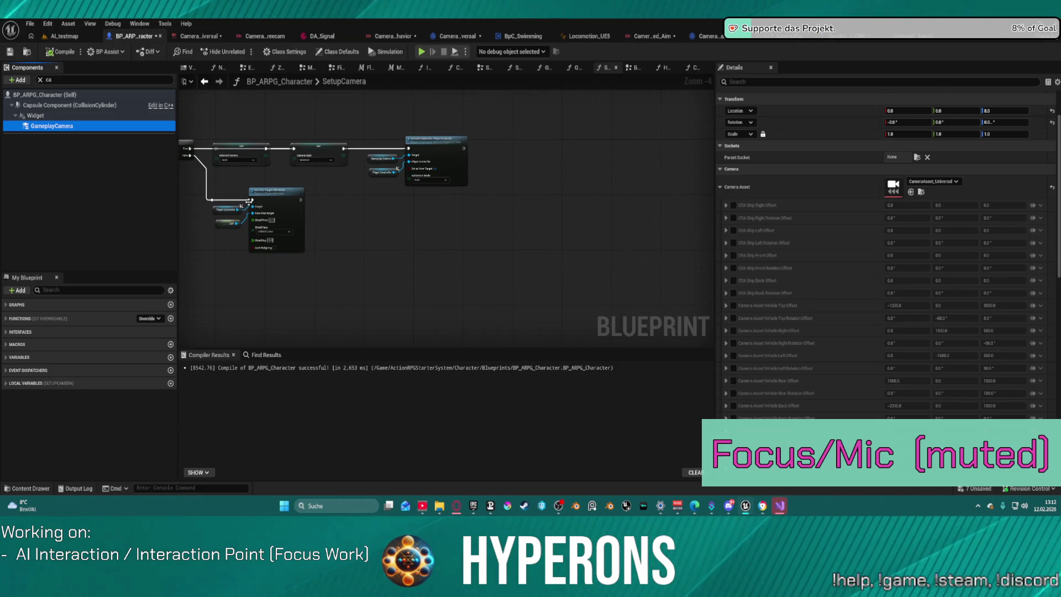
{"action": "left_click_drag", "start_coordinate": [52, 126], "coordinate": [406, 250]}
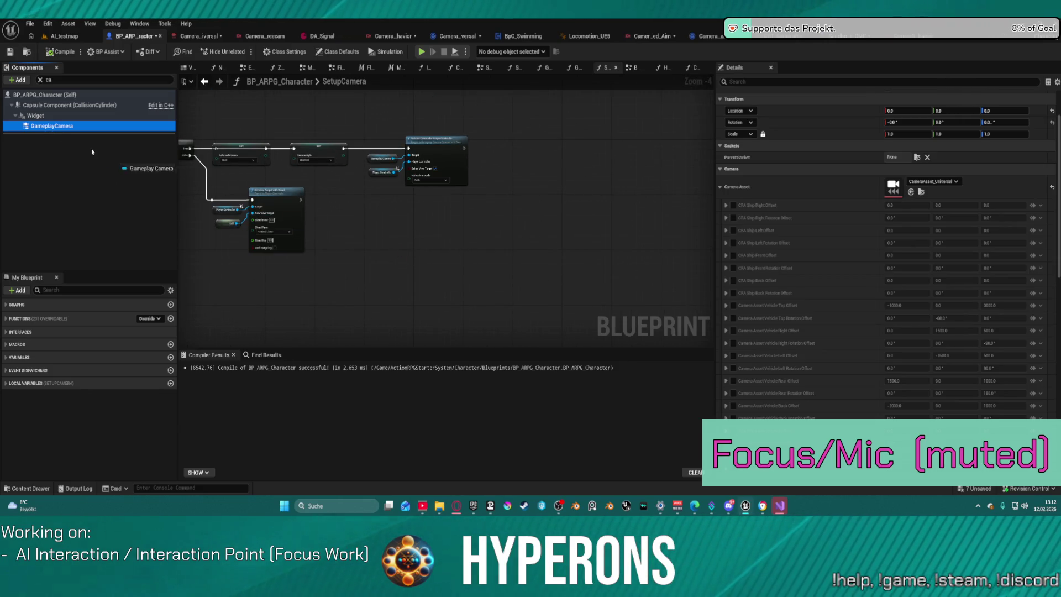
{"action": "right_click", "coordinate": [40, 126]}
{"action": "mouse_move", "coordinate": [99, 157]}
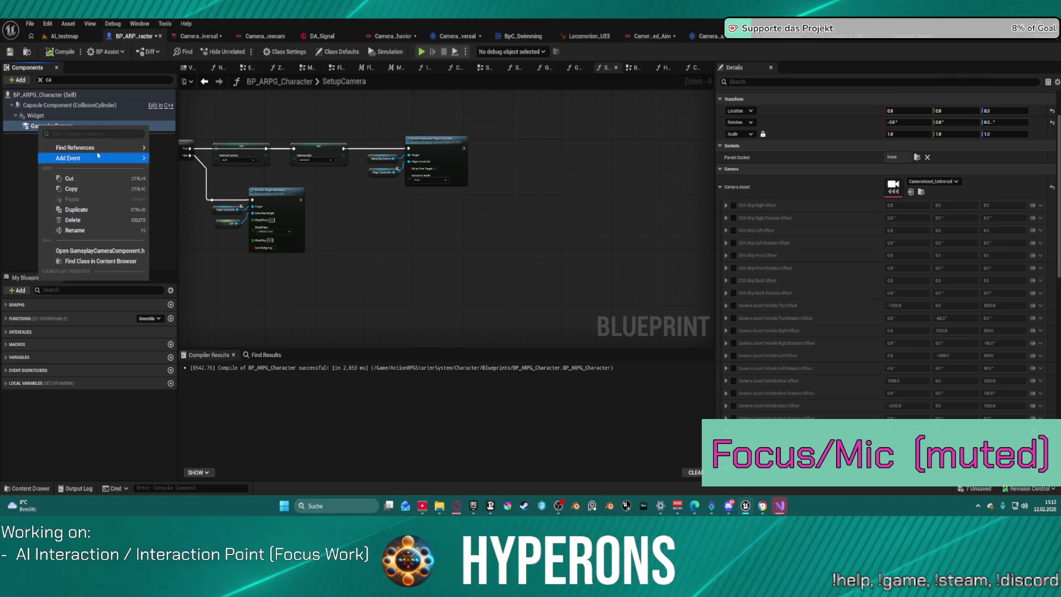
{"action": "left_click", "coordinate": [211, 170]}
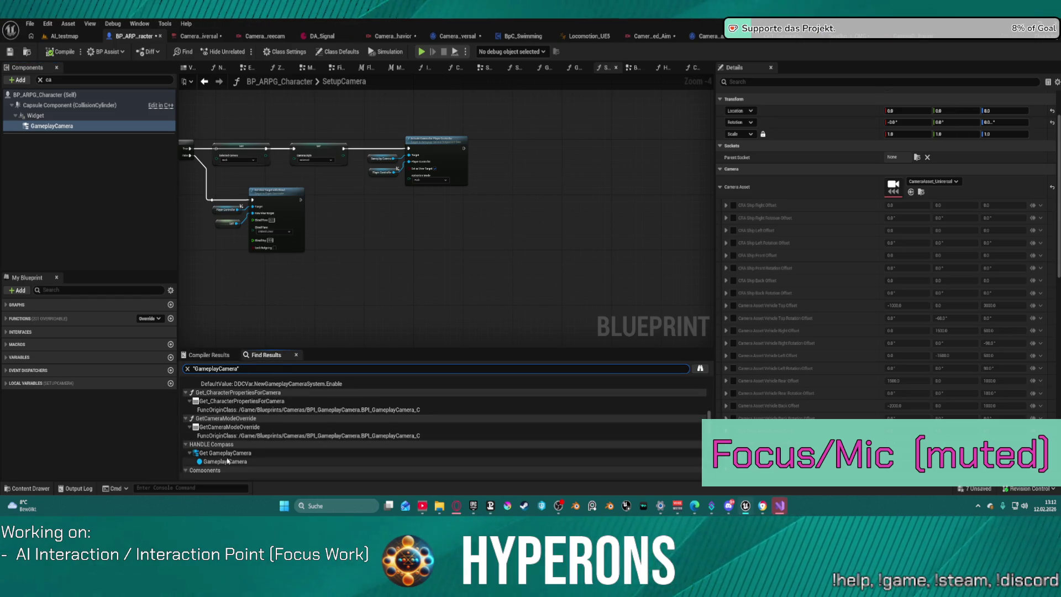
Step: Visit GameplayCamera uses in HANDLE Compass, Get_CharacterPropertiesForCamera and GetCameraModeOverride
{"action": "left_click", "coordinate": [242, 456]}
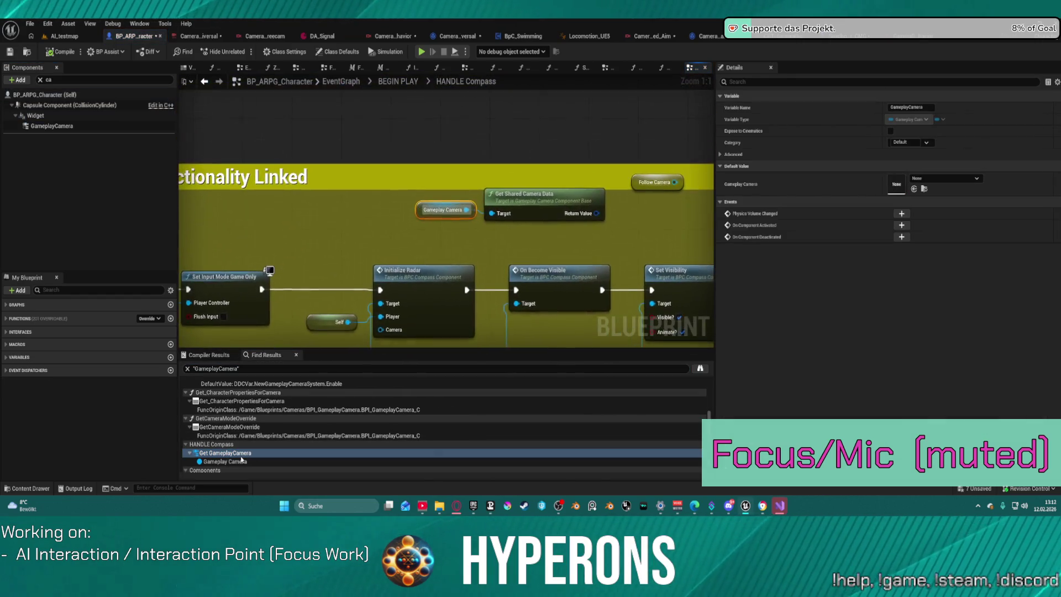
{"action": "scroll", "coordinate": [526, 271], "scroll_direction": "down", "scroll_amount": 3}
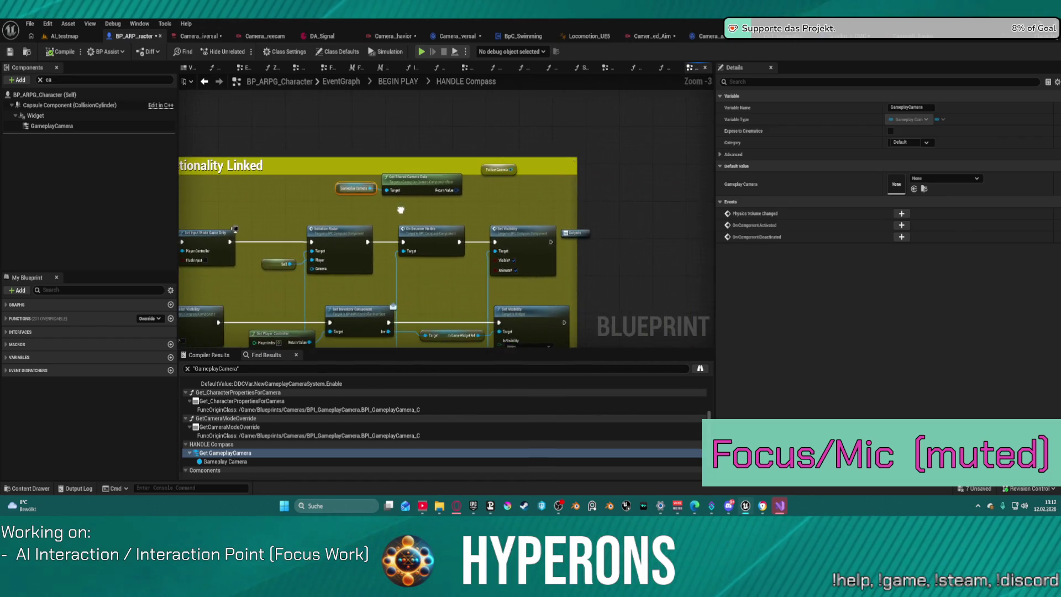
{"action": "left_click_drag", "start_coordinate": [492, 144], "coordinate": [607, 145]}
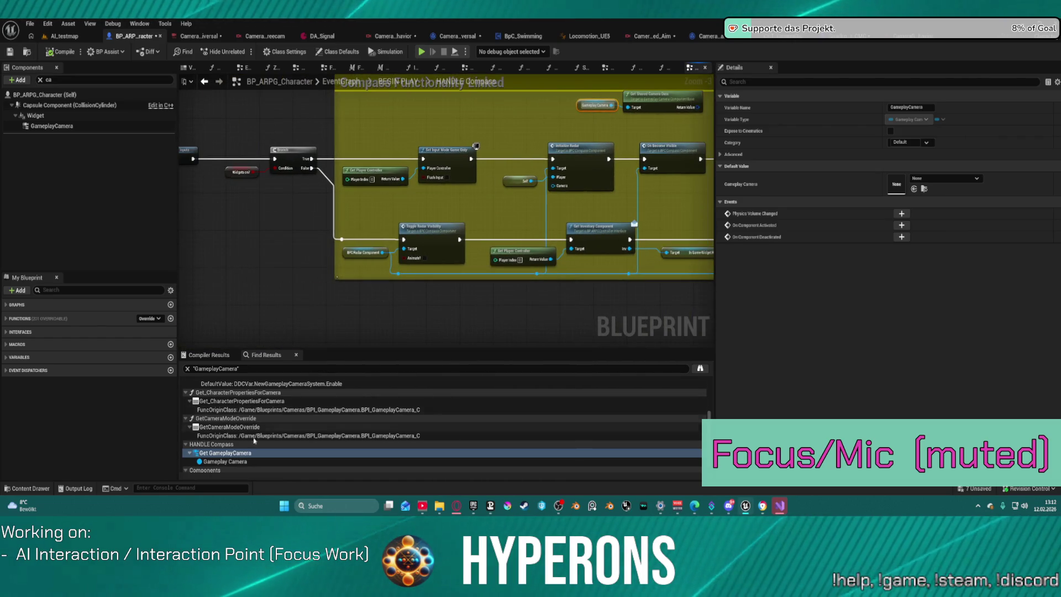
{"action": "scroll", "coordinate": [221, 450], "scroll_direction": "up", "scroll_amount": 3}
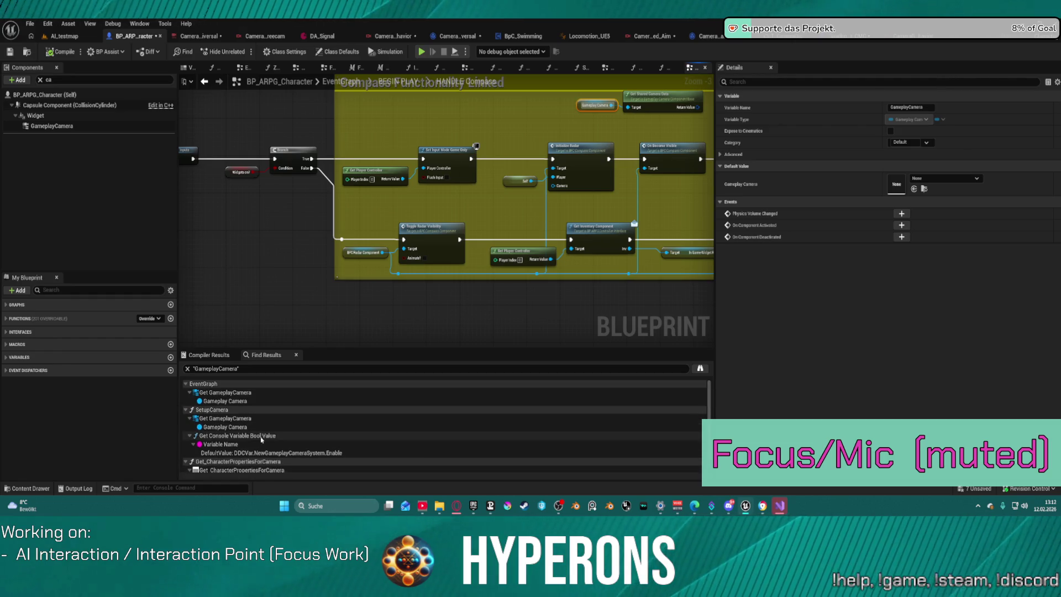
{"action": "left_click", "coordinate": [242, 444]}
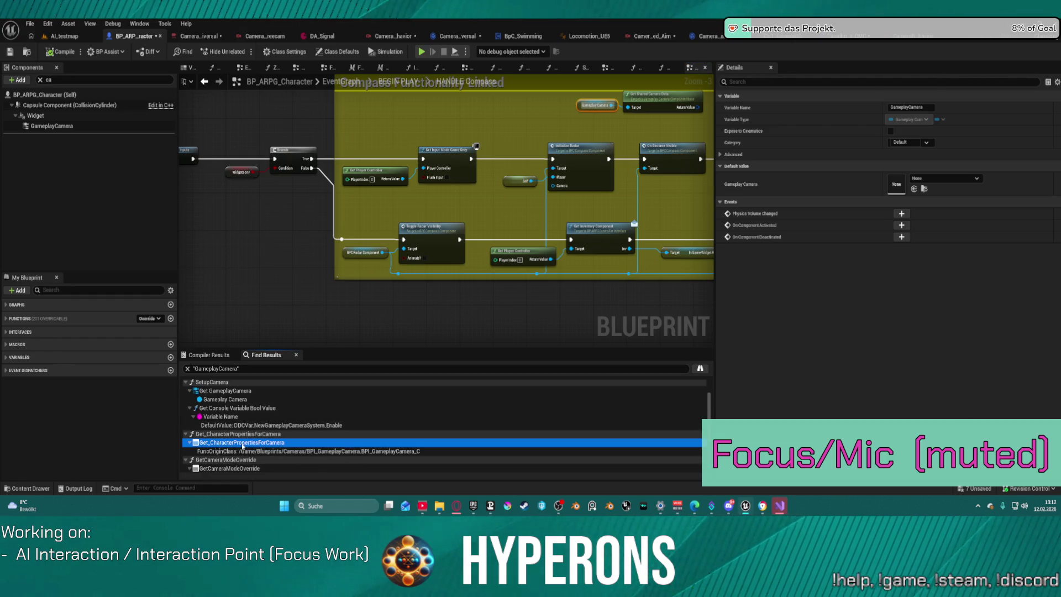
{"action": "double_click", "coordinate": [243, 443]}
{"action": "left_click", "coordinate": [231, 468]}
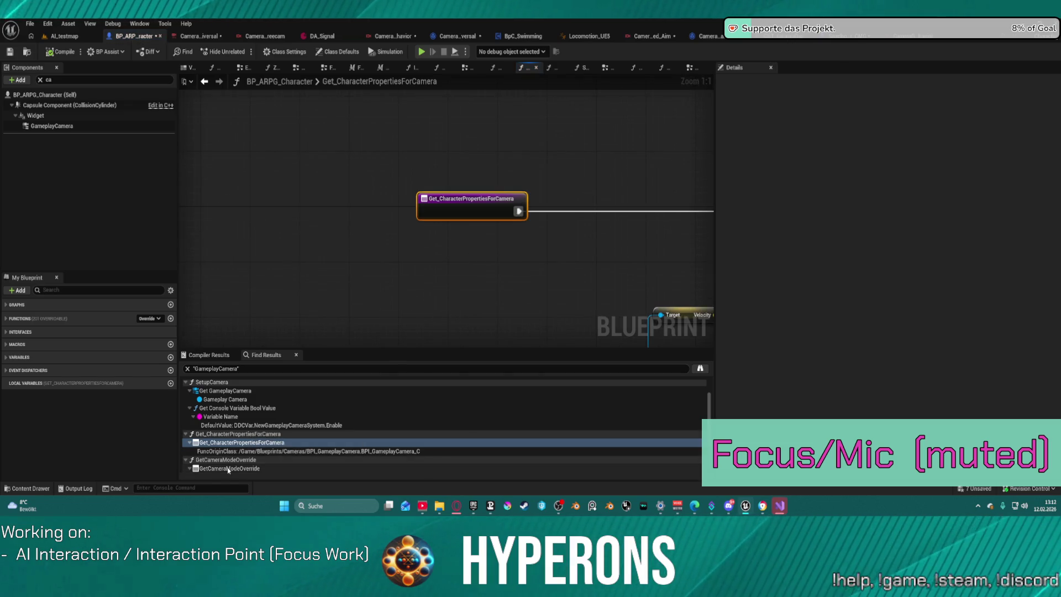
{"action": "double_click", "coordinate": [231, 469]}
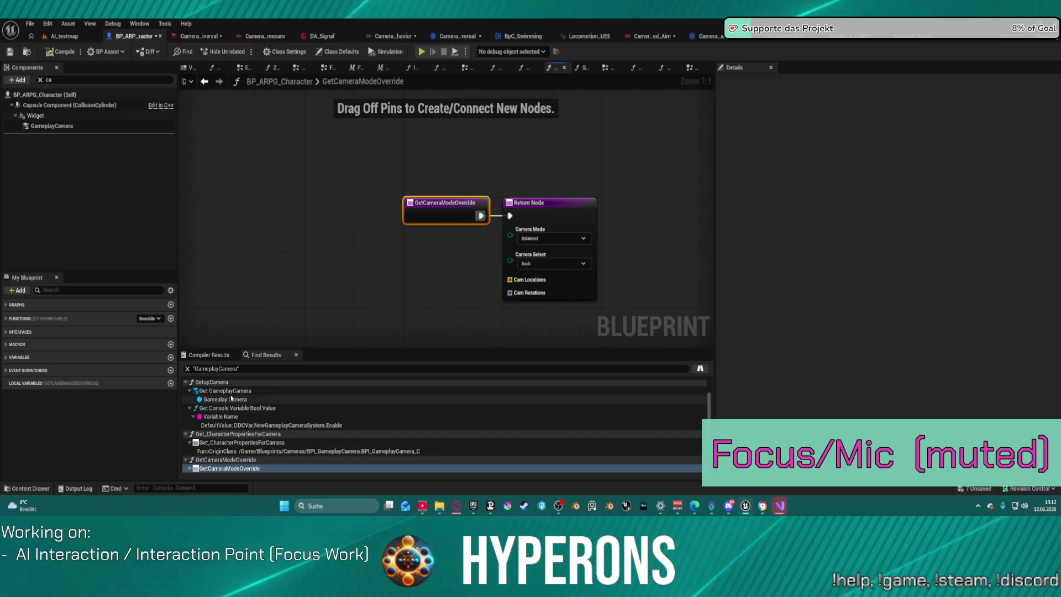
Step: Visit GameplayCamera nodes in SetupCamera and the EventGraph's Deactivate Camera, then show the component
{"action": "left_click", "coordinate": [232, 394]}
{"action": "double_click", "coordinate": [231, 393]}
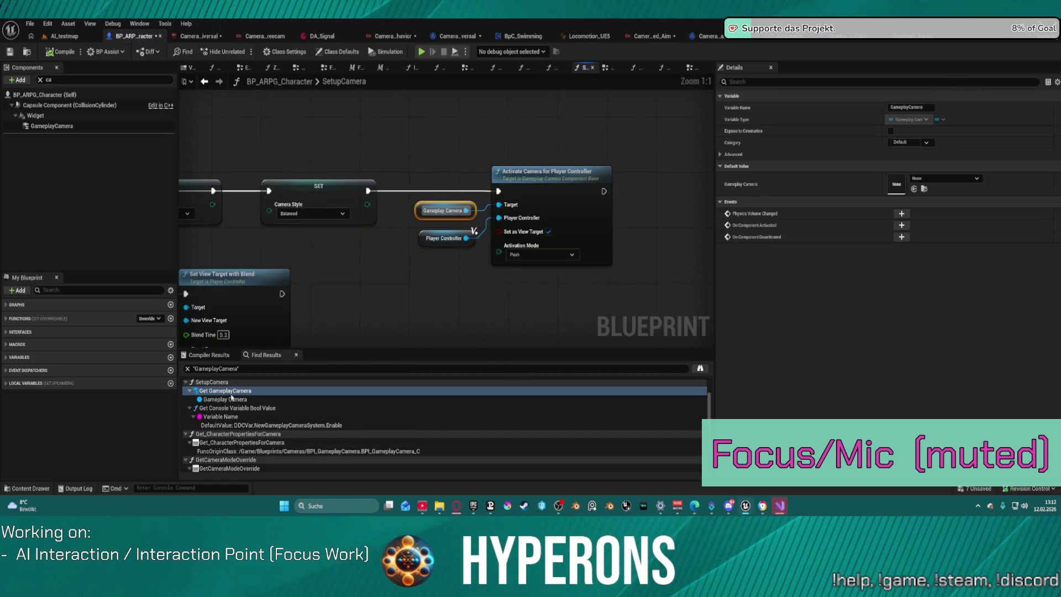
{"action": "left_click", "coordinate": [229, 394]}
{"action": "double_click", "coordinate": [230, 394]}
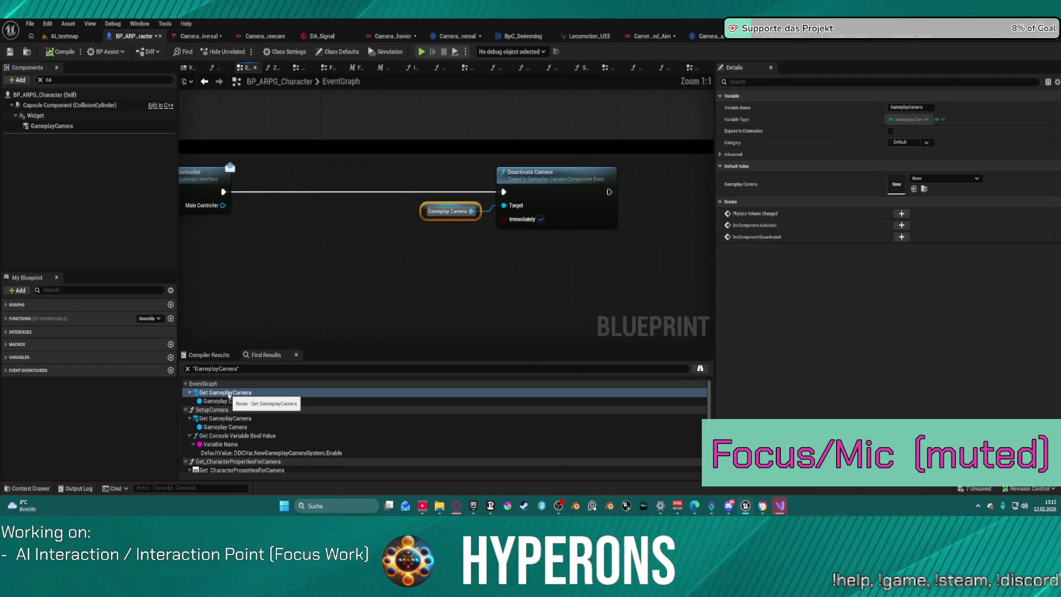
{"action": "mouse_move", "coordinate": [343, 253]}
{"action": "left_mouse_down"}
{"action": "mouse_move", "coordinate": [616, 242]}
{"action": "mouse_move", "coordinate": [512, 246]}
{"action": "left_mouse_up"}
{"action": "scroll", "coordinate": [608, 239], "scroll_direction": "up", "scroll_amount": 1}
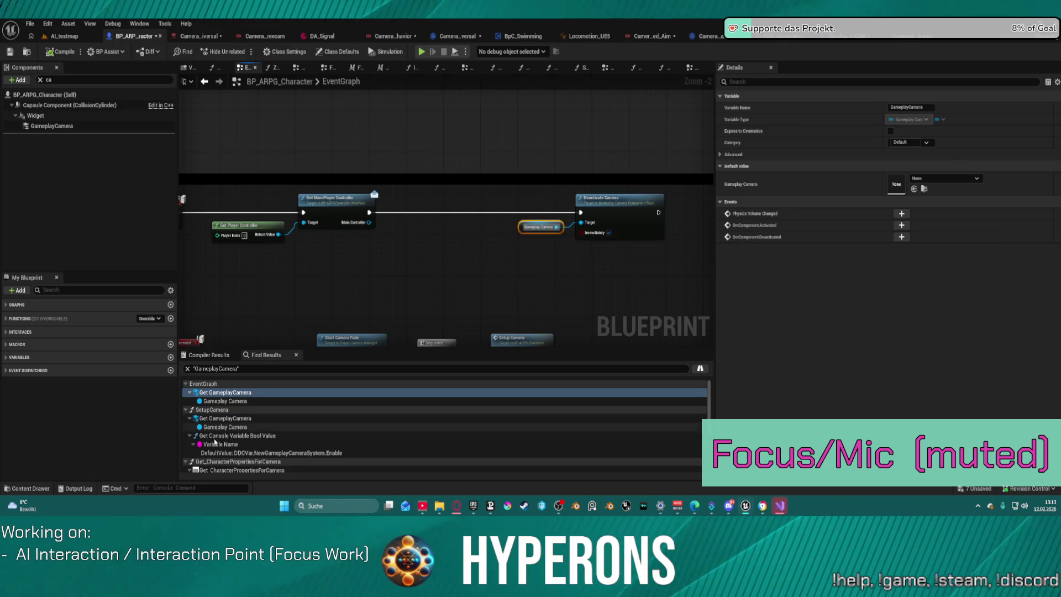
{"action": "scroll", "coordinate": [249, 428], "scroll_direction": "down", "scroll_amount": 5}
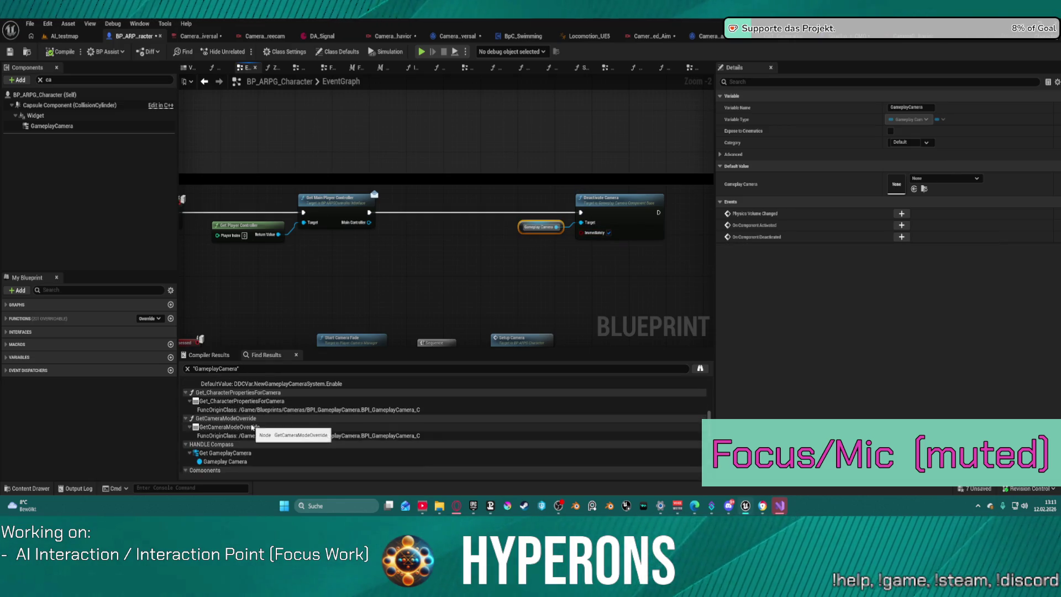
{"action": "double_click", "coordinate": [236, 469]}
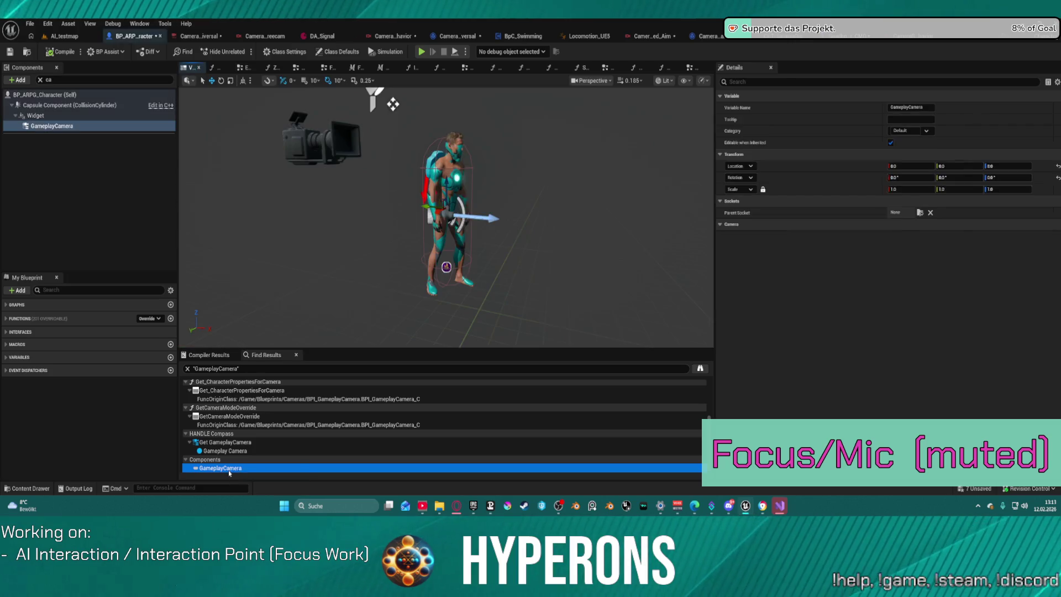
Step: Review GameplayCamera's Details with Camera Asset collapsed, and compile BP_ARPG_Character with F7
{"action": "double_click", "coordinate": [230, 417]}
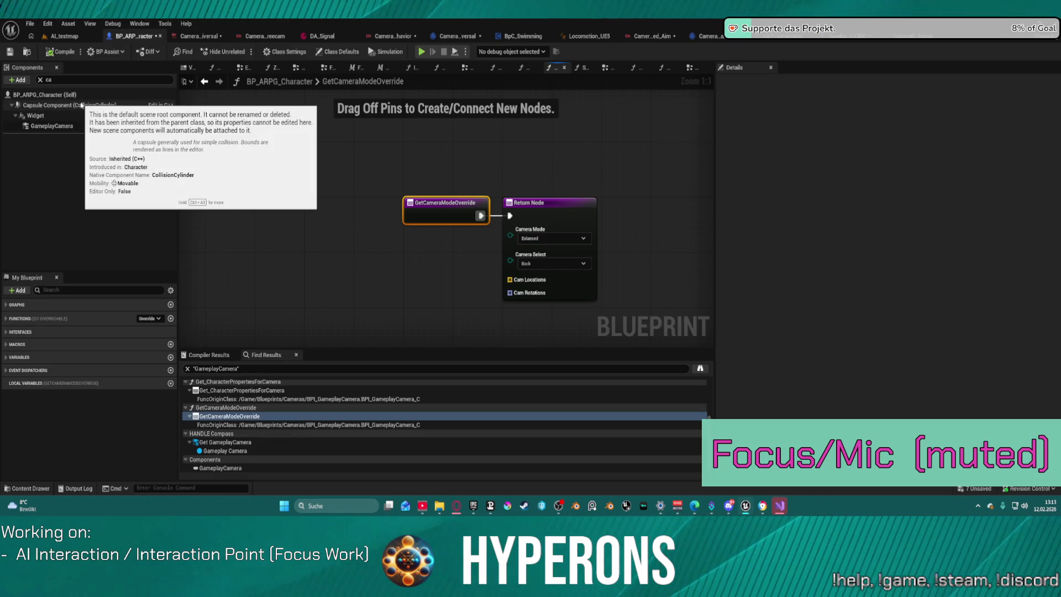
{"action": "left_click", "coordinate": [52, 126]}
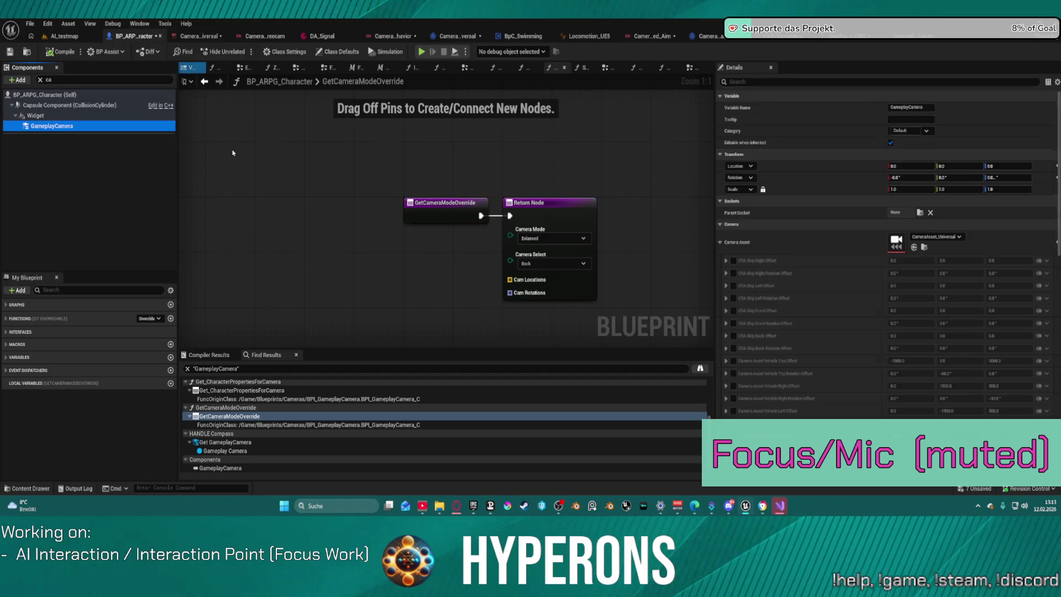
{"action": "left_click", "coordinate": [720, 243]}
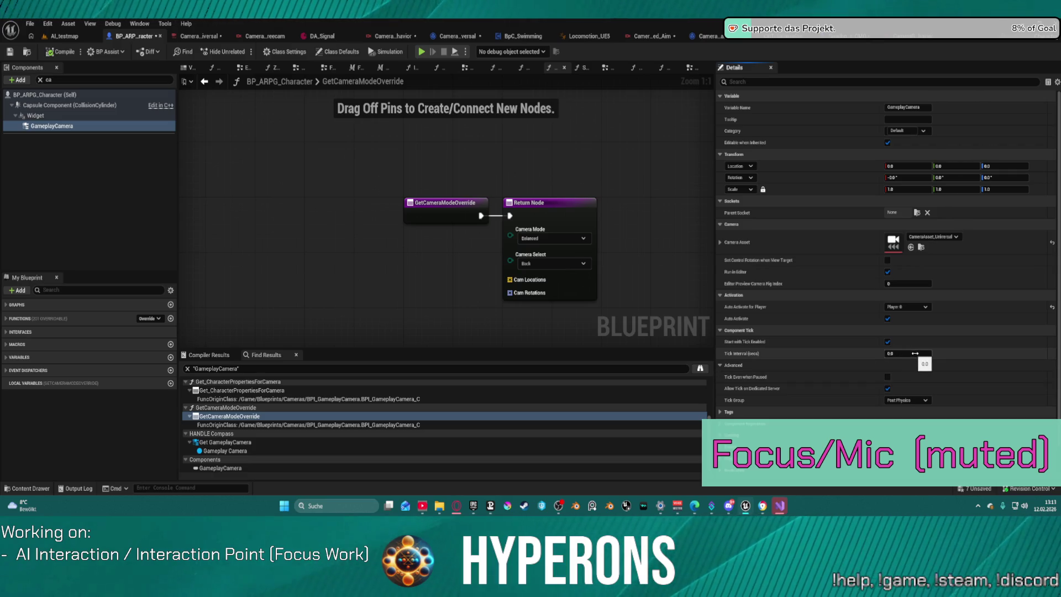
{"action": "scroll", "coordinate": [908, 416], "scroll_direction": "down", "scroll_amount": 2}
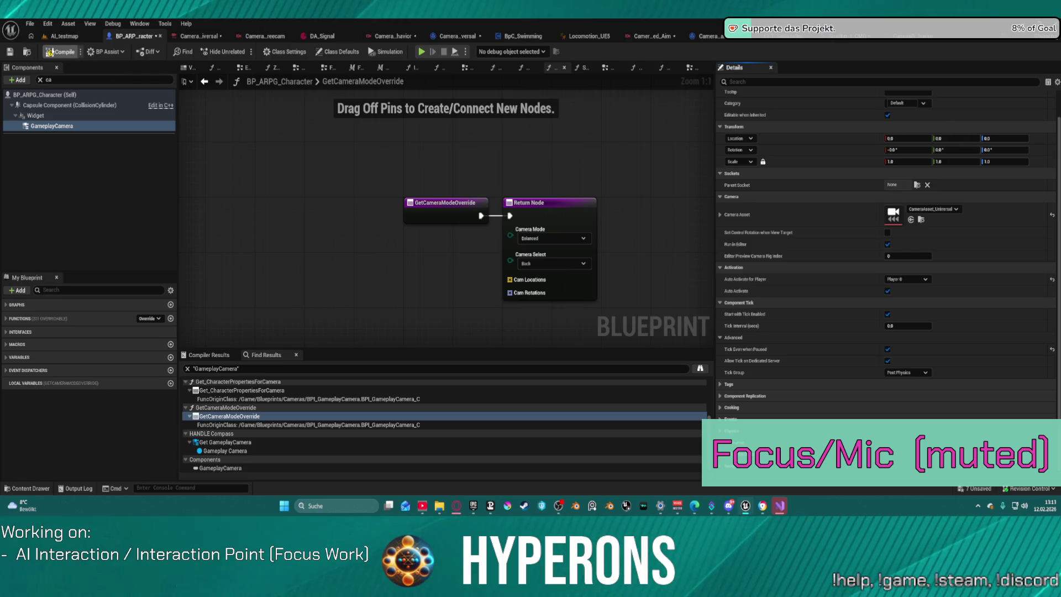
{"action": "key", "text": "F7"}
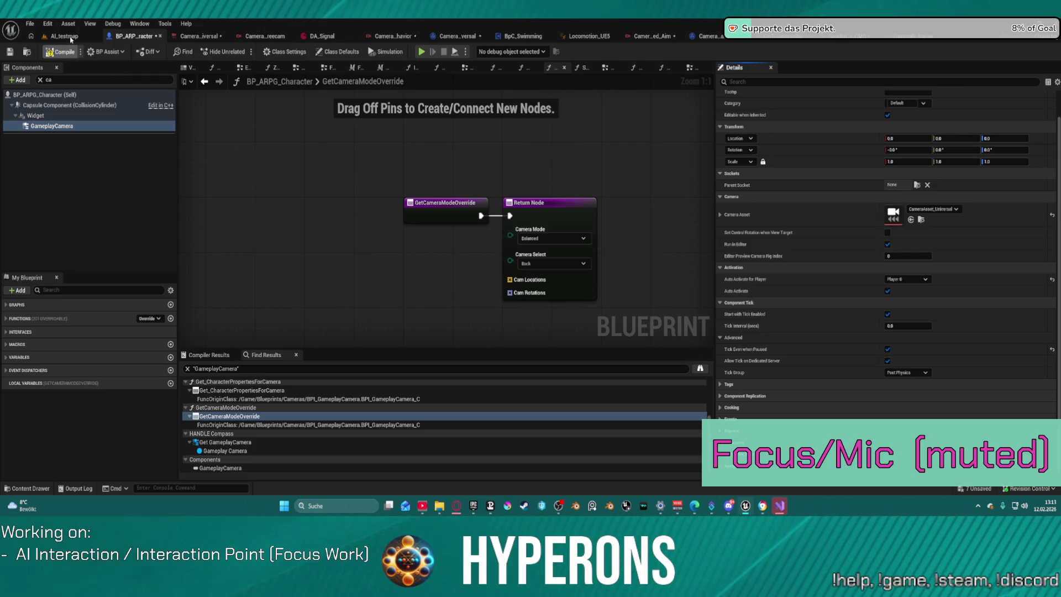
{"action": "left_click", "coordinate": [69, 37]}
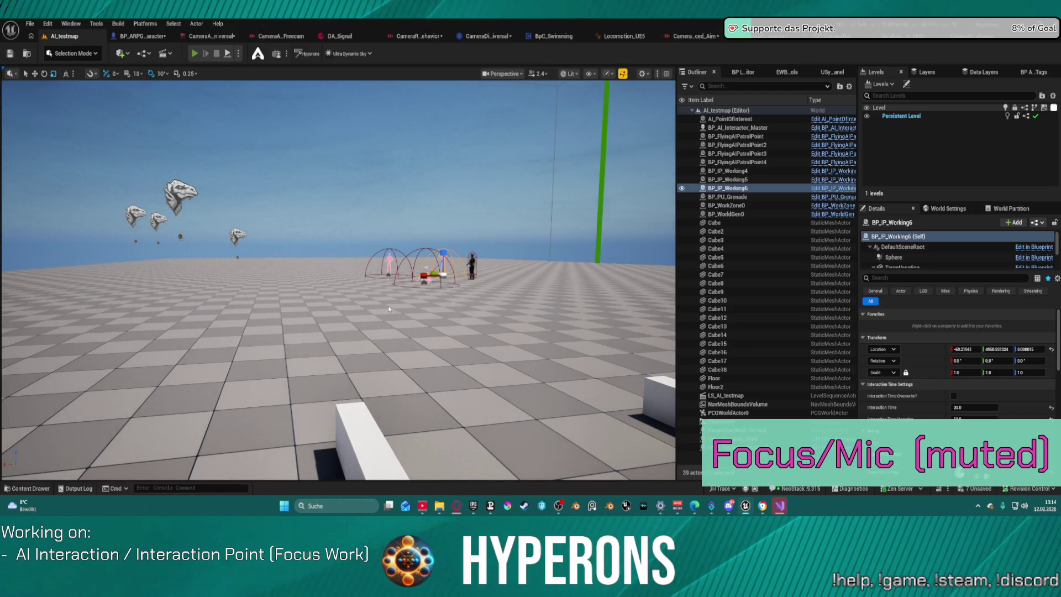
{"action": "key", "text": "alt+p"}
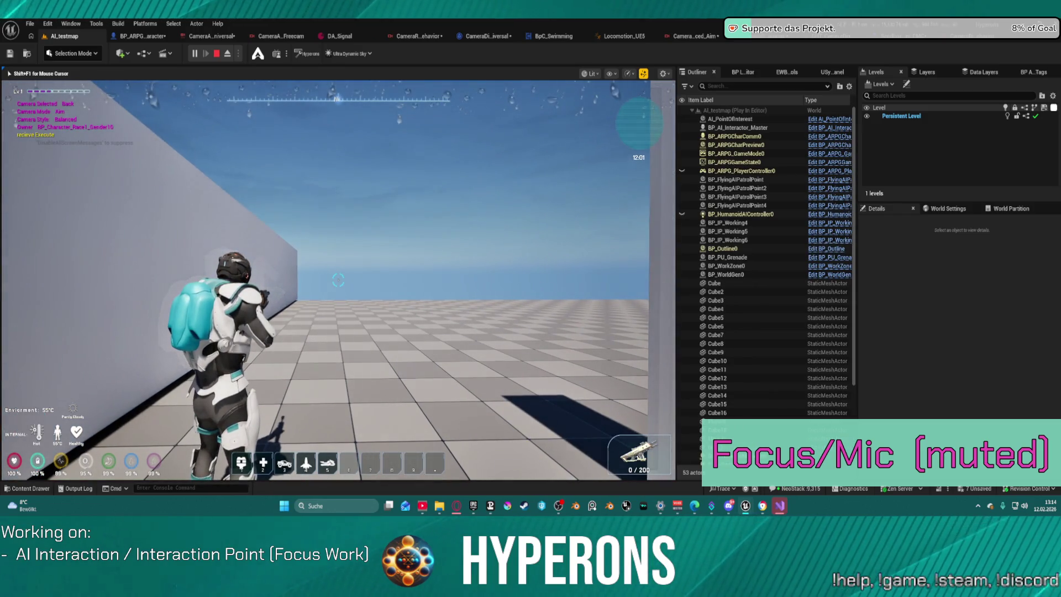
{"action": "right_click", "coordinate": [338, 281]}
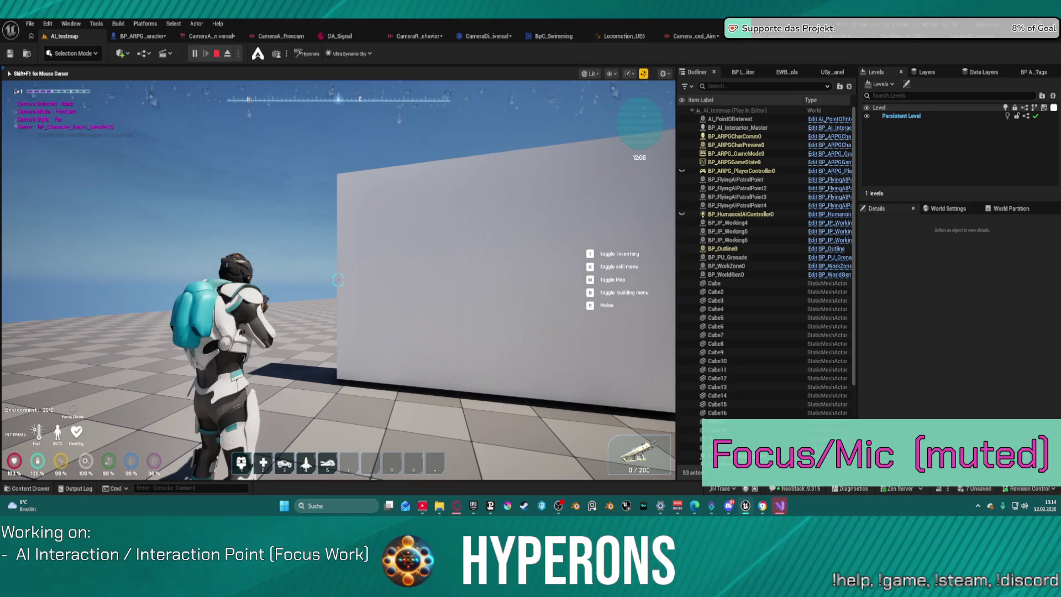
{"action": "key", "text": "c"}
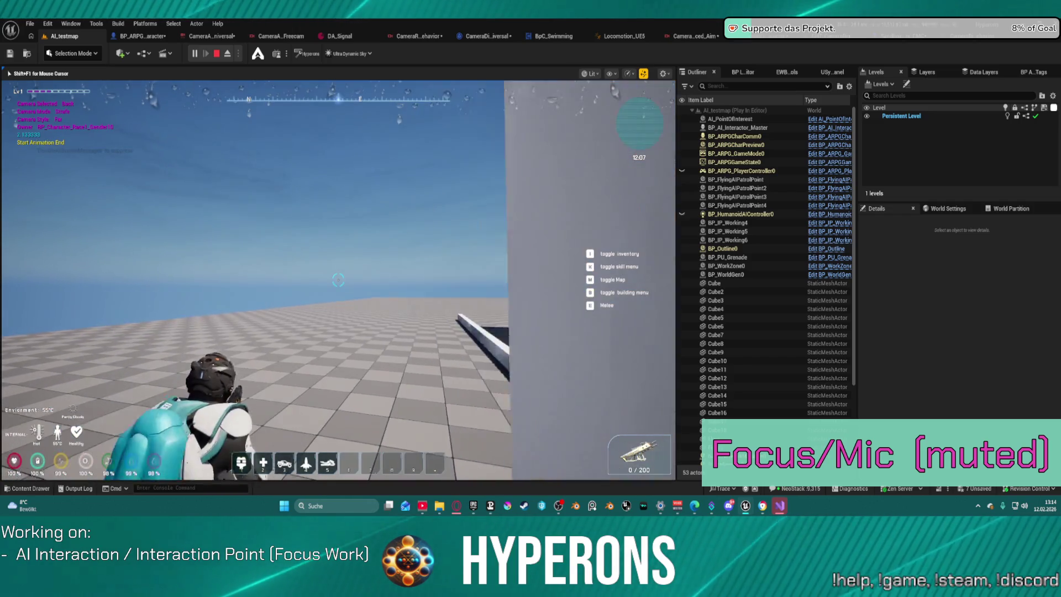
{"action": "key", "text": "v"}
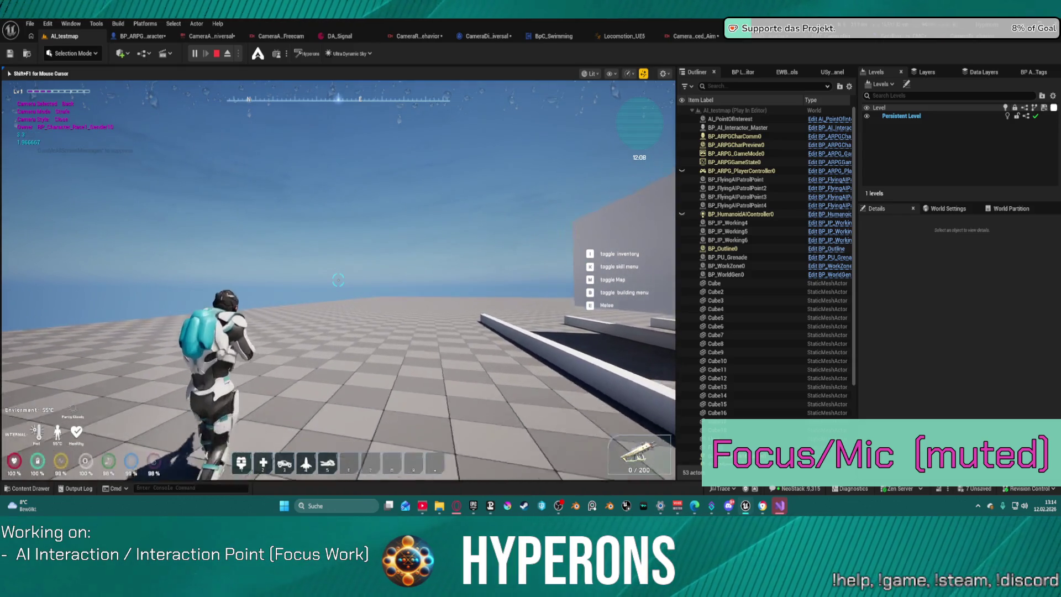
{"action": "scroll", "coordinate": [338, 280], "scroll_direction": "up", "scroll_amount": 2}
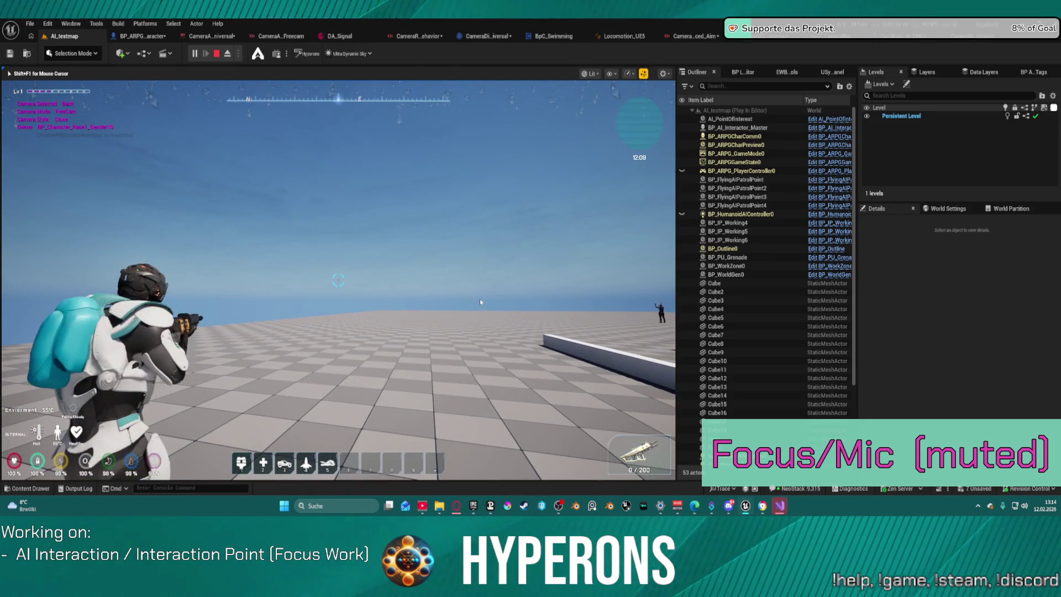
{"action": "key", "text": "Escape"}
{"action": "left_click", "coordinate": [205, 36]}
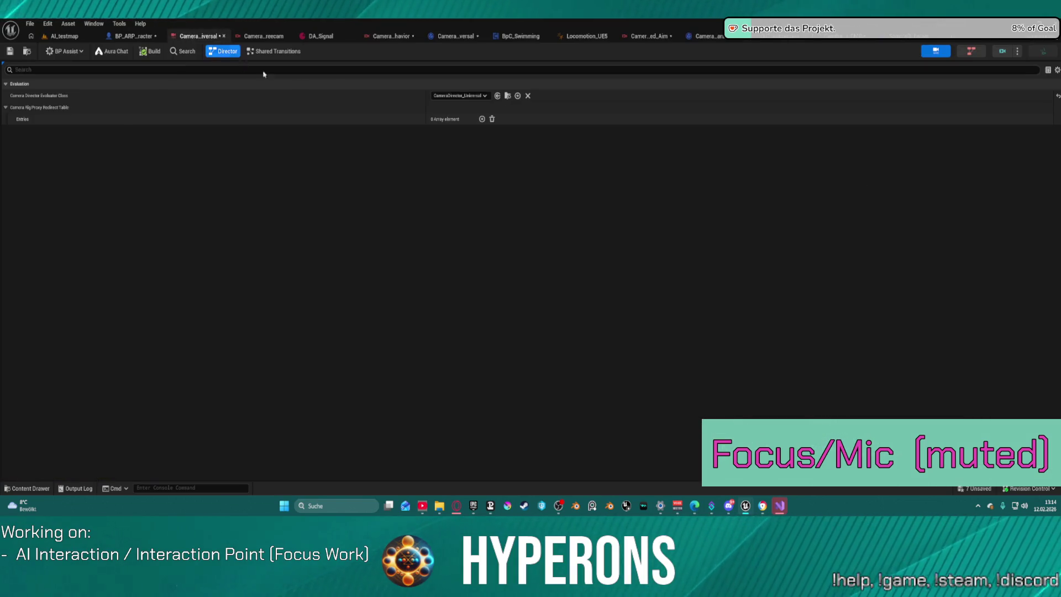
{"action": "left_click", "coordinate": [147, 37]}
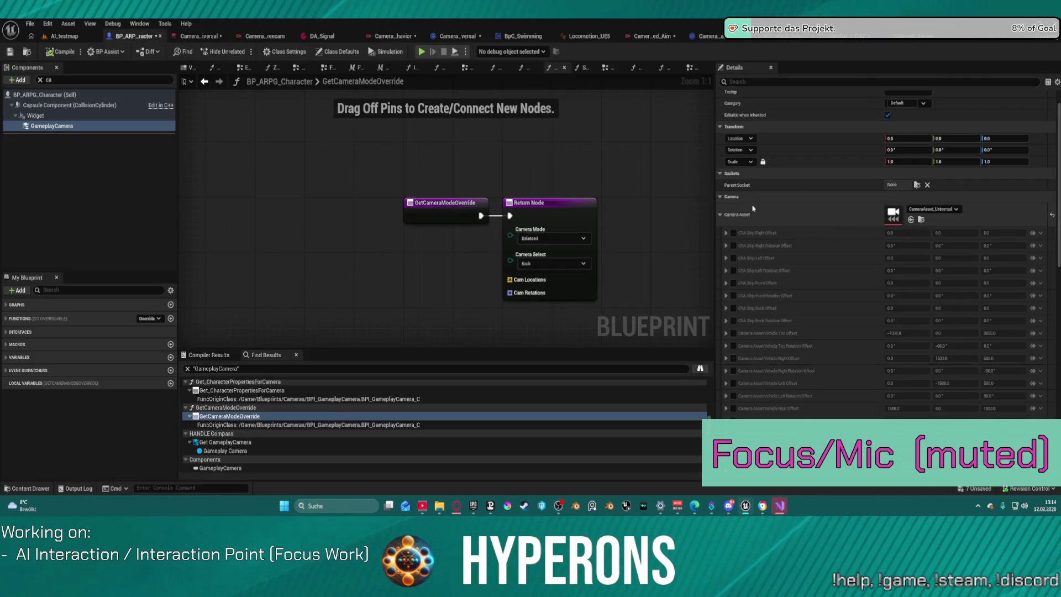
{"action": "left_click", "coordinate": [722, 215]}
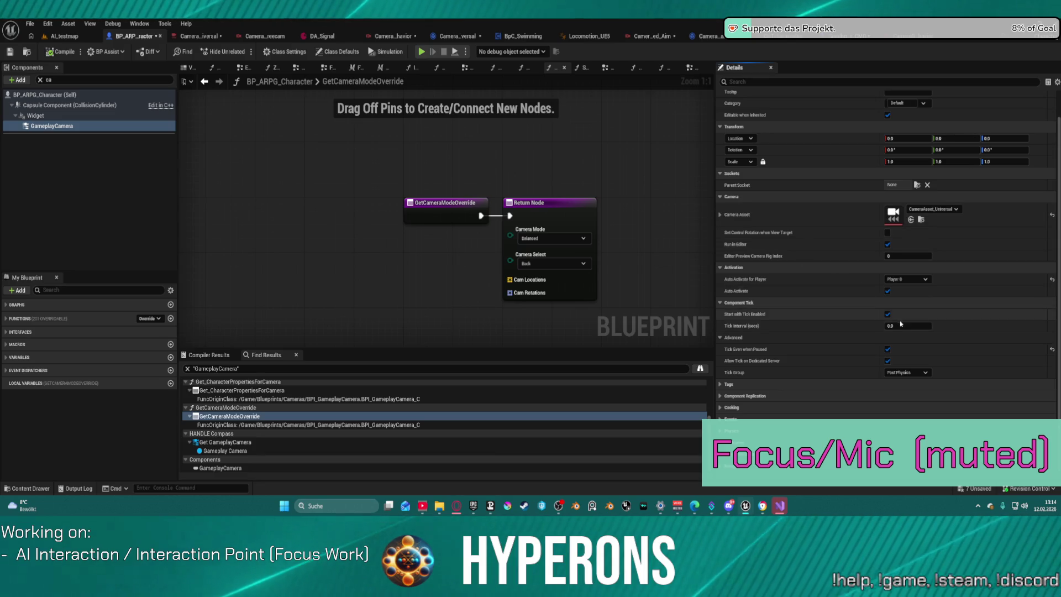
Step: Untick Tick Even when Paused, filter the Details, and open the universal Camera Asset
{"action": "left_click", "coordinate": [888, 349]}
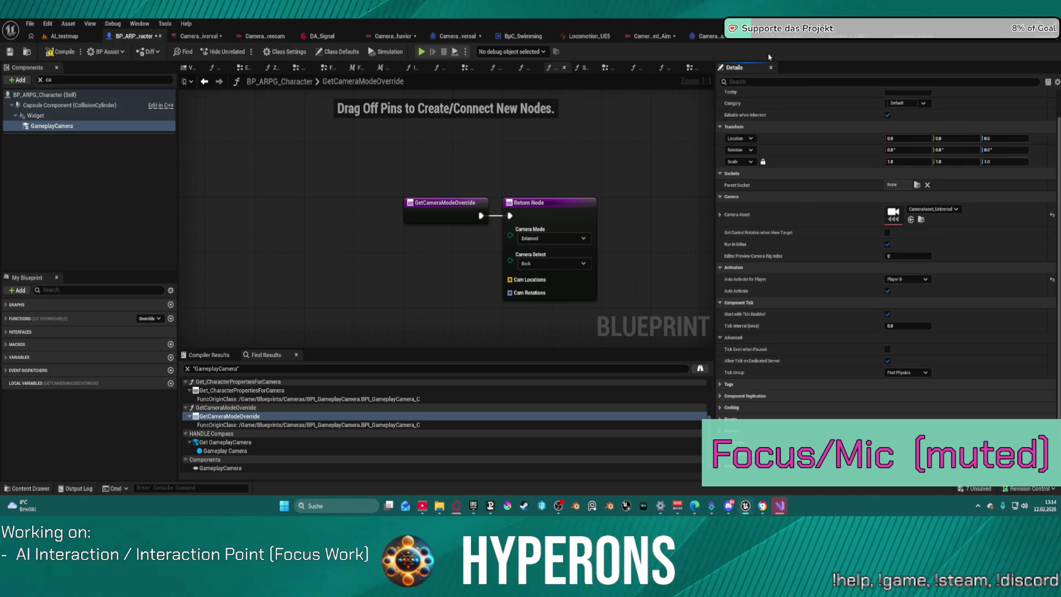
{"action": "left_click", "coordinate": [751, 82]}
{"action": "scroll", "coordinate": [752, 82], "scroll_direction": "up", "scroll_amount": 2}
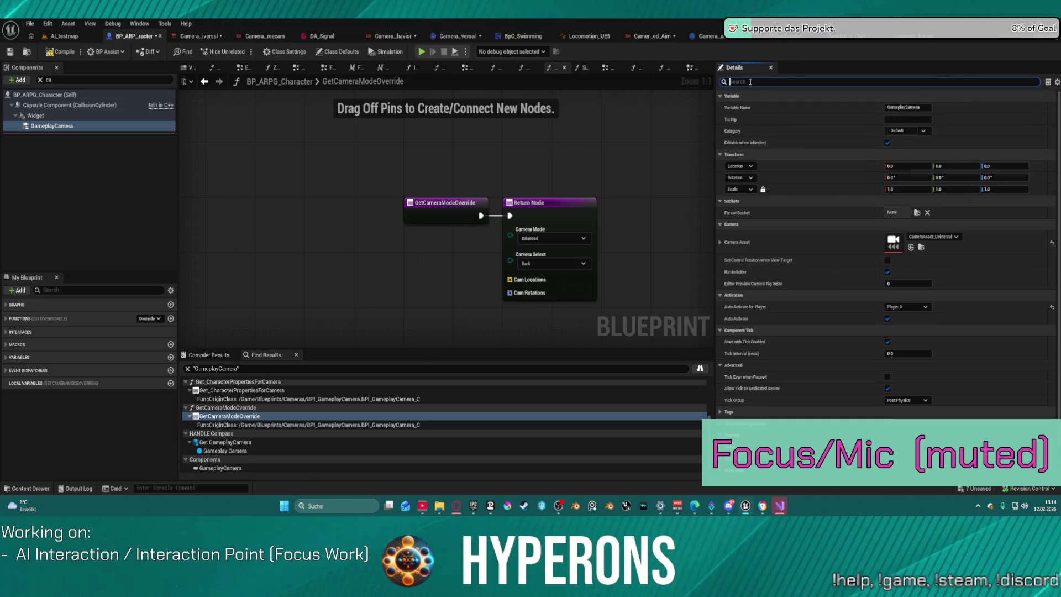
{"action": "type", "text": "mo"}
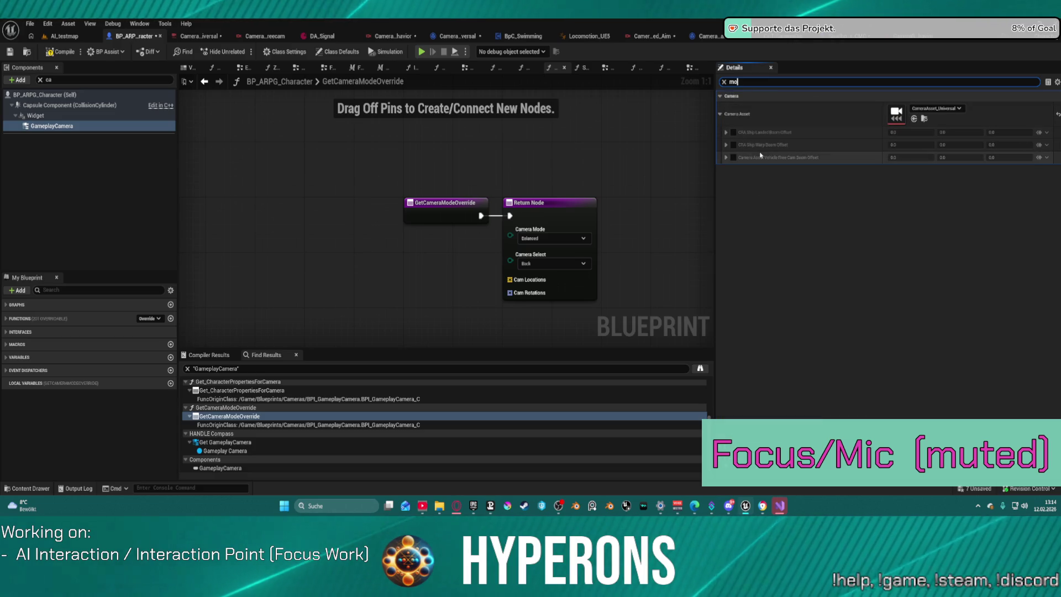
{"action": "double_click", "coordinate": [901, 114]}
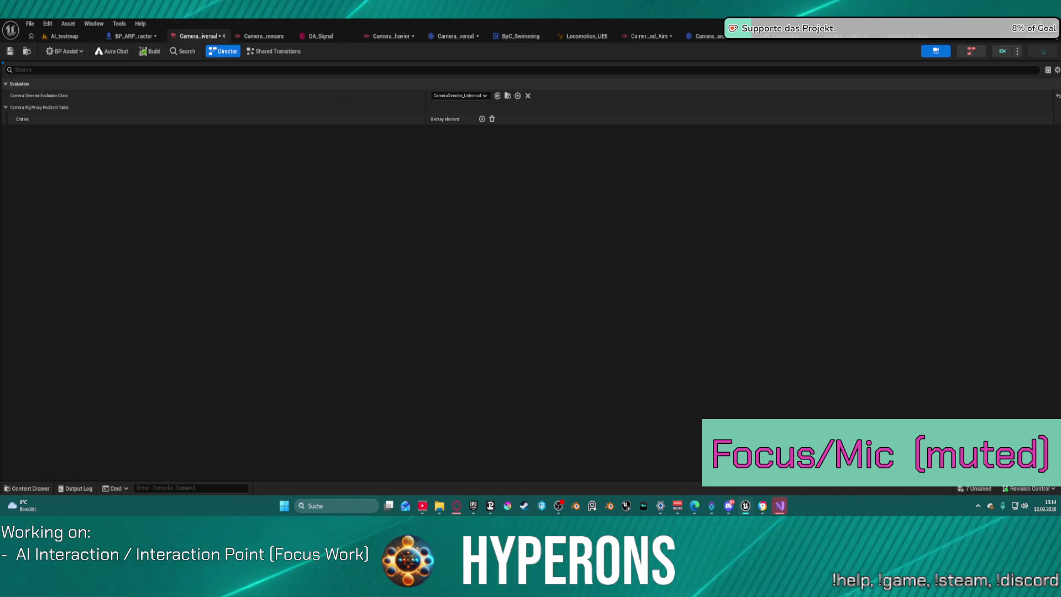
Step: Reset the BasicThirdPersonBehavior rig's Initial Orientation to its default None
{"action": "left_click", "coordinate": [456, 36]}
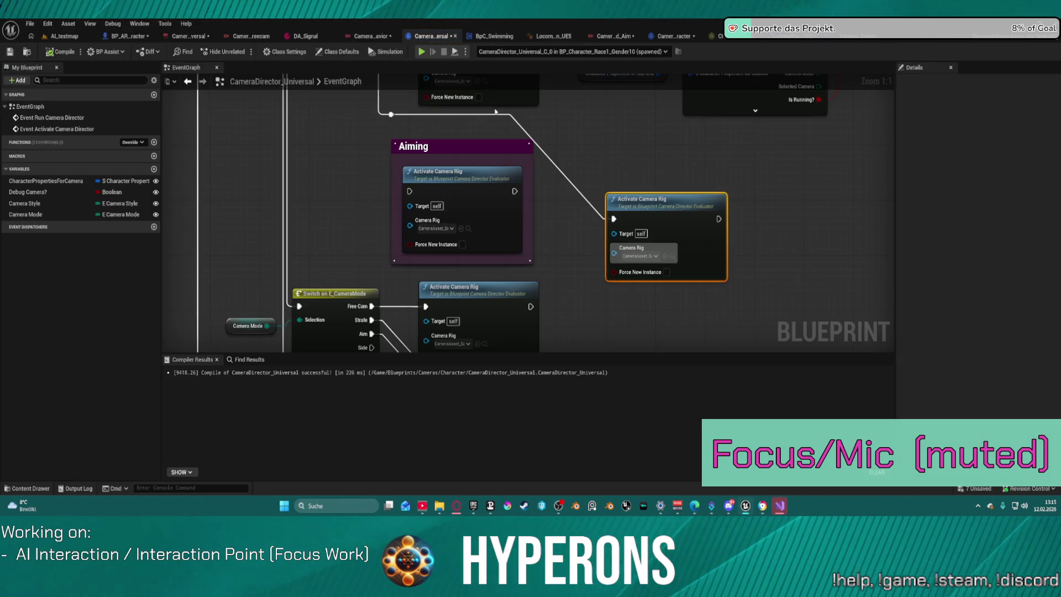
{"action": "left_click", "coordinate": [374, 37]}
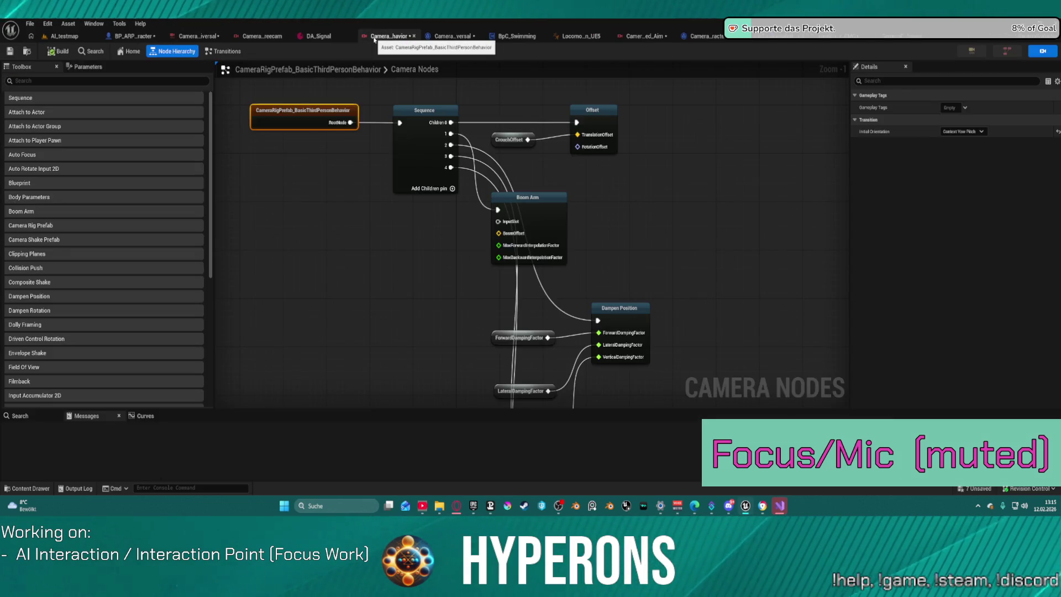
{"action": "left_click", "coordinate": [1059, 133]}
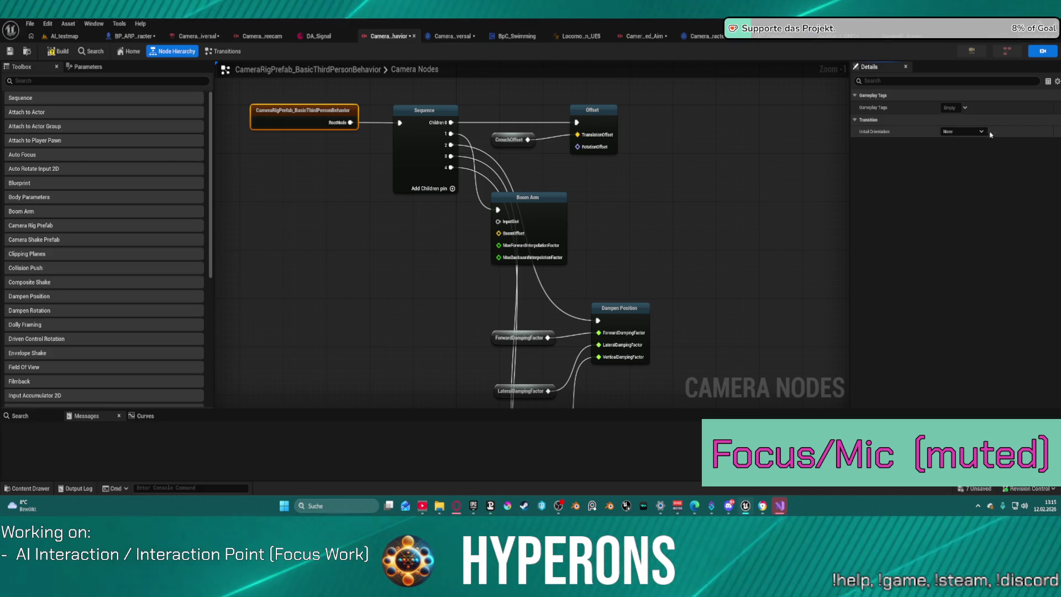
{"action": "left_click", "coordinate": [334, 235]}
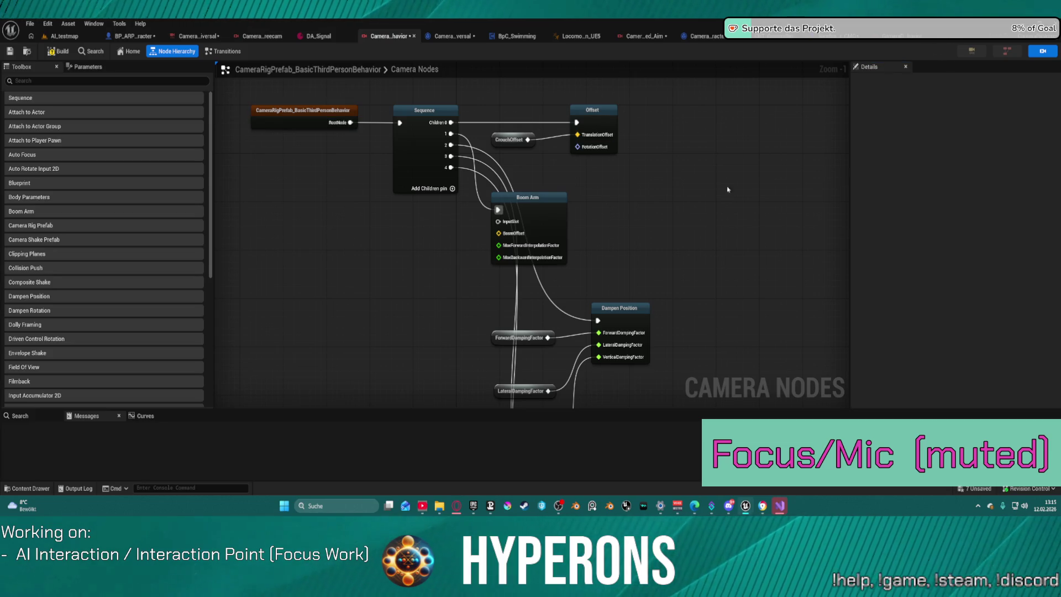
{"action": "left_click", "coordinate": [129, 51]}
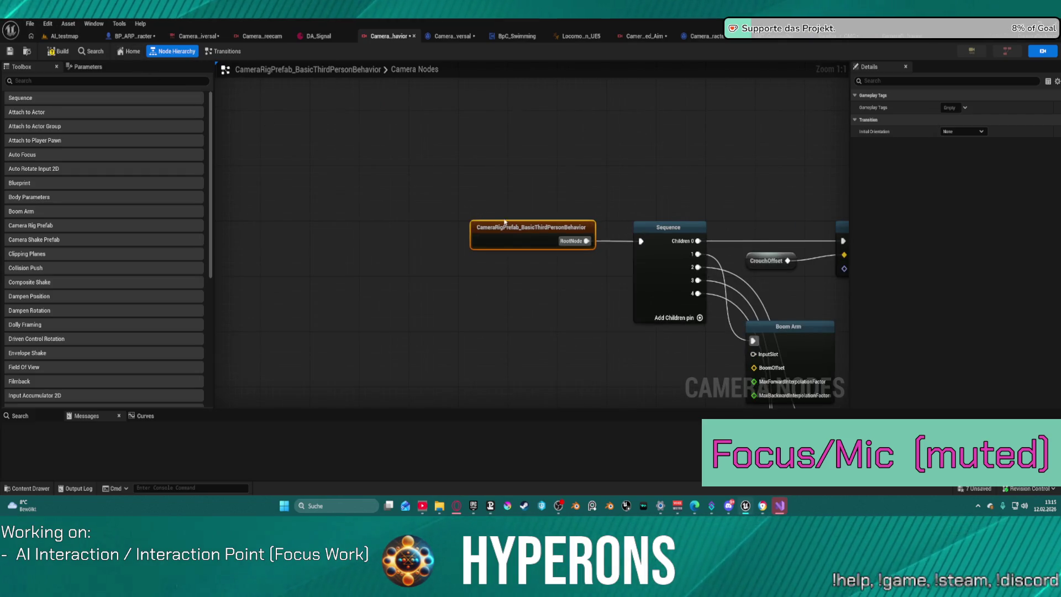
Step: Inspect the rig's Sequence, Offset, Field Of View and damping nodes plus the curve editor
{"action": "left_click", "coordinate": [667, 245]}
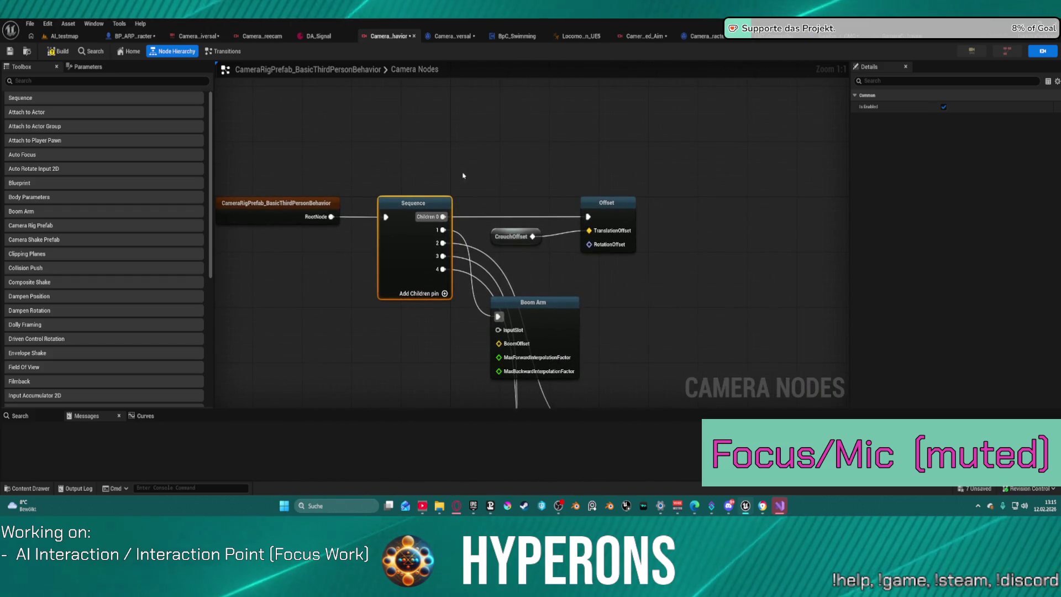
{"action": "left_click", "coordinate": [586, 217]}
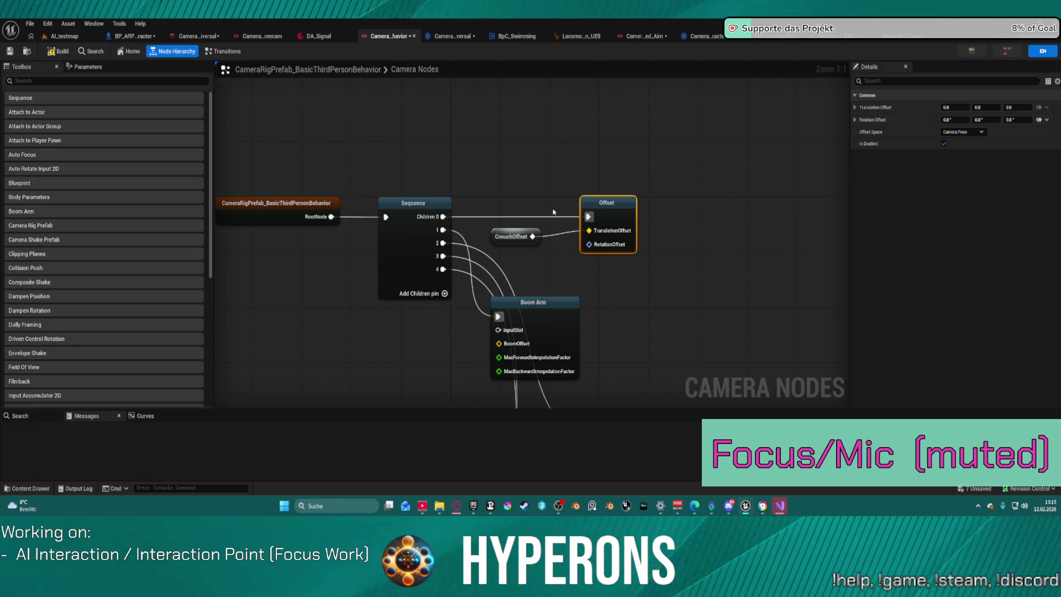
{"action": "left_click_drag", "start_coordinate": [544, 203], "coordinate": [504, 79]}
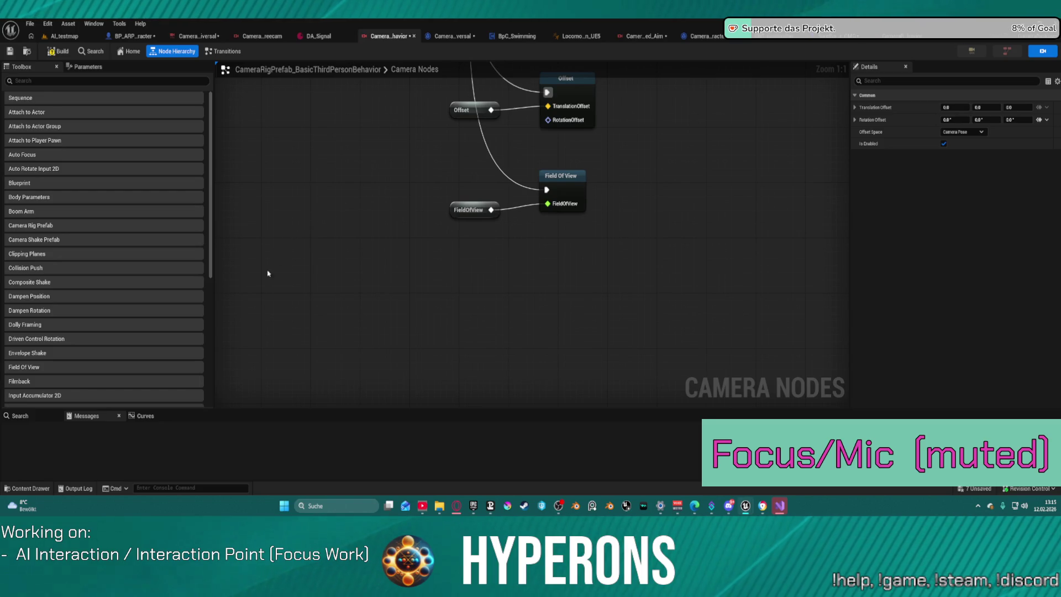
{"action": "left_click", "coordinate": [146, 416]}
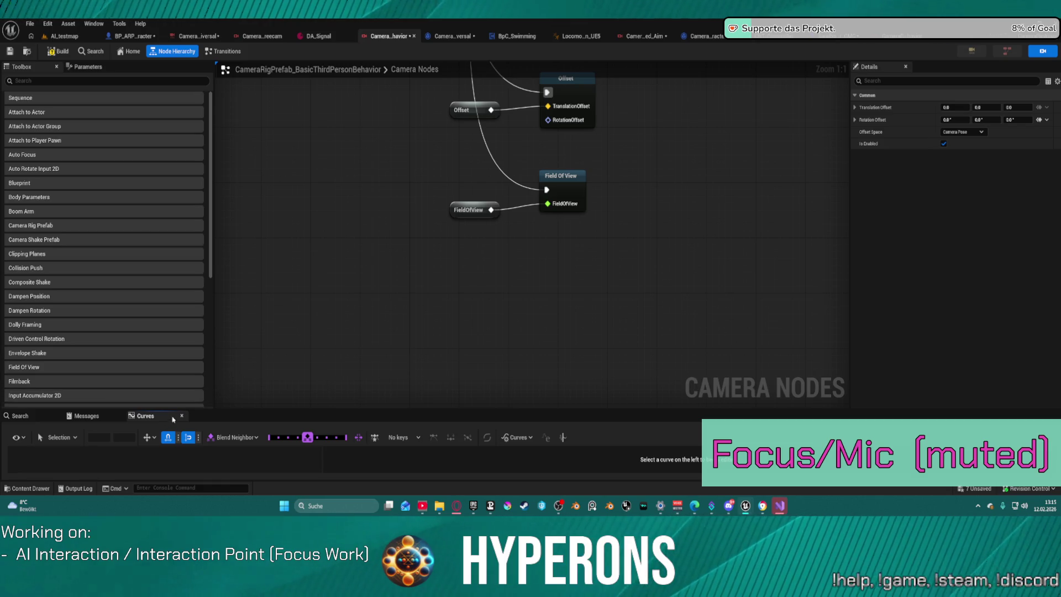
{"action": "left_click", "coordinate": [358, 215]}
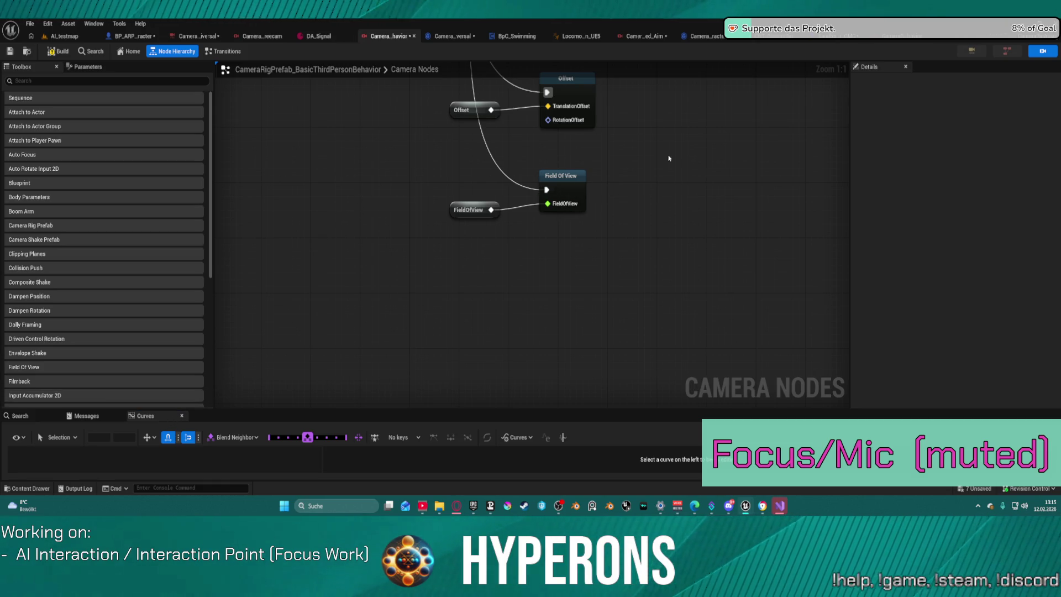
{"action": "key", "text": "Home"}
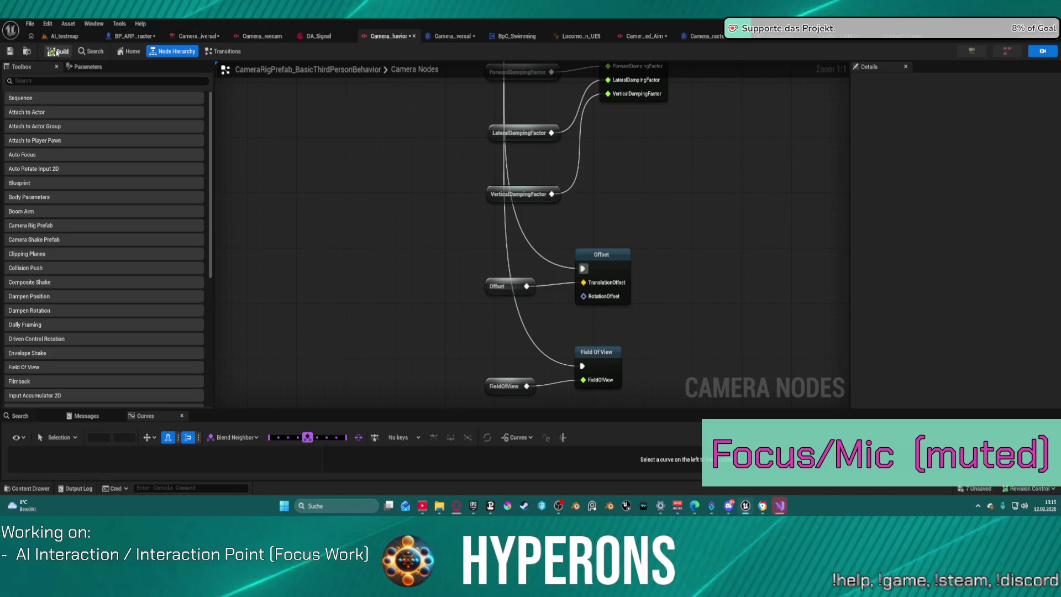
{"action": "left_click", "coordinate": [62, 36]}
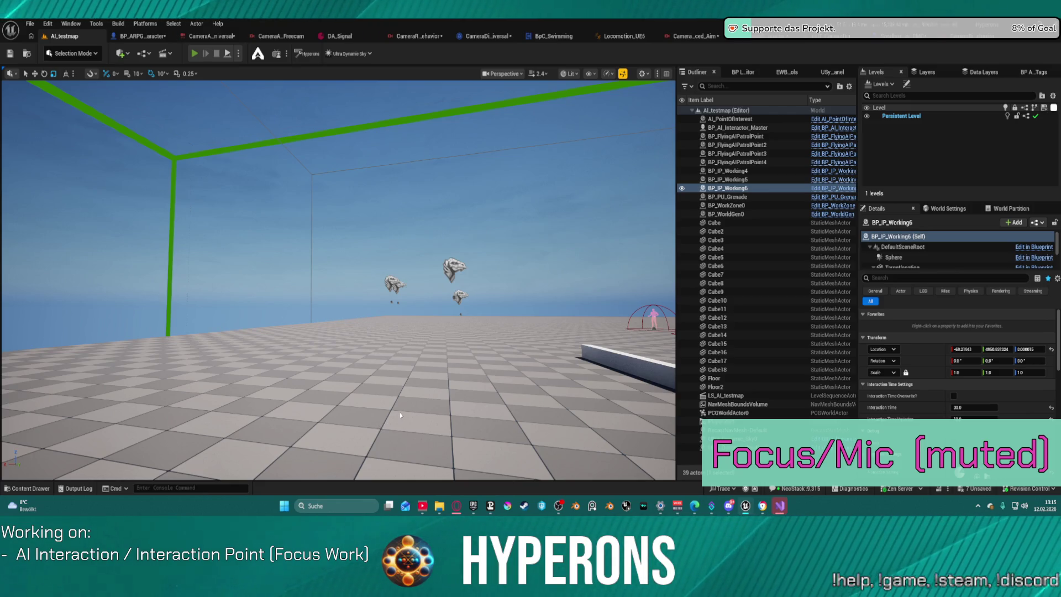
Step: Run a brief play test, then bring up the CameraAsset_SandboxCharacter_Balanced_Aim node graph
{"action": "key", "text": "alt+p"}
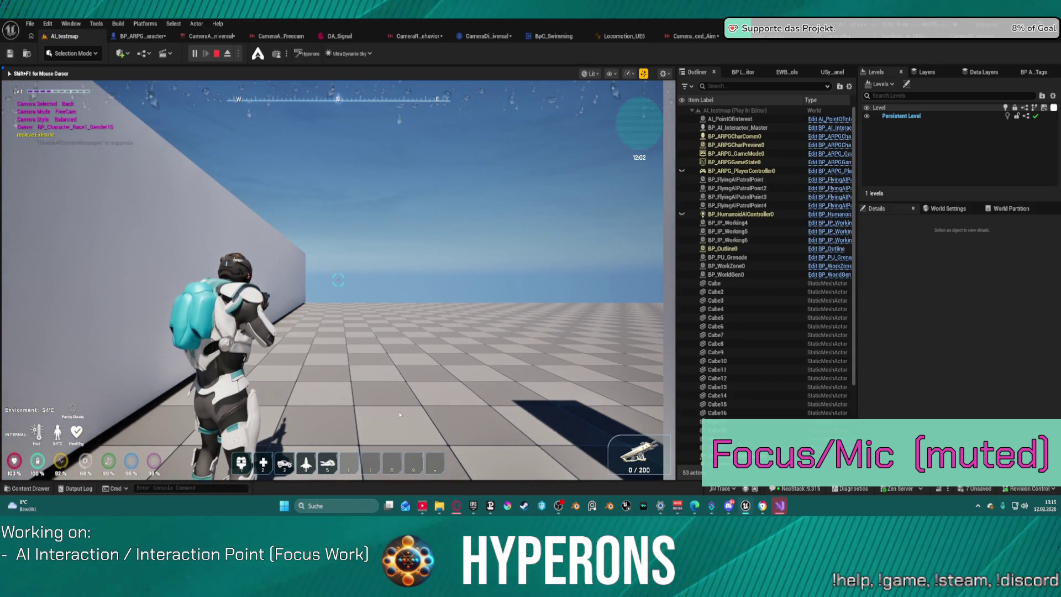
{"action": "key", "text": "Escape"}
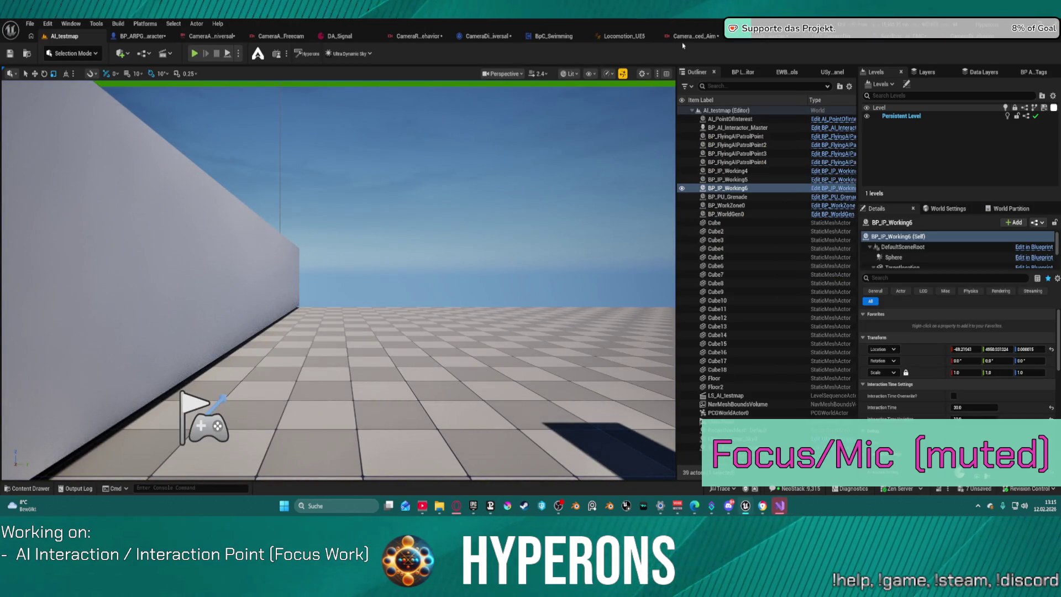
{"action": "left_click", "coordinate": [687, 39]}
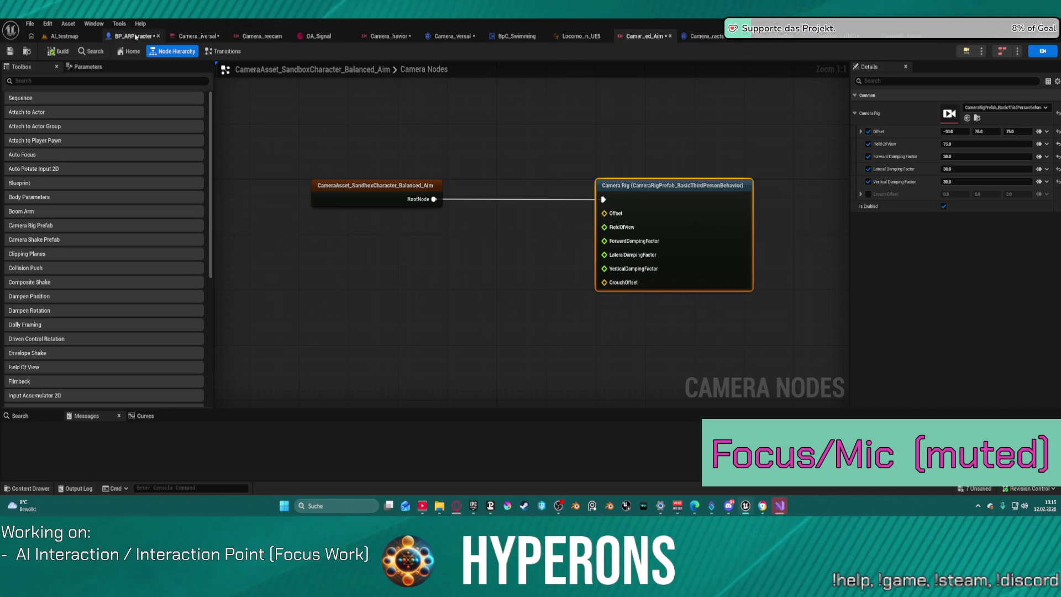
Step: Select the Balanced_Aim camera asset's root node and switch to its Transitions graph
{"action": "left_click", "coordinate": [87, 55]}
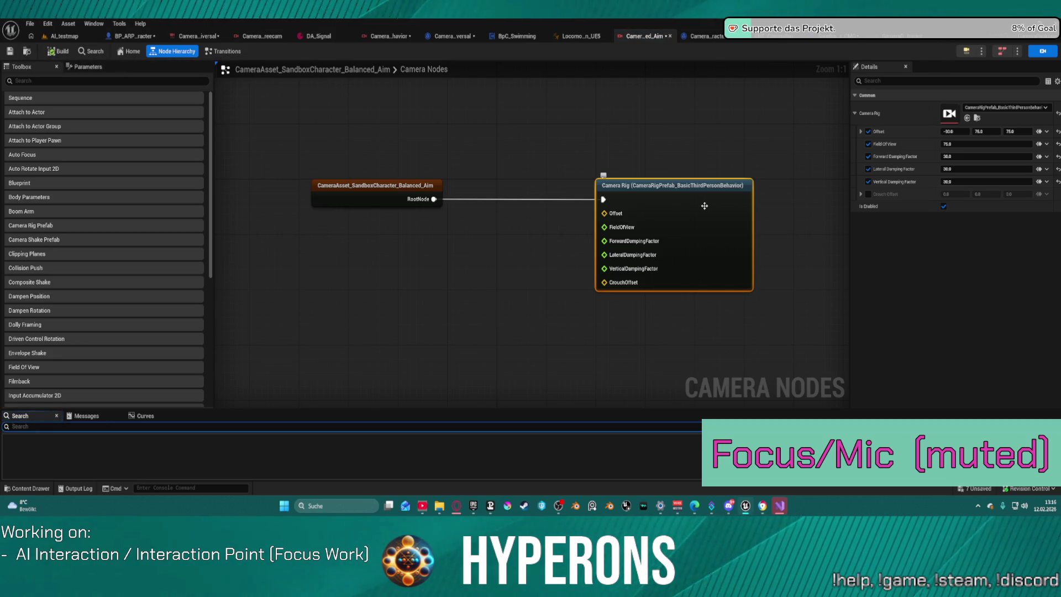
{"action": "left_click", "coordinate": [556, 363]}
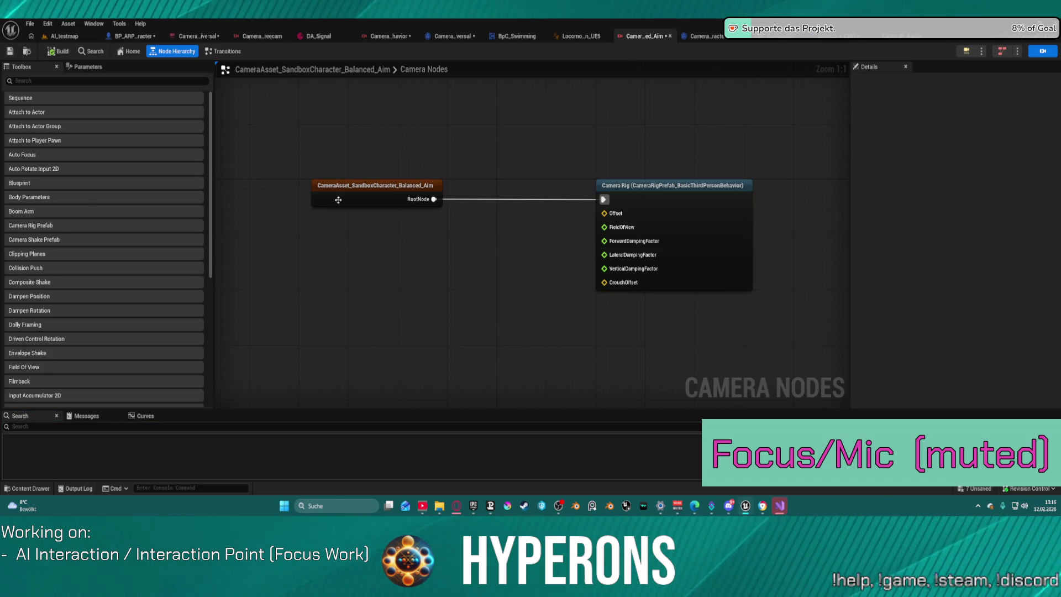
{"action": "left_click", "coordinate": [341, 201]}
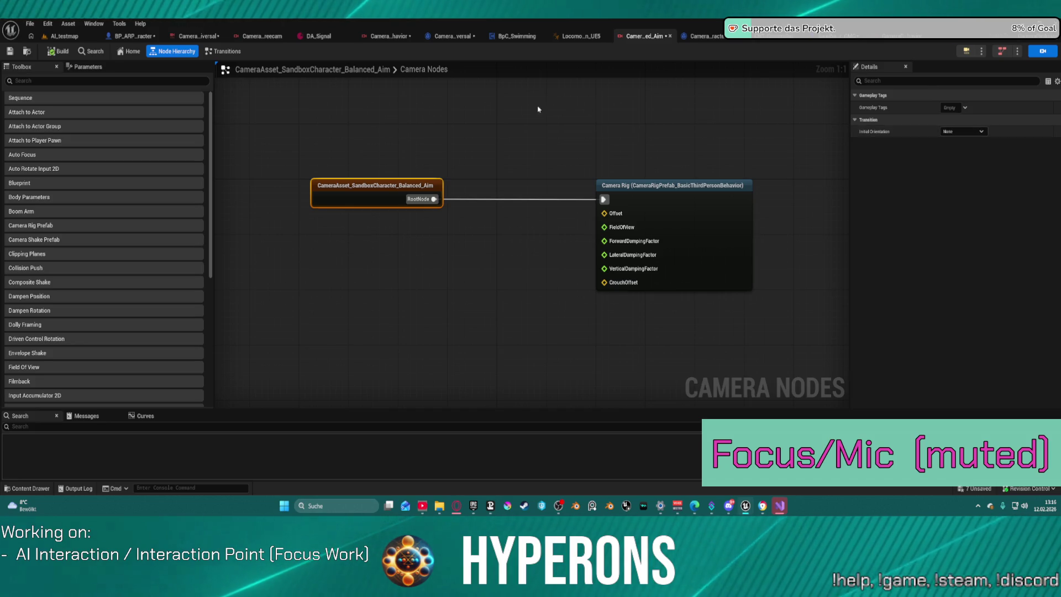
{"action": "right_click", "coordinate": [426, 121]}
{"action": "left_click", "coordinate": [203, 55]}
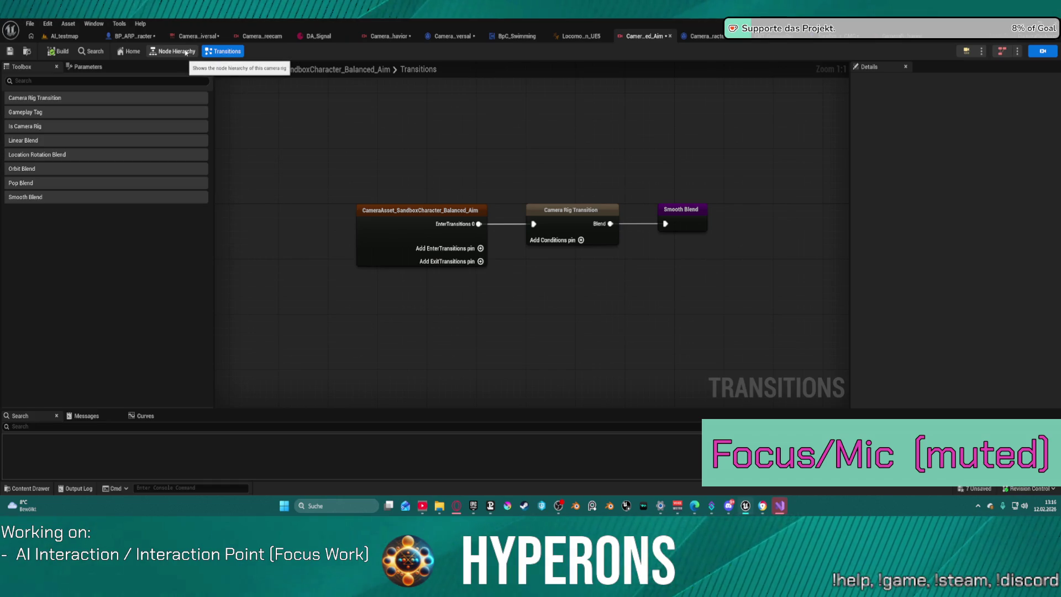
Step: Add an ExitTransitions pin wired to a duplicated Camera Rig Transition and Smooth Blend pair
{"action": "left_click", "coordinate": [481, 262]}
{"action": "left_click_drag", "start_coordinate": [479, 245], "coordinate": [533, 224]}
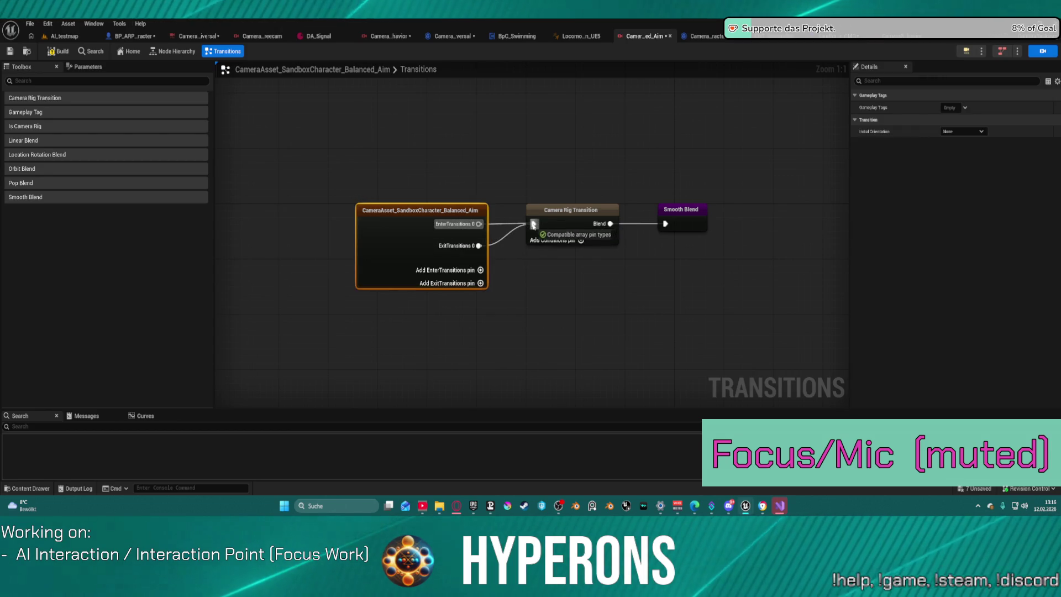
{"action": "left_click_drag", "start_coordinate": [510, 173], "coordinate": [732, 247]}
{"action": "key", "text": "ctrl+c"}
{"action": "key", "text": "ctrl+v"}
{"action": "left_click", "coordinate": [586, 272]}
{"action": "left_click_drag", "start_coordinate": [583, 285], "coordinate": [479, 245]}
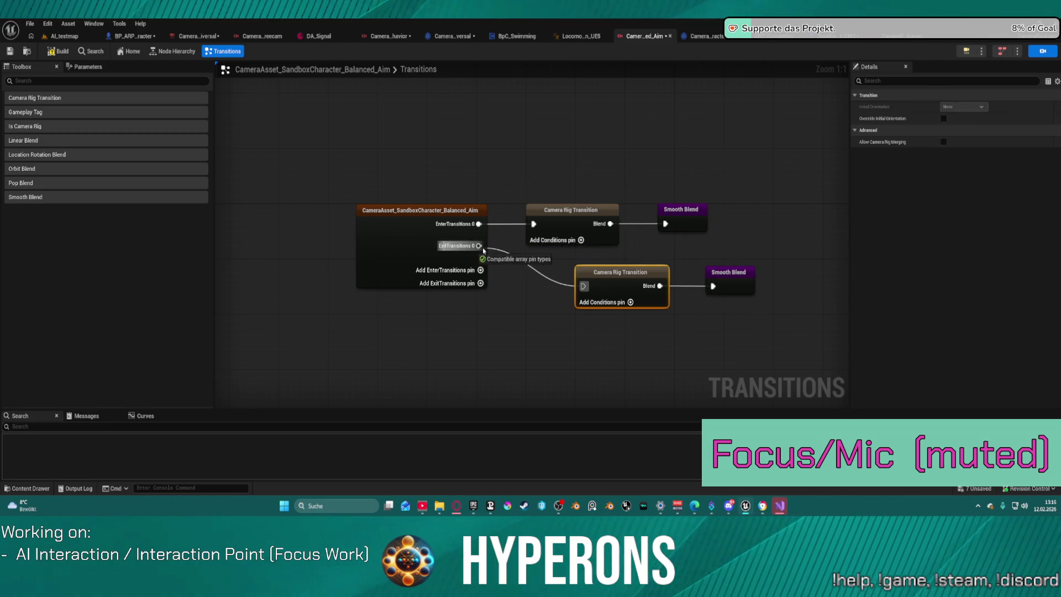
{"action": "left_click_drag", "start_coordinate": [642, 286], "coordinate": [605, 265]}
{"action": "left_click", "coordinate": [476, 233]}
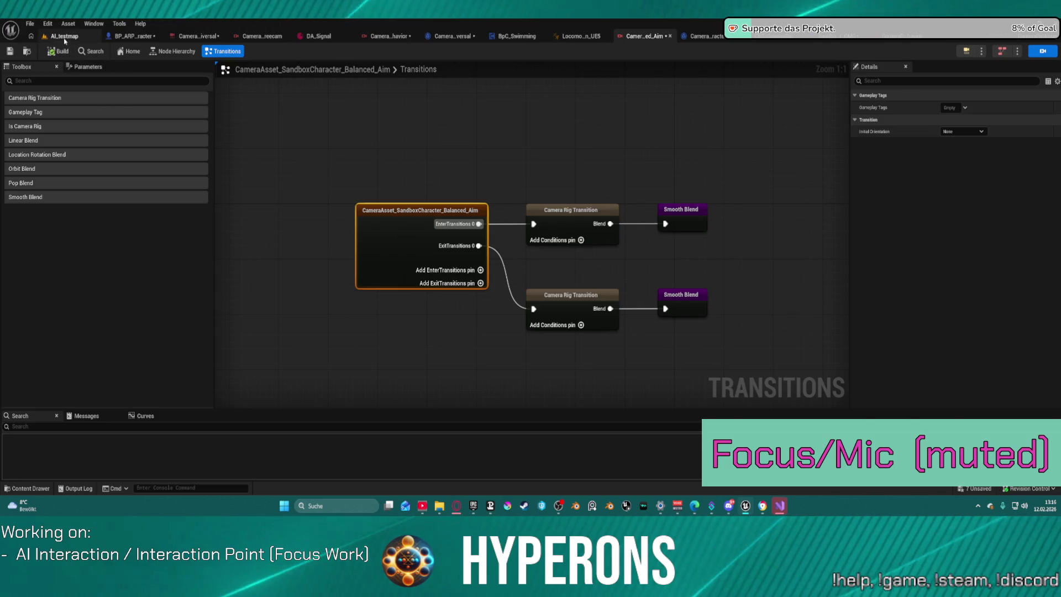
{"action": "left_click", "coordinate": [62, 36]}
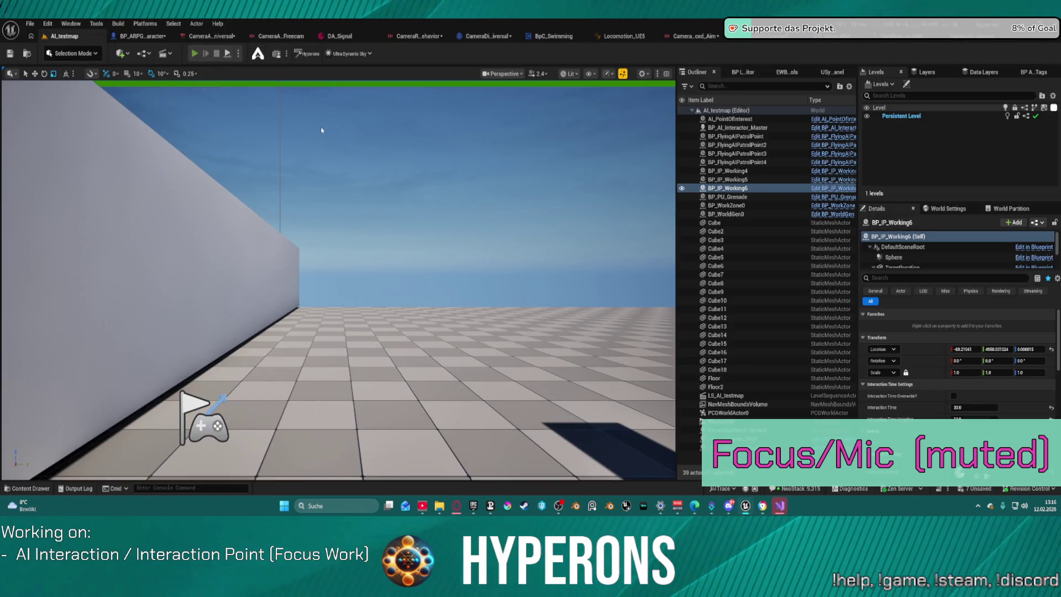
Step: Play-test AI_testmap, toggling the camera between aim, strafe and free modes while walking
{"action": "key", "text": "alt+p"}
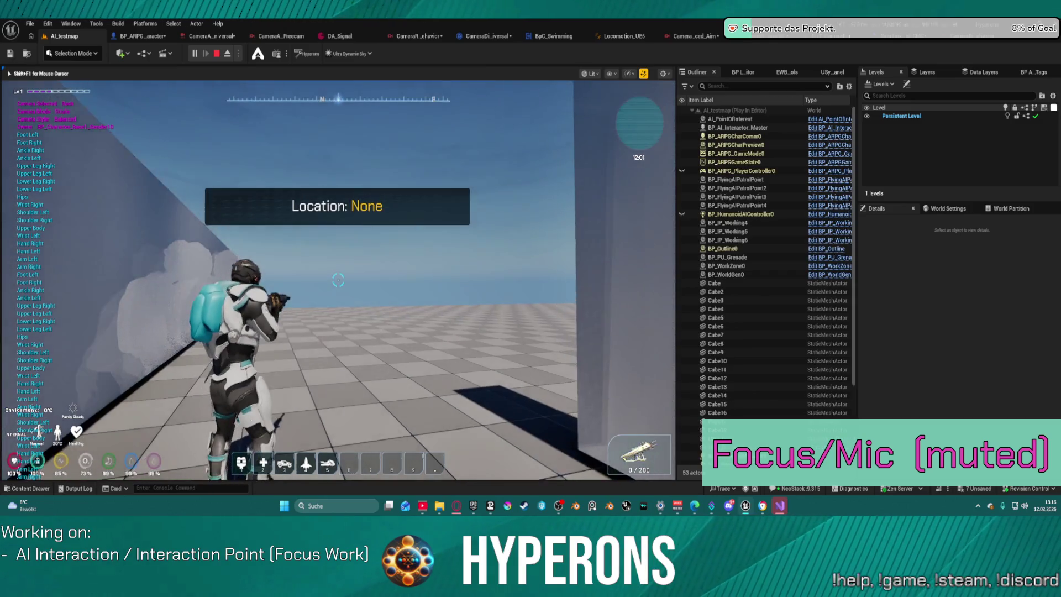
{"action": "right_click", "coordinate": [338, 280]}
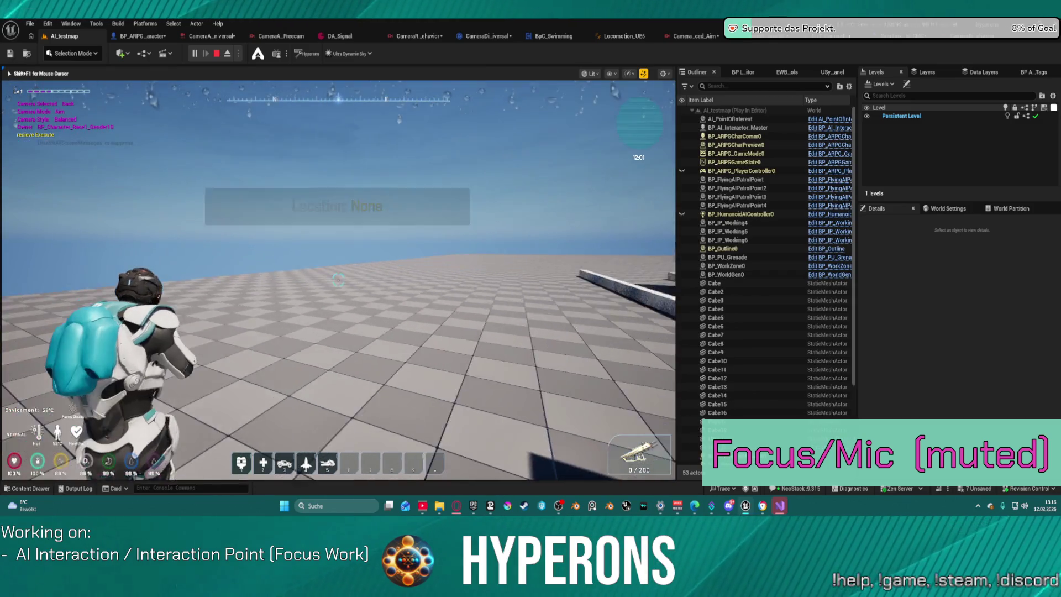
{"action": "key", "text": "w"}
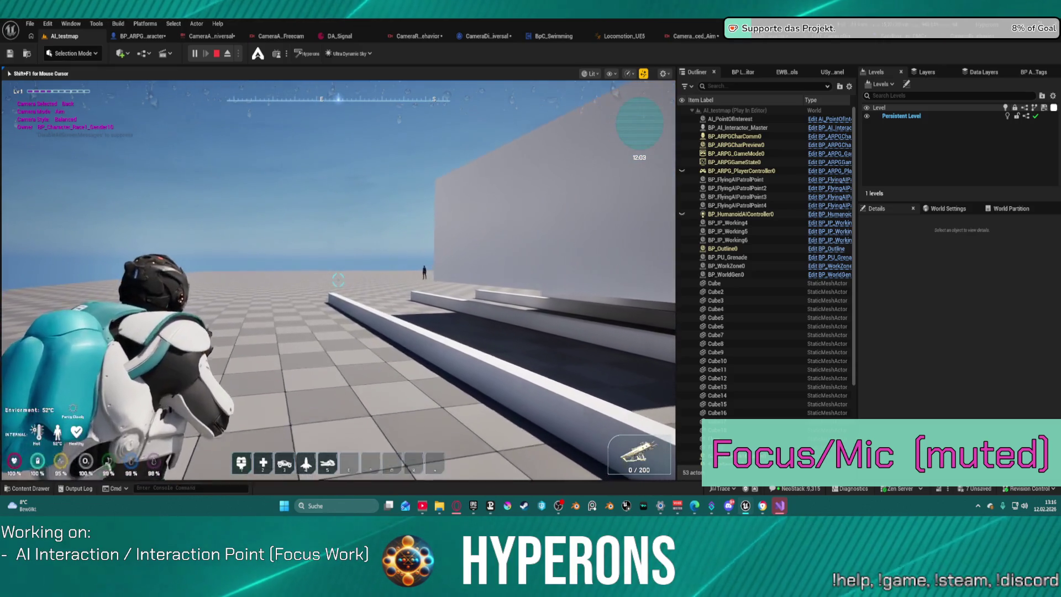
{"action": "right_click", "coordinate": [339, 280]}
{"action": "right_click", "coordinate": [338, 280]}
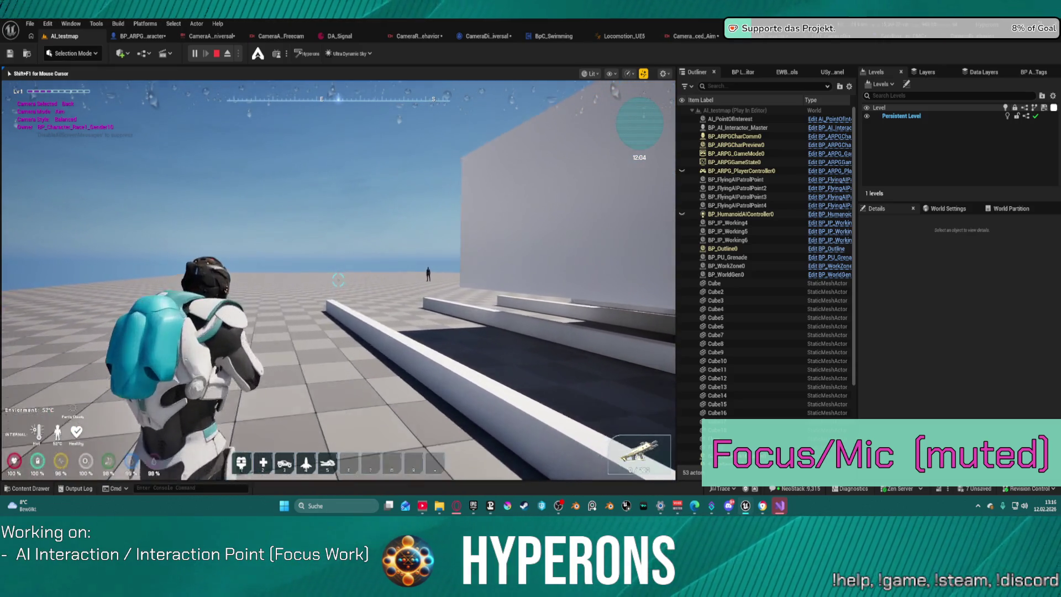
{"action": "right_click", "coordinate": [338, 280]}
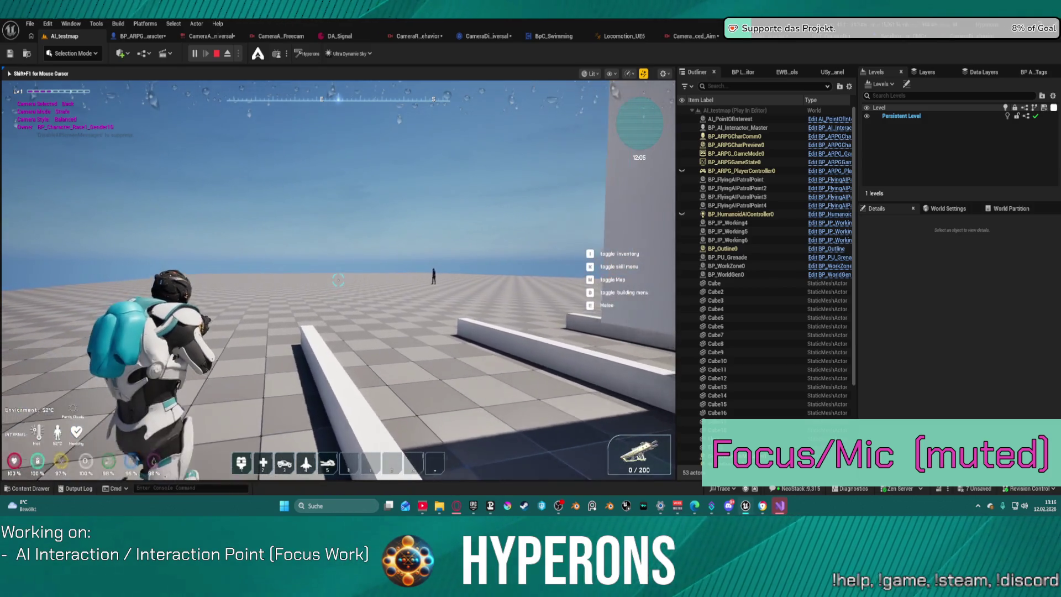
{"action": "key", "text": "5"}
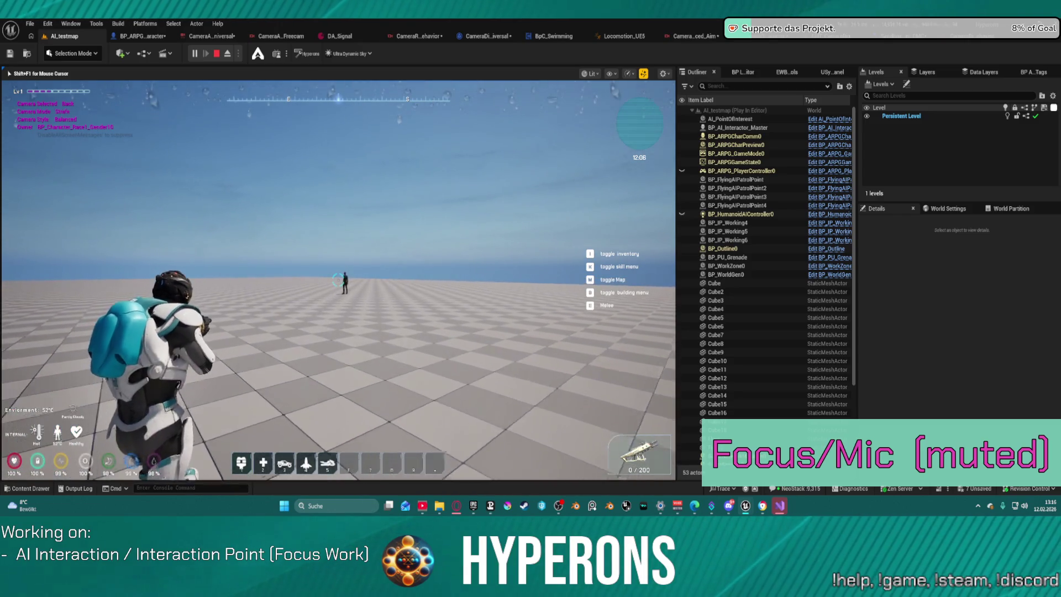
{"action": "right_click", "coordinate": [338, 280]}
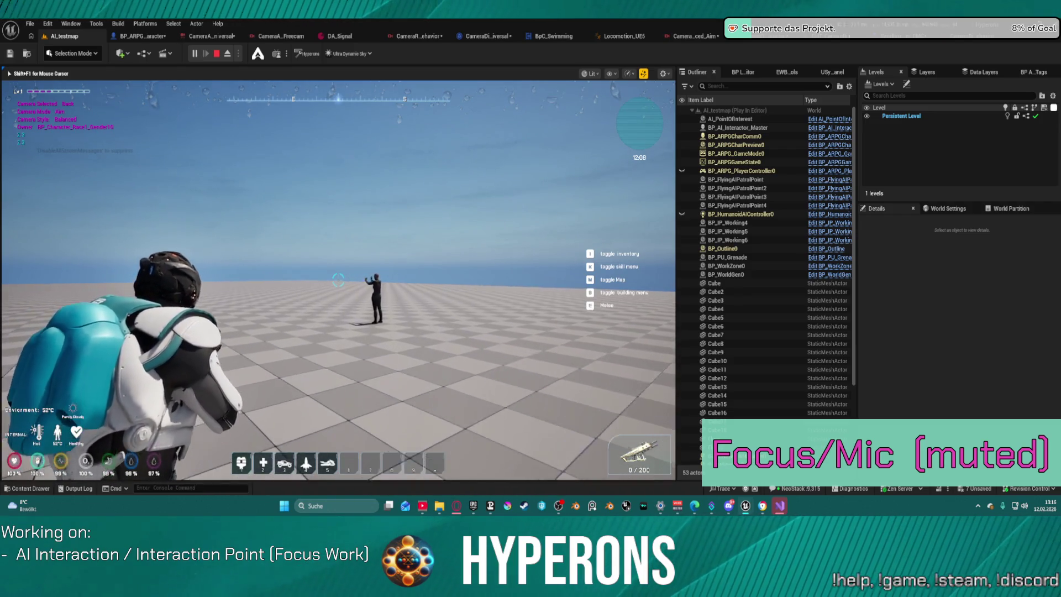
{"action": "right_click", "coordinate": [338, 281]}
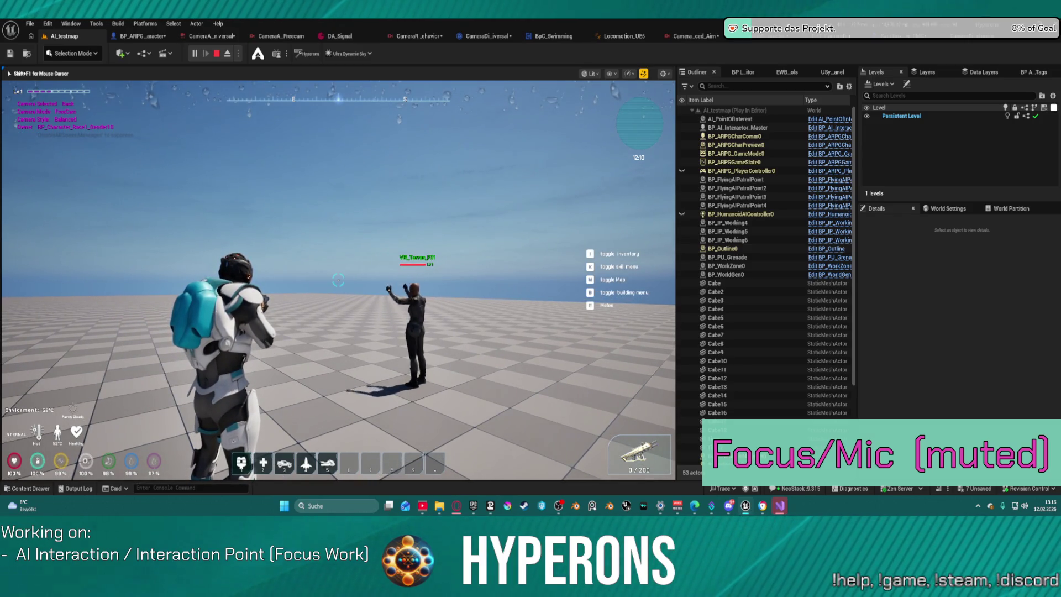
{"action": "right_click", "coordinate": [338, 280]}
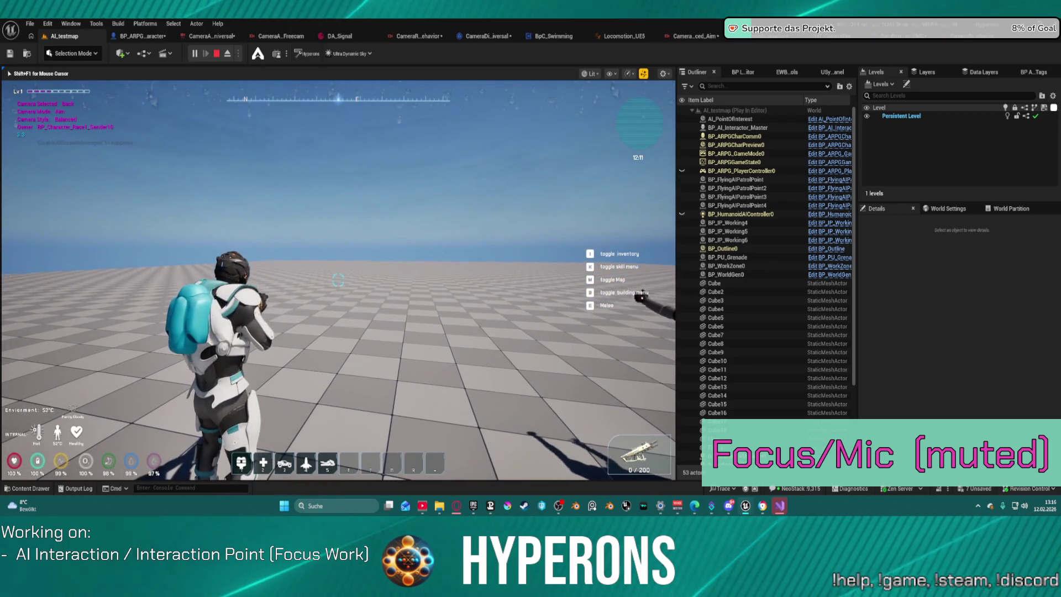
{"action": "right_click", "coordinate": [339, 280]}
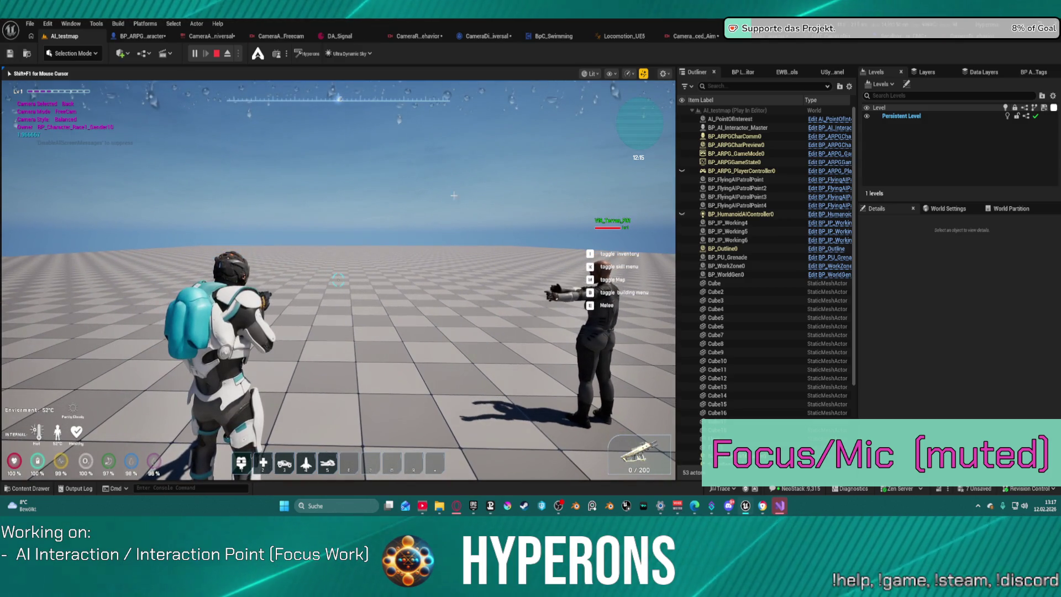
{"action": "key", "text": "Escape"}
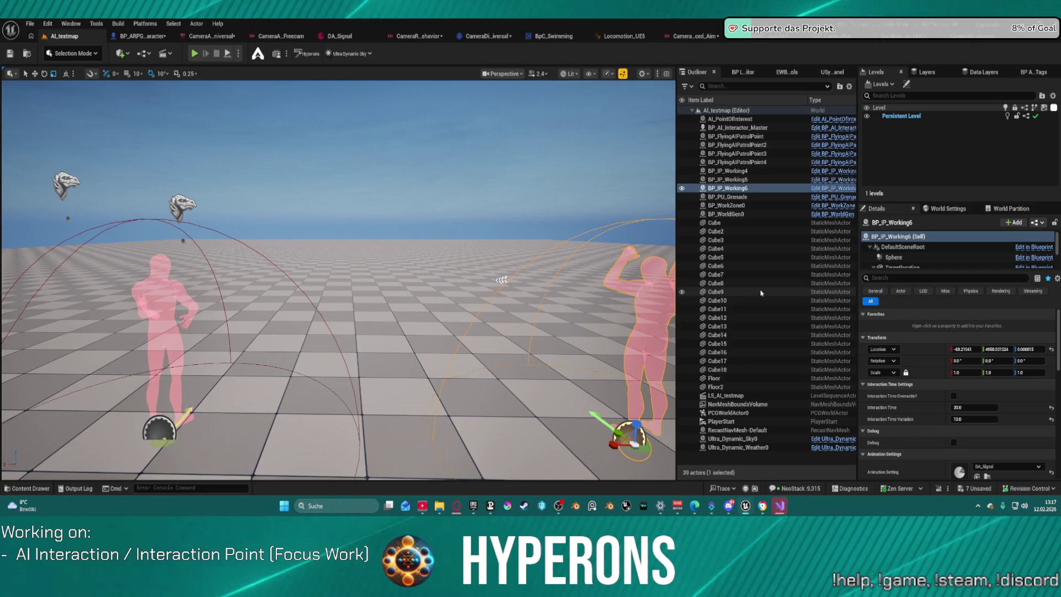
Step: Review SandboxCharacter_CMC's SetupCamera graph, repositioning the Gameplay Camera and Player Controller nodes
{"action": "left_click", "coordinate": [890, 43]}
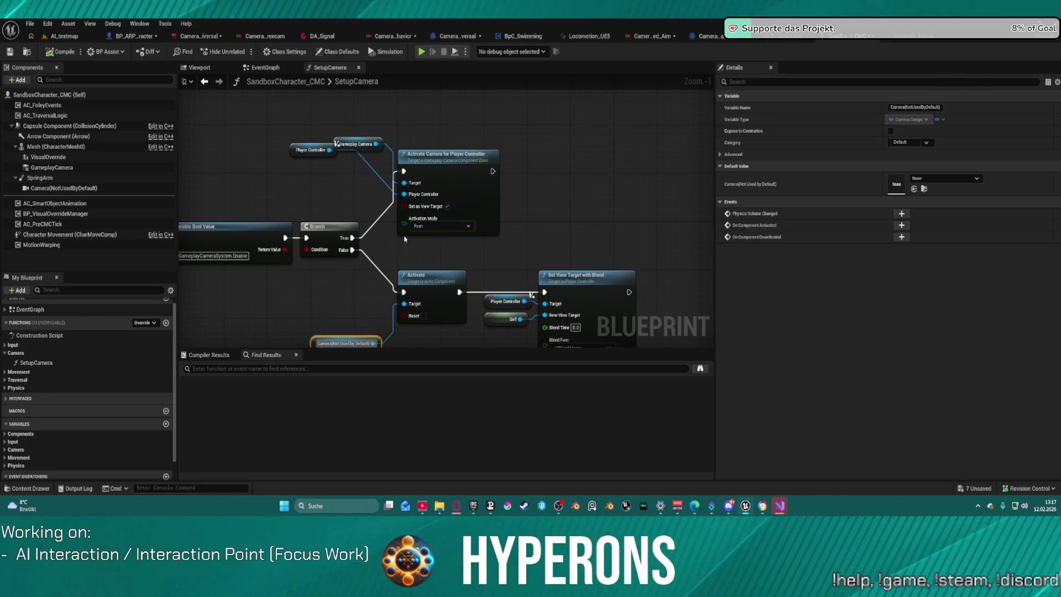
{"action": "left_click_drag", "start_coordinate": [373, 198], "coordinate": [411, 197]}
{"action": "left_click_drag", "start_coordinate": [395, 149], "coordinate": [373, 112]}
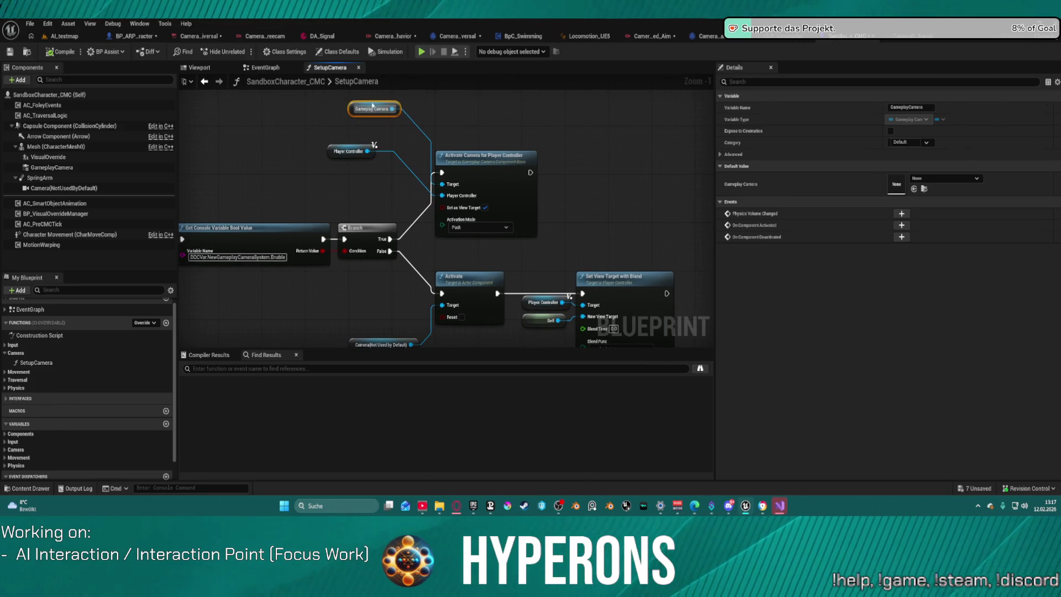
{"action": "mouse_move", "coordinate": [338, 151]}
{"action": "left_mouse_down"}
{"action": "mouse_move", "coordinate": [342, 137]}
{"action": "mouse_move", "coordinate": [450, 119]}
{"action": "left_mouse_up"}
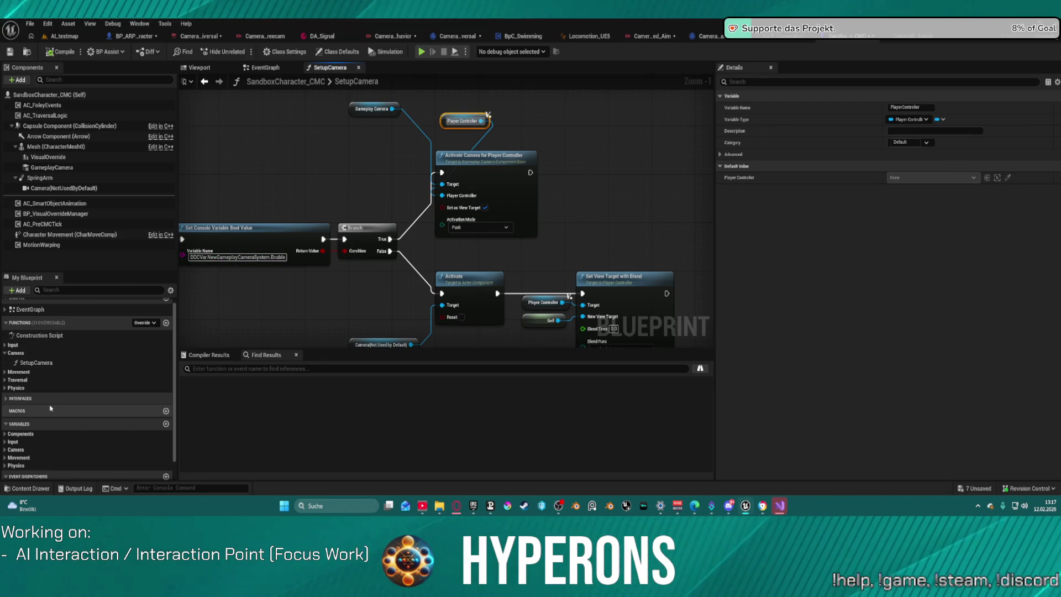
{"action": "left_click", "coordinate": [125, 35]}
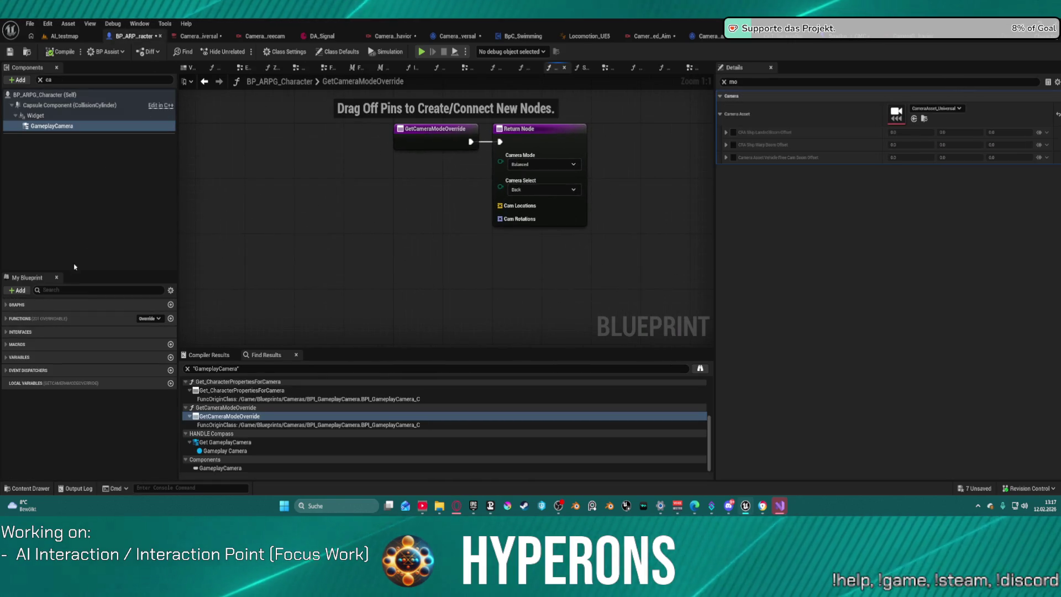
Step: Open BP_ARPG_Character's class defaults and SetupCamera graph, selecting the Player Controller node
{"action": "left_click", "coordinate": [40, 80]}
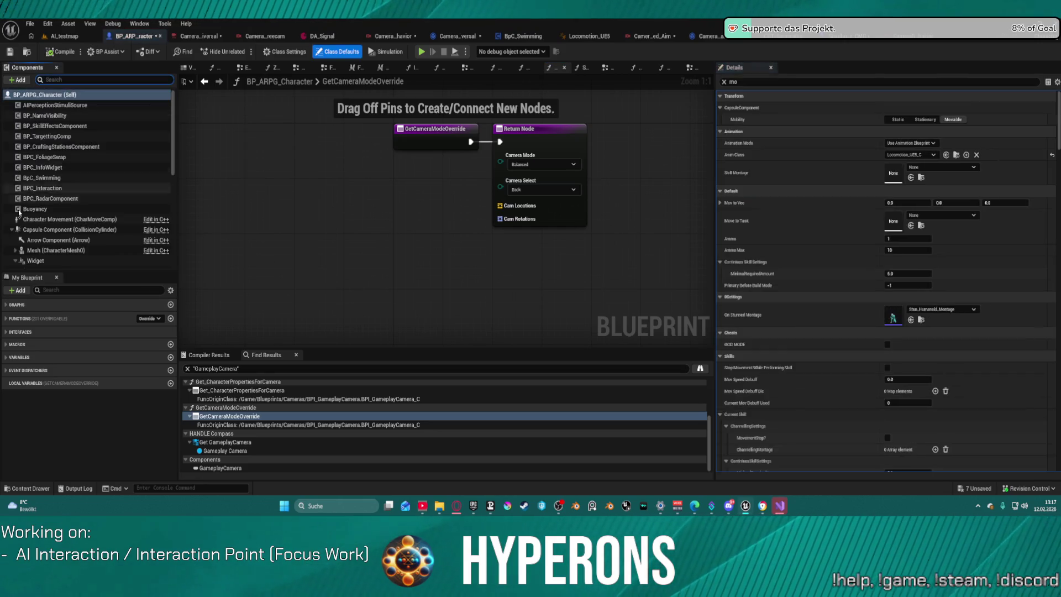
{"action": "left_click", "coordinate": [44, 318]}
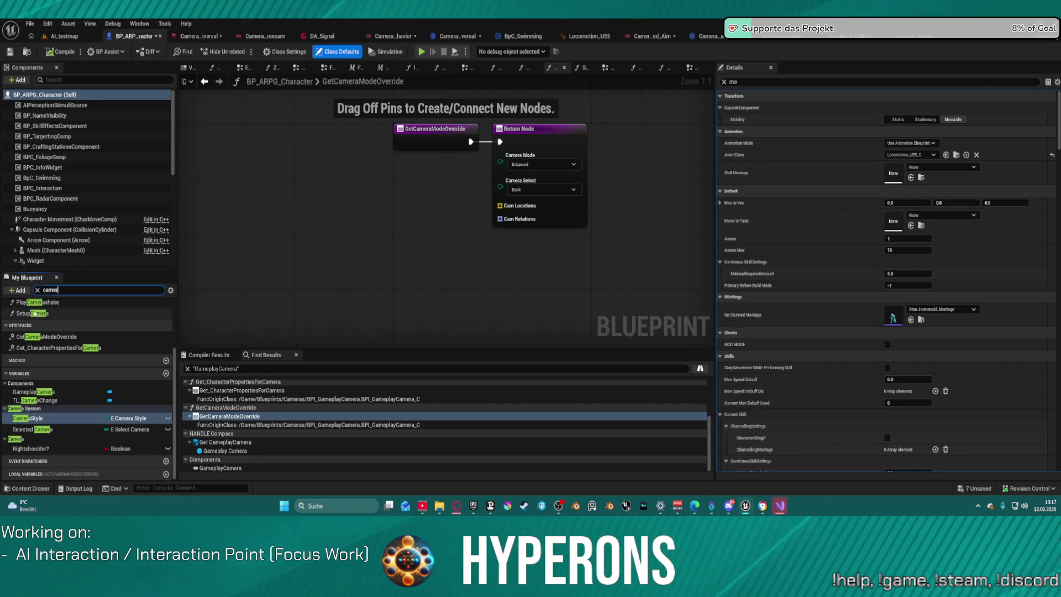
{"action": "double_click", "coordinate": [32, 312]}
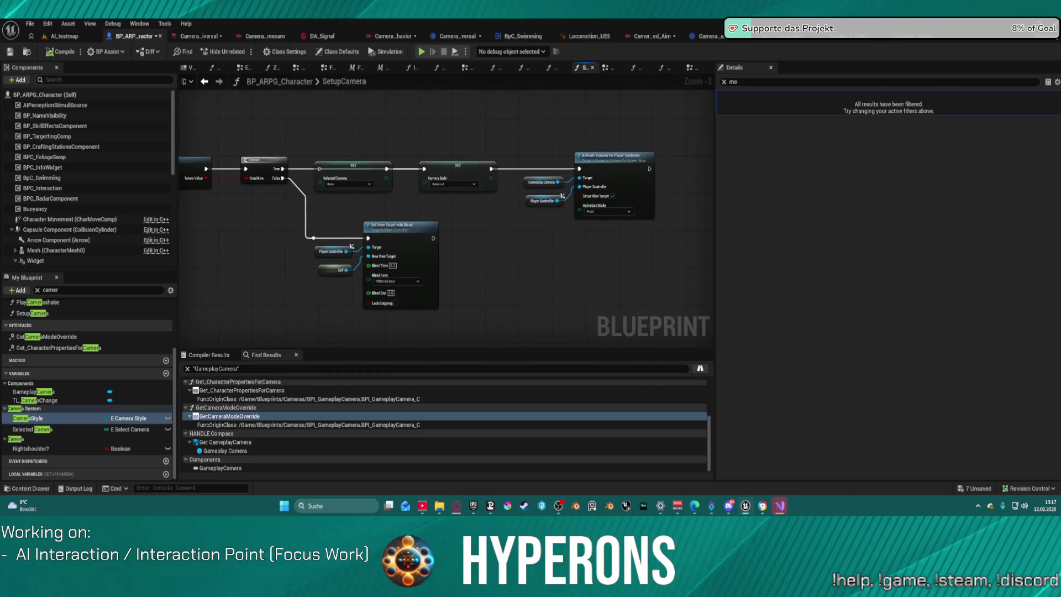
{"action": "scroll", "coordinate": [376, 301], "scroll_direction": "up", "scroll_amount": 3}
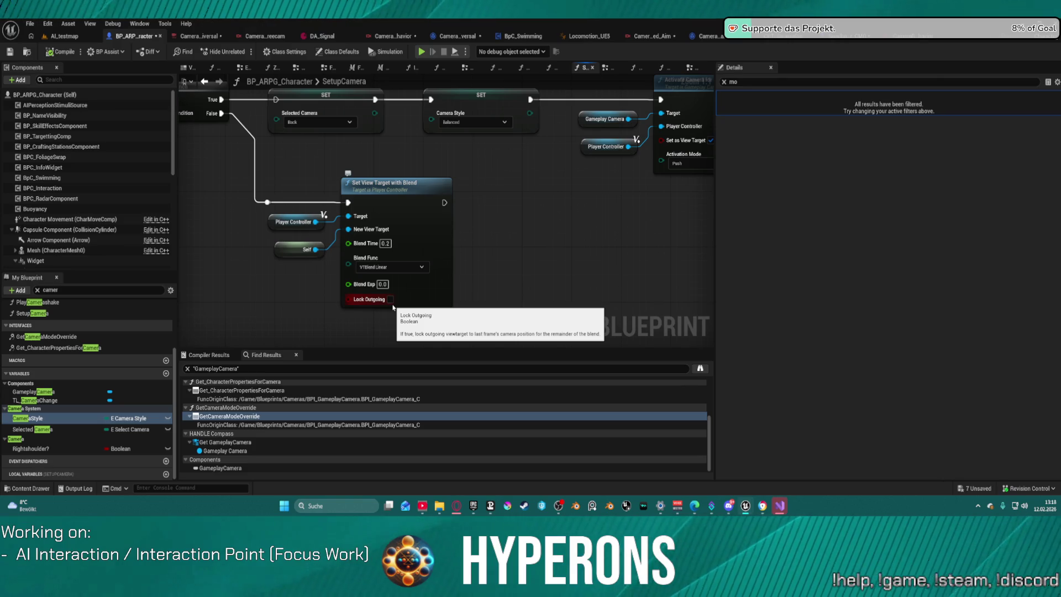
{"action": "left_click", "coordinate": [319, 224]}
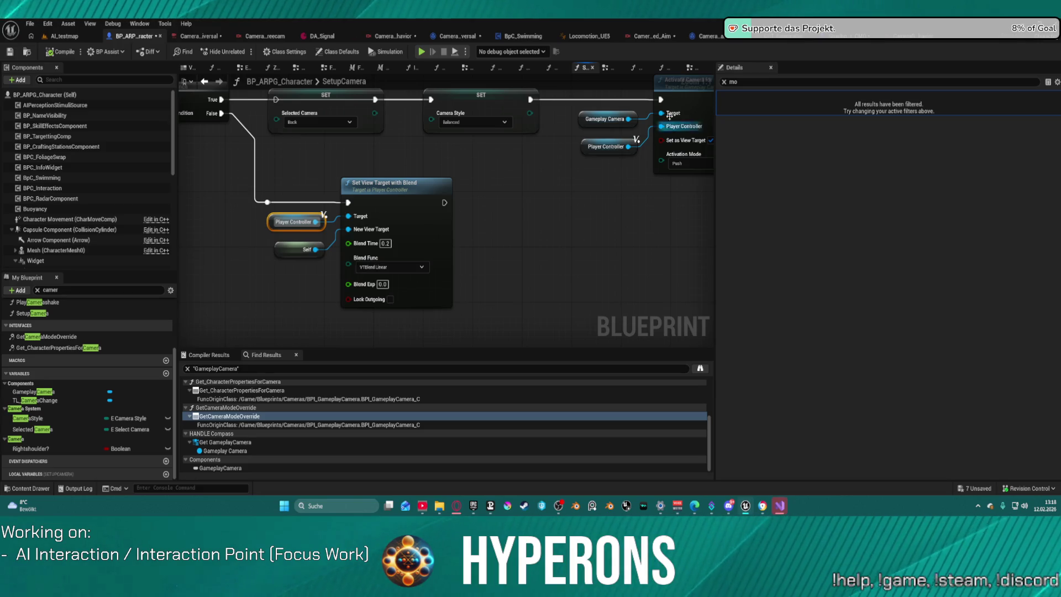
Step: Browse the Content Drawer to Character > Blueprints and open BP_ARPG_PlayerController
{"action": "left_click", "coordinate": [723, 82]}
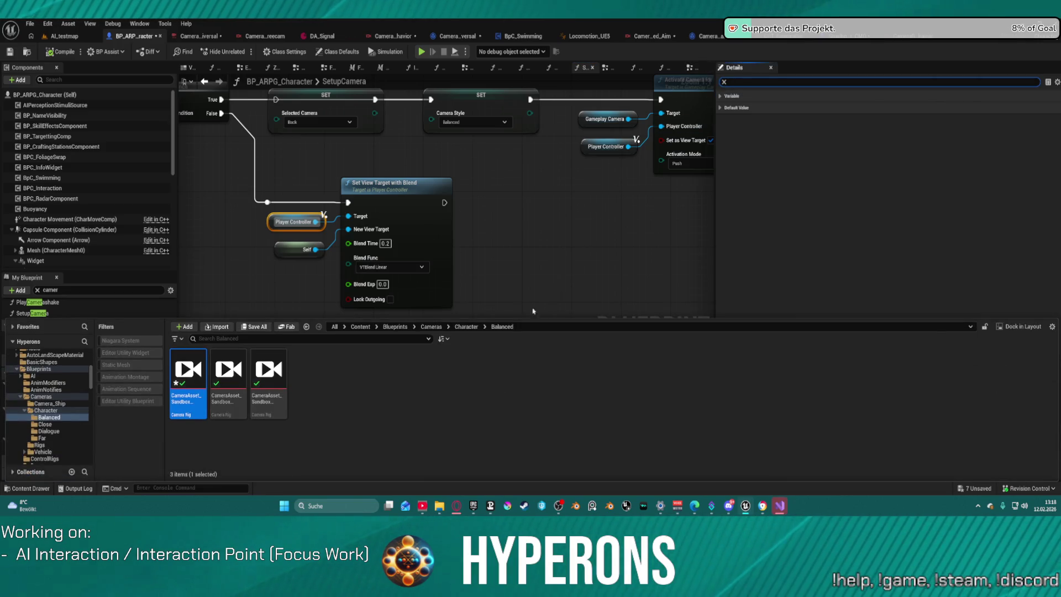
{"action": "key", "text": "ctrl+space"}
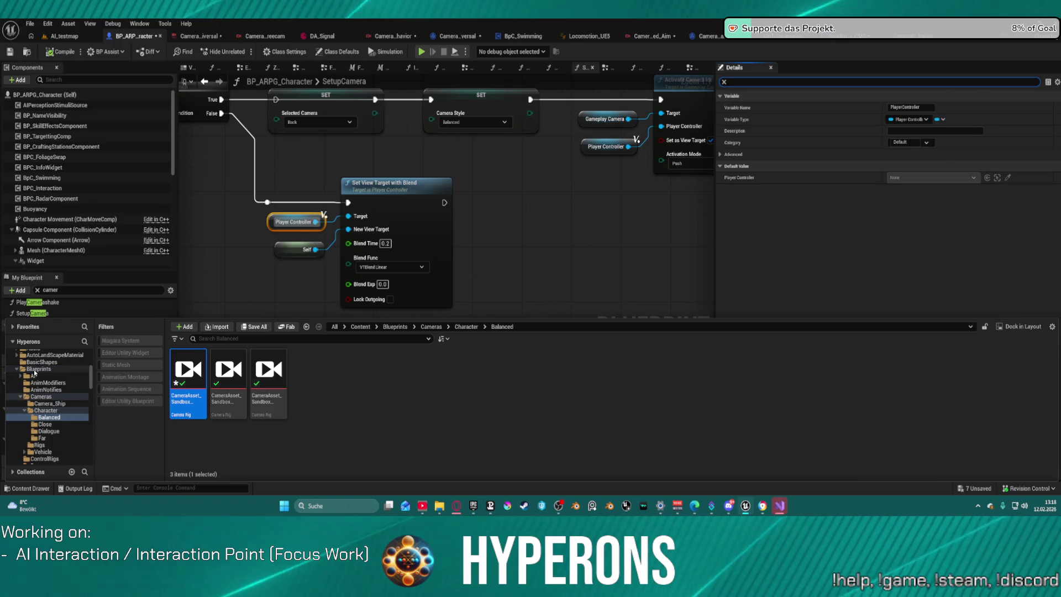
{"action": "scroll", "coordinate": [57, 393], "scroll_direction": "down", "scroll_amount": 10}
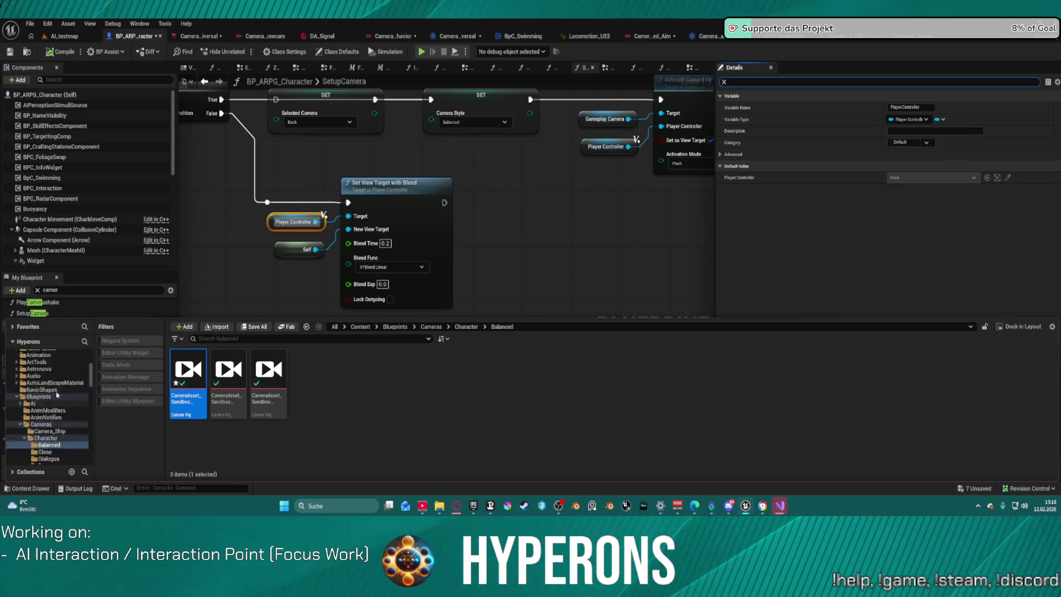
{"action": "scroll", "coordinate": [60, 374], "scroll_direction": "up", "scroll_amount": 3}
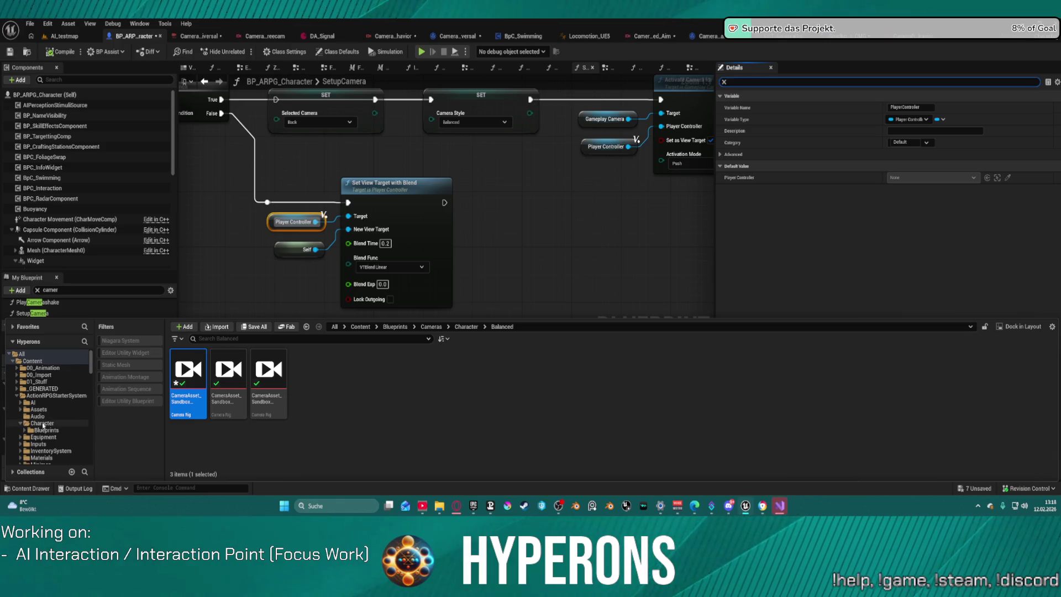
{"action": "left_click", "coordinate": [43, 423]}
{"action": "left_click", "coordinate": [47, 430]}
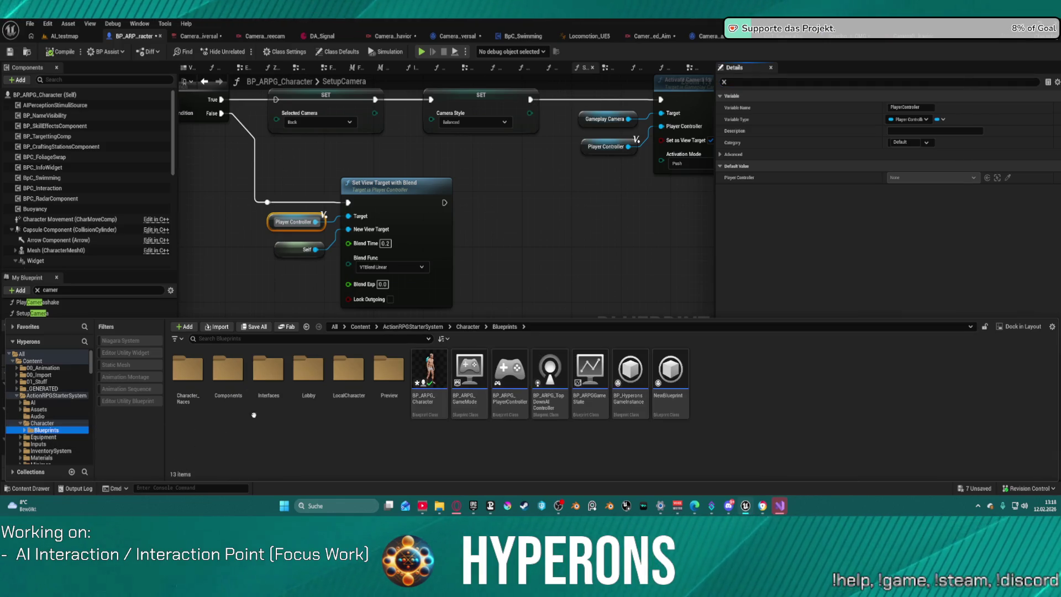
{"action": "left_click", "coordinate": [511, 407]}
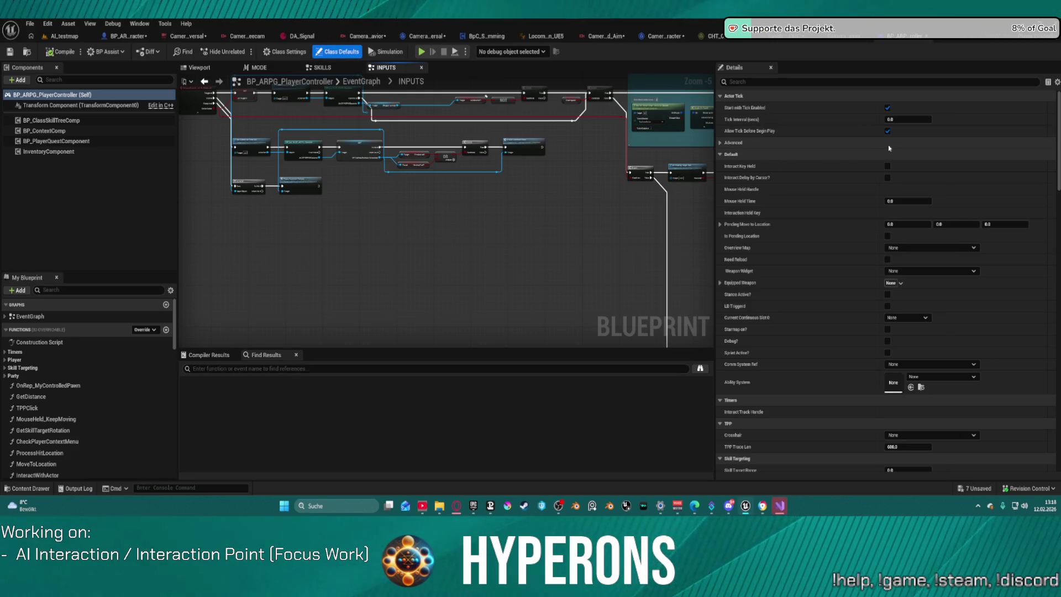
Step: Scroll to BP_ARPG_PlayerController's Player Controller defaults, then run a quick AI_testmap play test
{"action": "scroll", "coordinate": [848, 224], "scroll_direction": "down", "scroll_amount": 5}
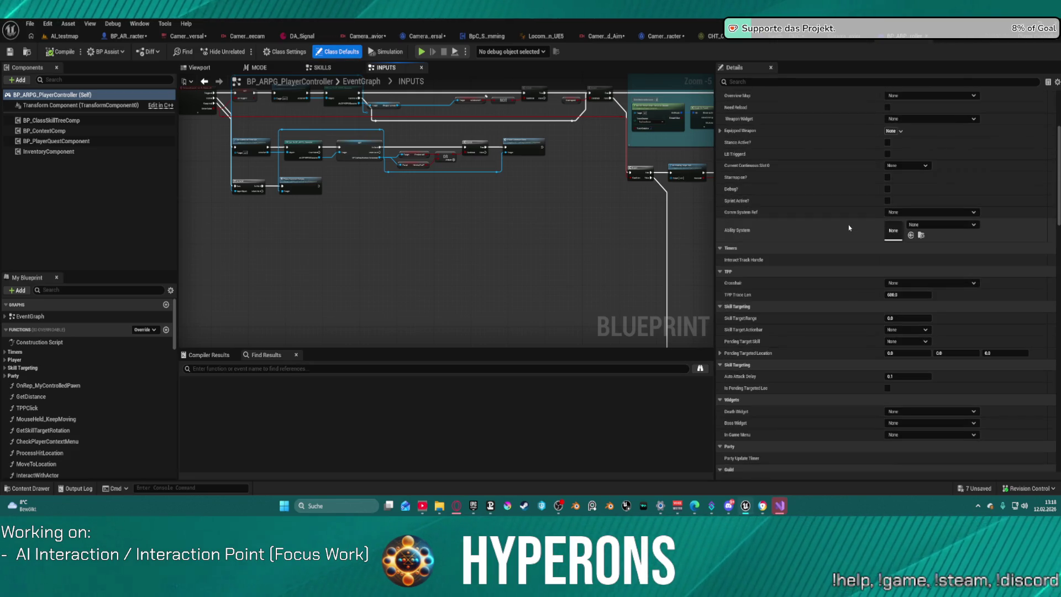
{"action": "scroll", "coordinate": [849, 227], "scroll_direction": "down", "scroll_amount": 4}
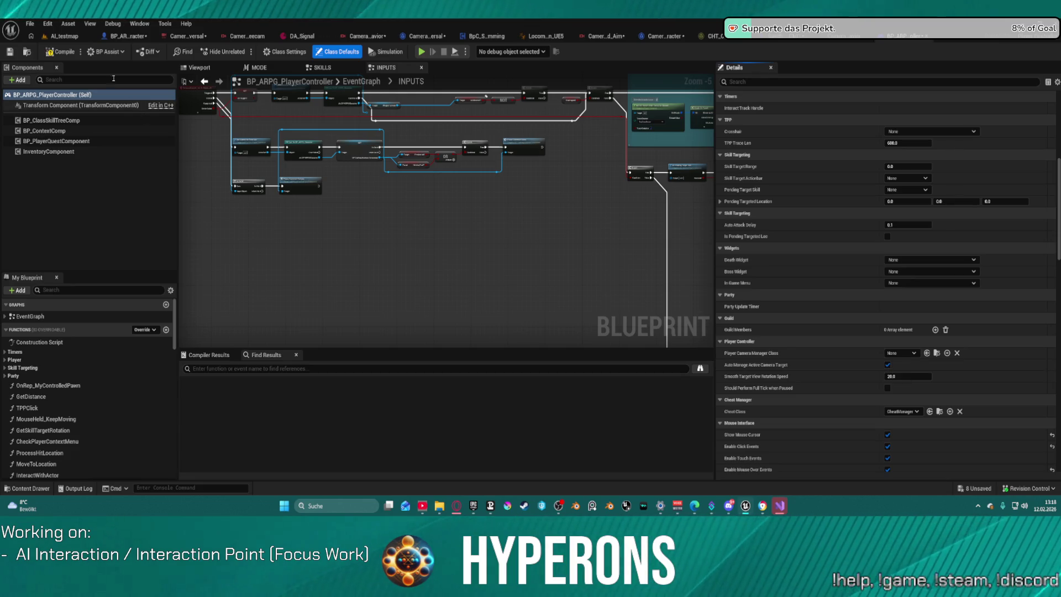
{"action": "left_click", "coordinate": [65, 37]}
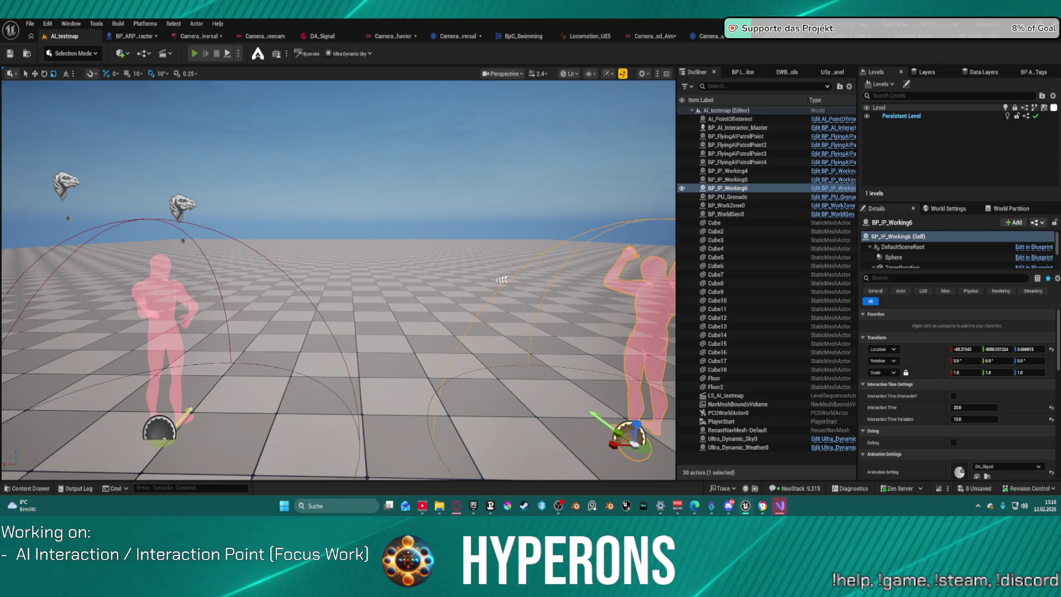
{"action": "key", "text": "alt+p"}
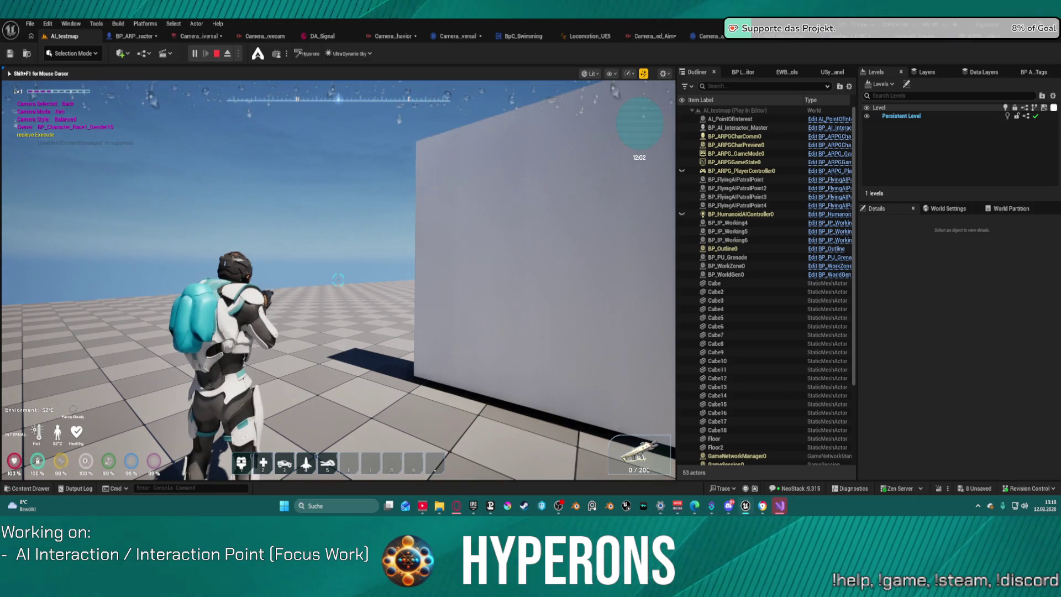
{"action": "key", "text": "Escape"}
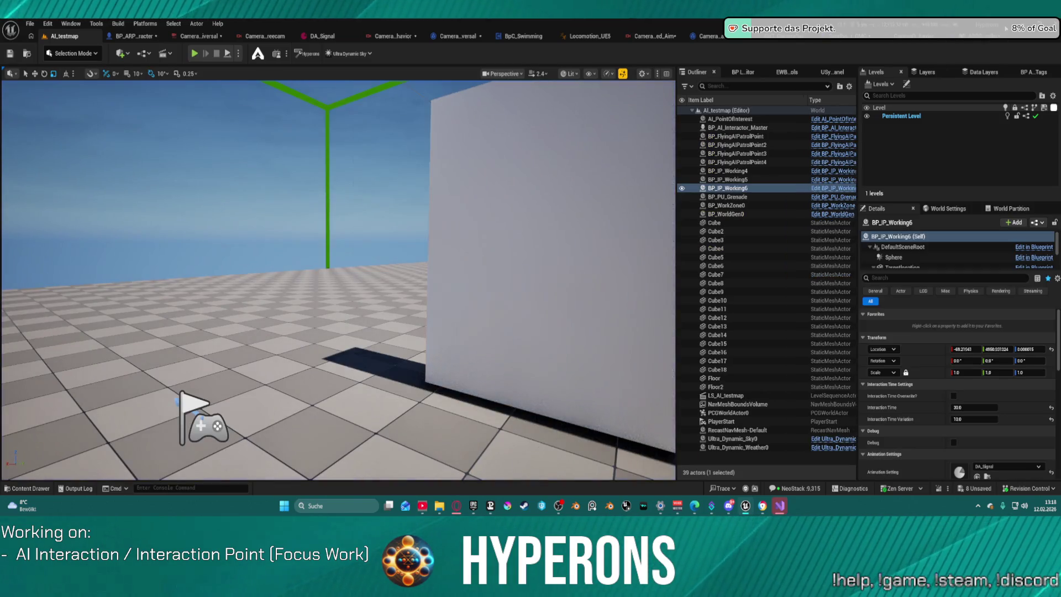
{"action": "left_click", "coordinate": [992, 40]}
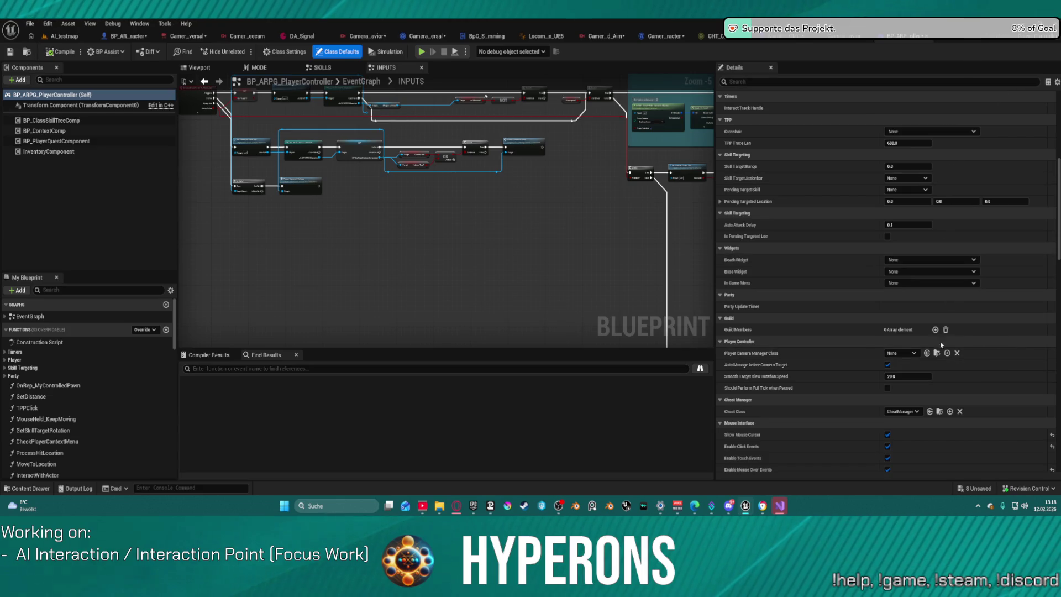
Step: Disable Auto Manage Active Camera Target and set Player Camera Manager Class to GameplayCamerasPlayerCameraManager
{"action": "left_click", "coordinate": [888, 366]}
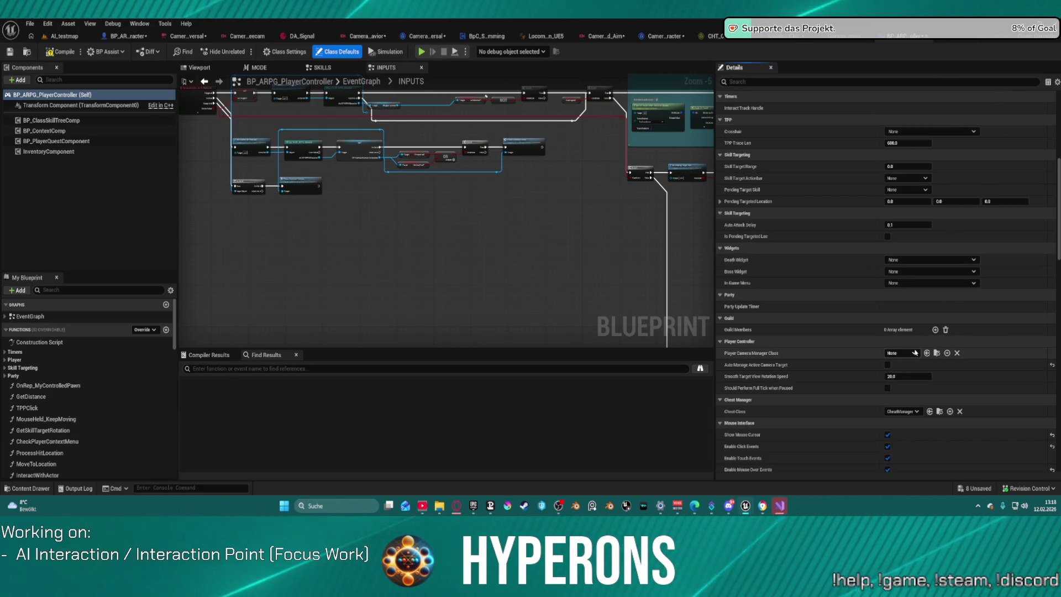
{"action": "left_click", "coordinate": [915, 353]}
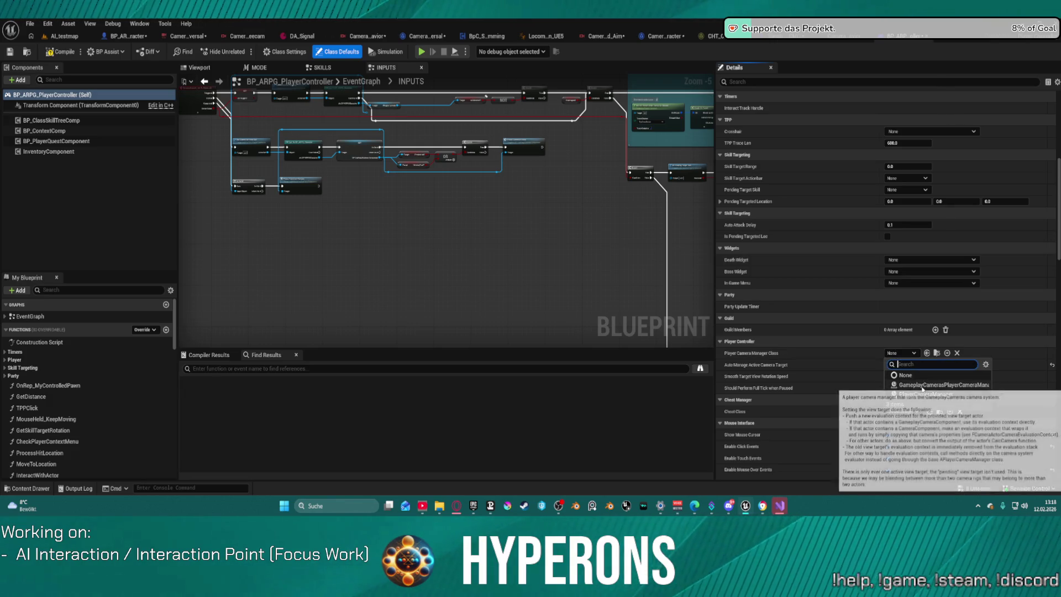
{"action": "left_click", "coordinate": [923, 385]}
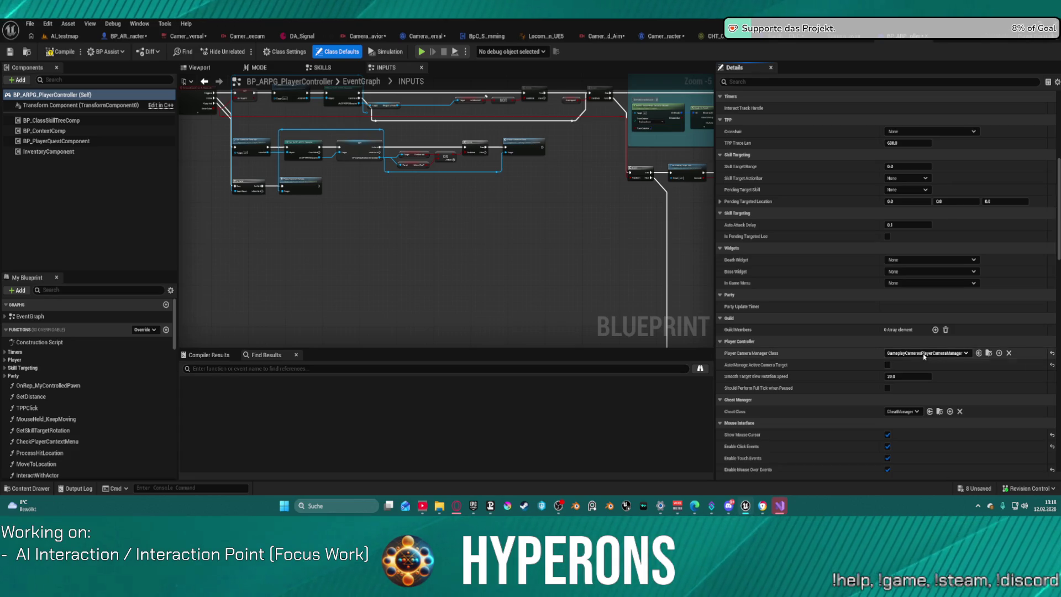
Step: Play-test AI_testmap with the new camera manager, then return to the controller blueprint
{"action": "left_click", "coordinate": [76, 36]}
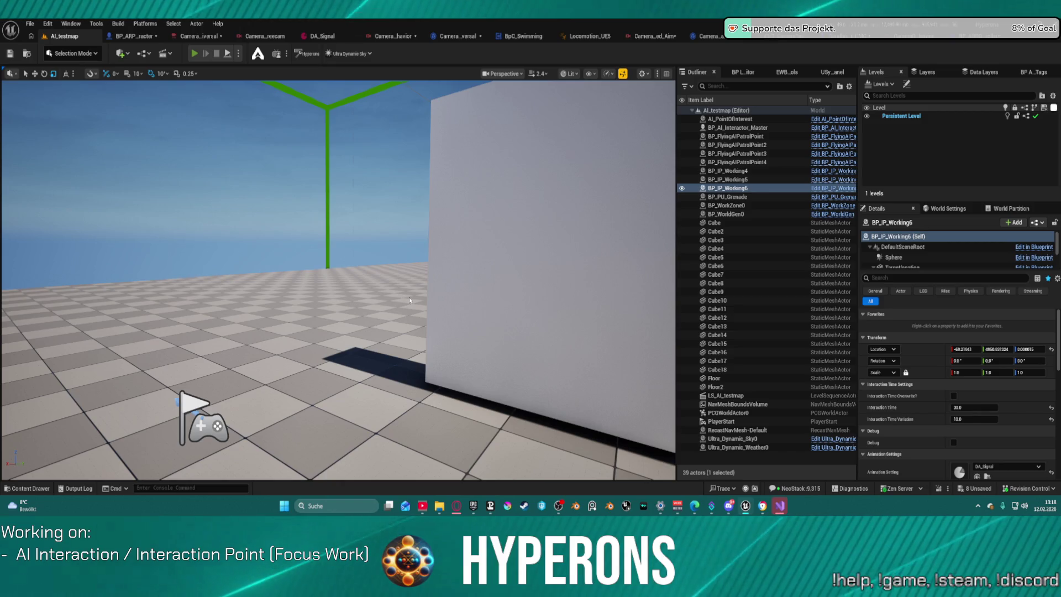
{"action": "key", "text": "alt+p"}
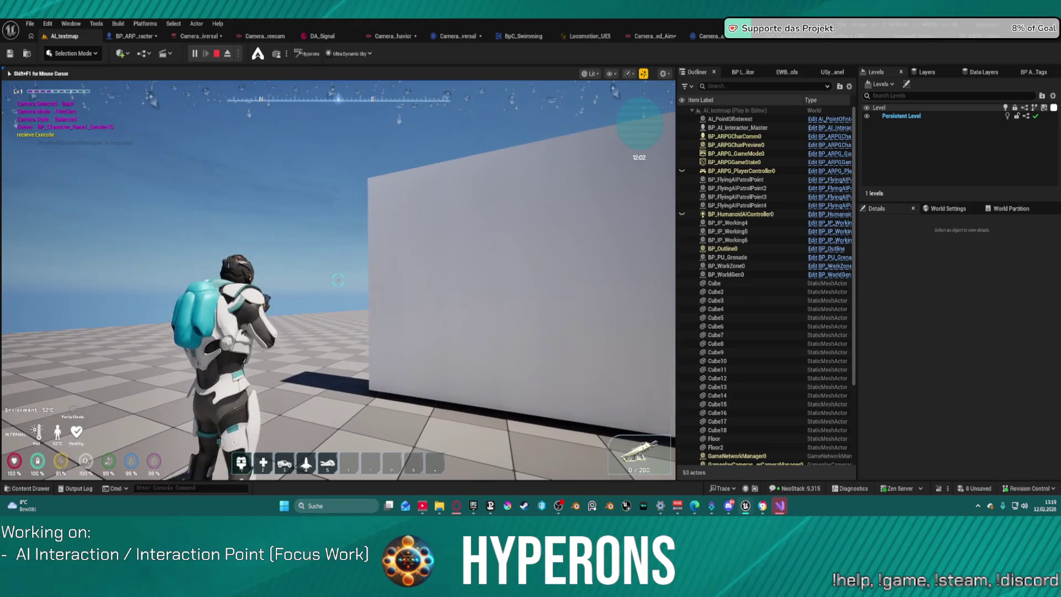
{"action": "key", "text": "Escape"}
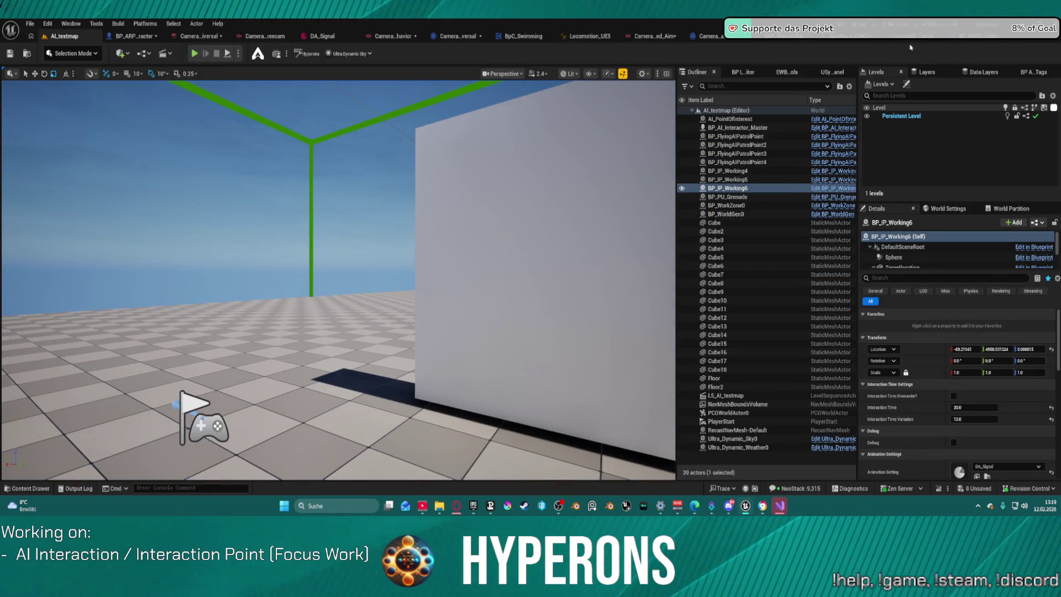
{"action": "key", "text": "ctrl+Tab"}
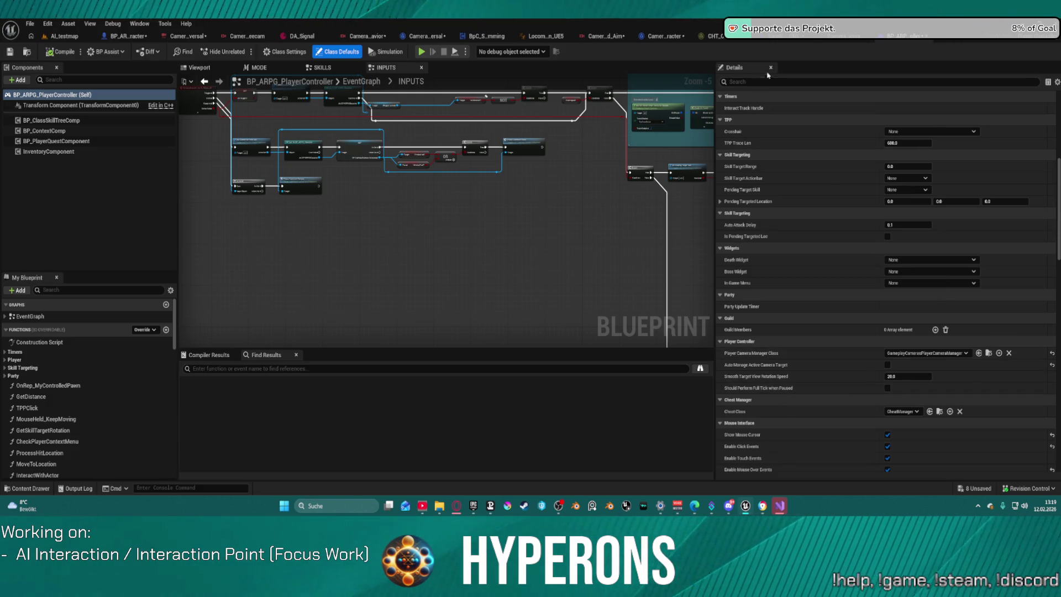
Step: Close the Project Settings window and maximize the CameraDirector_SandboxCharacter blueprint window
{"action": "mouse_move", "coordinate": [746, 506]}
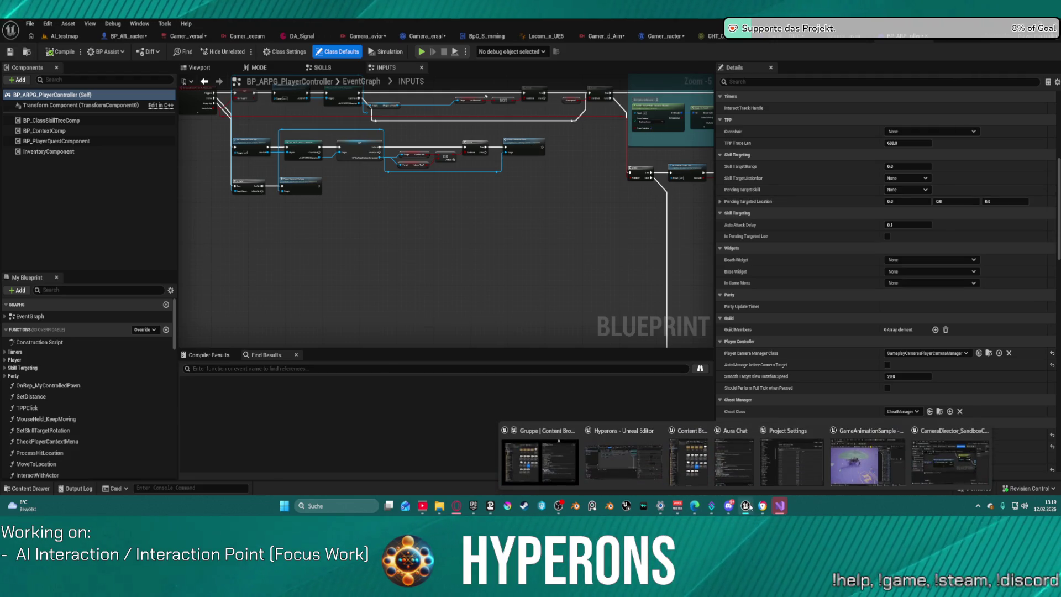
{"action": "left_click", "coordinate": [865, 461]}
{"action": "left_click", "coordinate": [357, 226]}
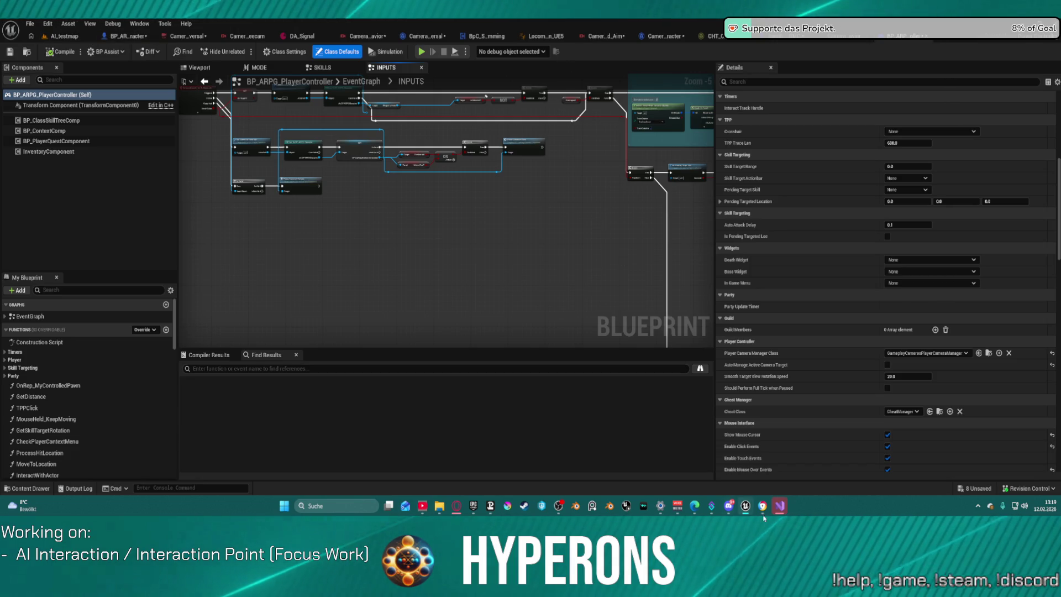
{"action": "mouse_move", "coordinate": [780, 505]}
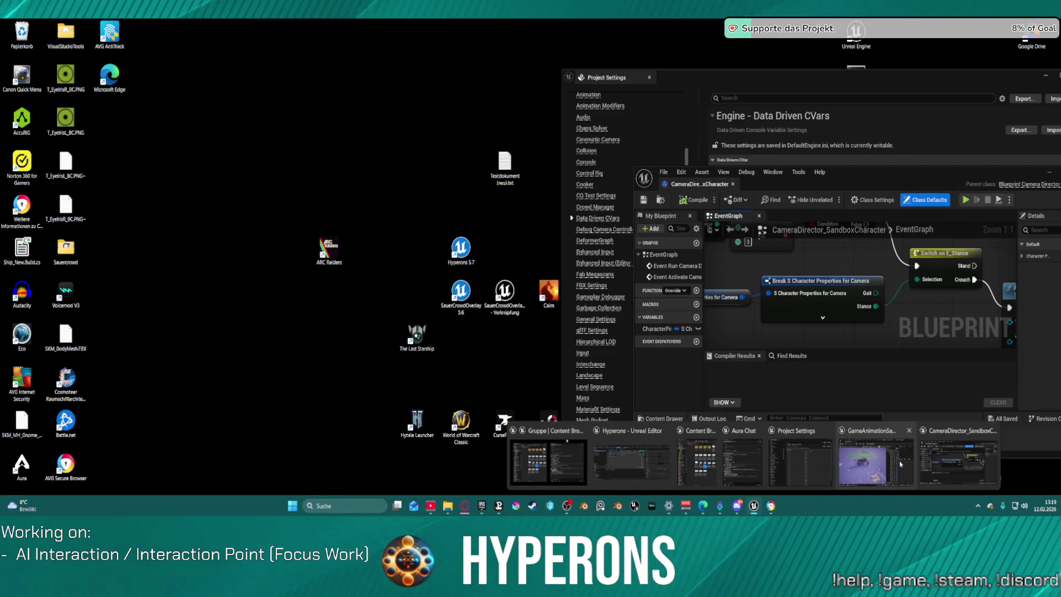
{"action": "left_click", "coordinate": [946, 463]}
{"action": "mouse_move", "coordinate": [1059, 174]}
{"action": "left_mouse_down"}
{"action": "mouse_move", "coordinate": [812, 173]}
{"action": "mouse_move", "coordinate": [670, 123]}
{"action": "left_mouse_up"}
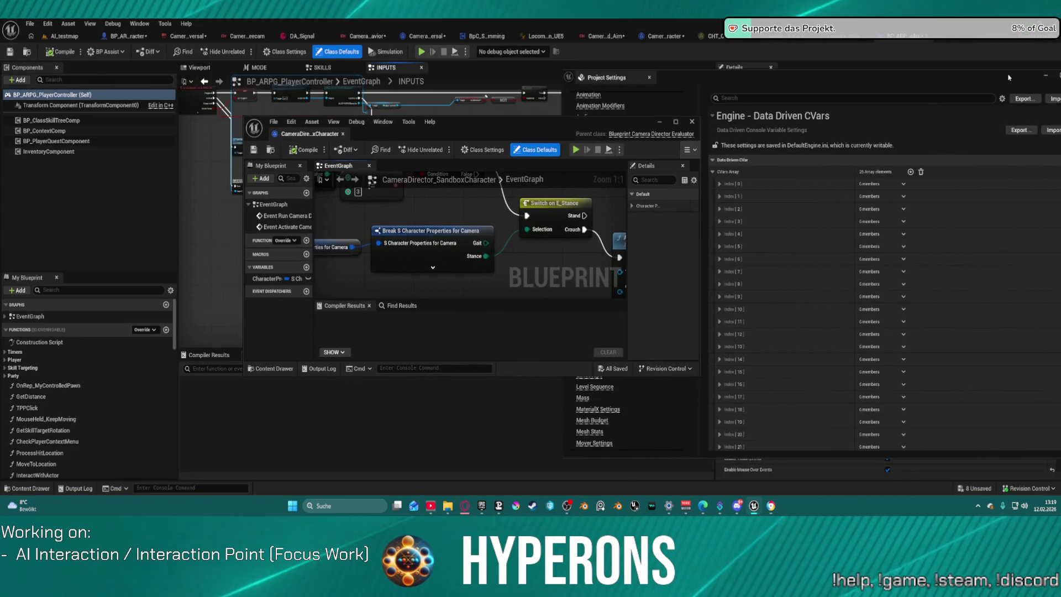
{"action": "left_click", "coordinate": [719, 128]}
{"action": "left_click", "coordinate": [943, 68]}
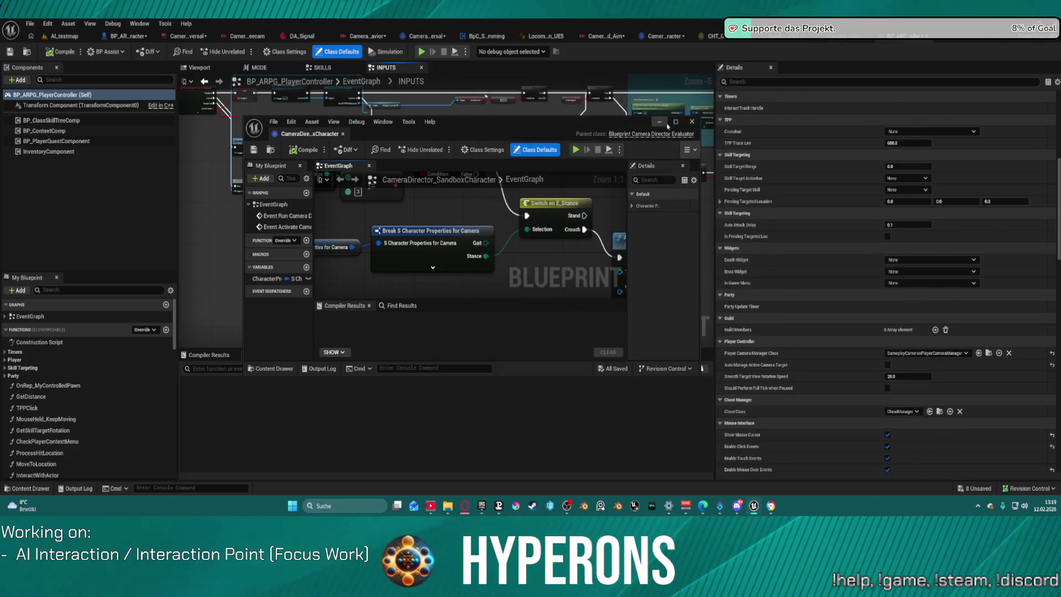
{"action": "left_click", "coordinate": [677, 123]}
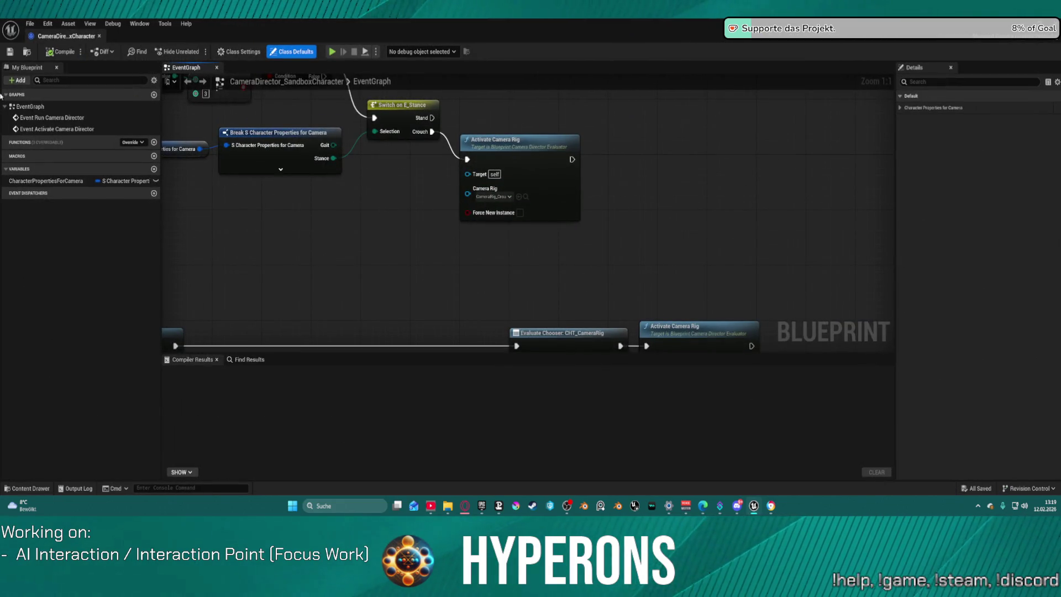
Step: Select the PC_Sandbox asset in the Blueprints folder, then close the CameraDirector blueprint
{"action": "left_click", "coordinate": [25, 52]}
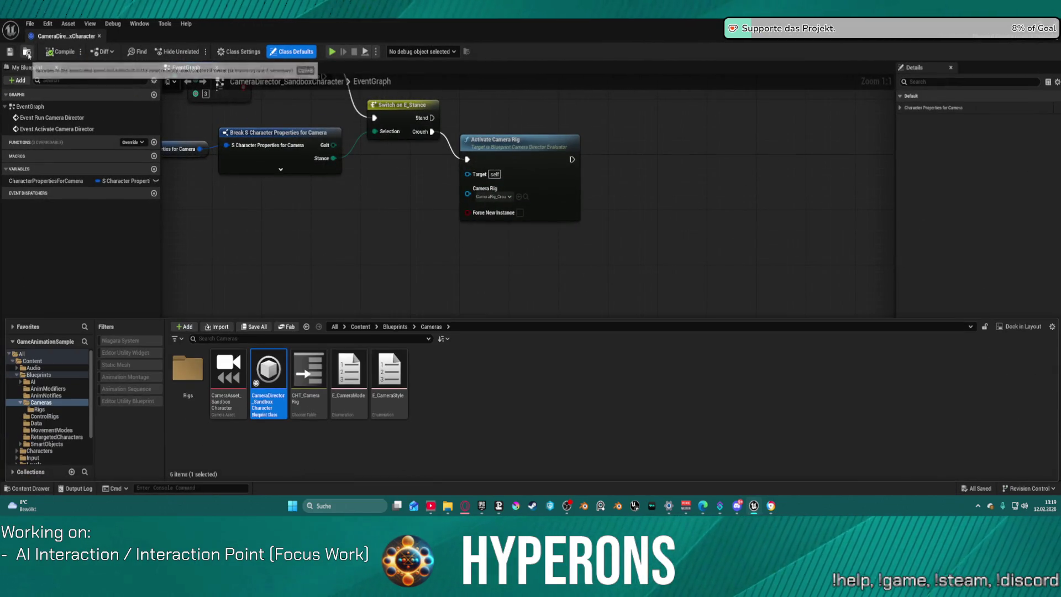
{"action": "left_click", "coordinate": [39, 374]}
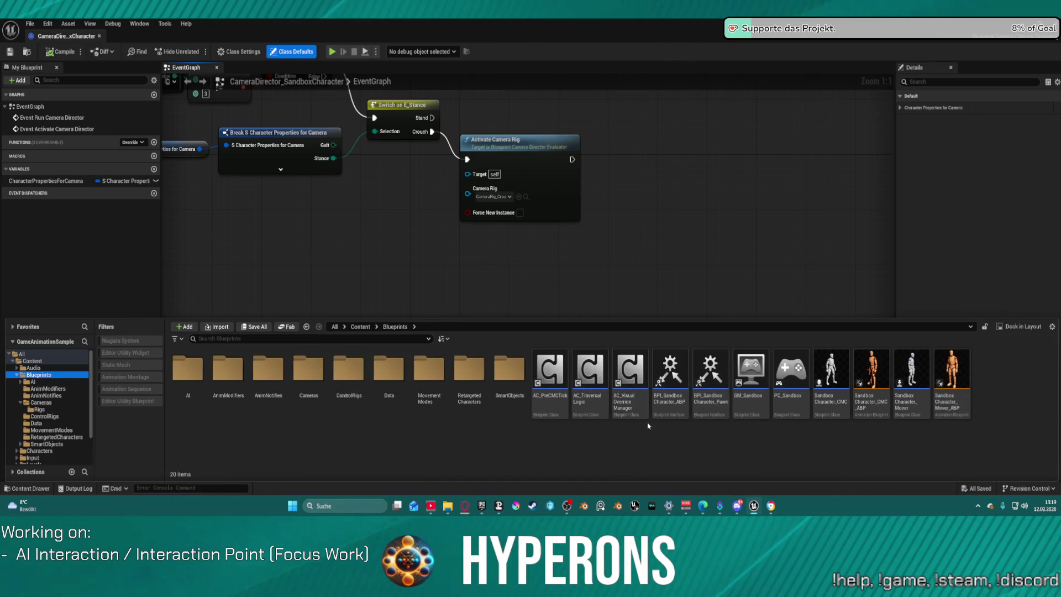
{"action": "left_click", "coordinate": [797, 401]}
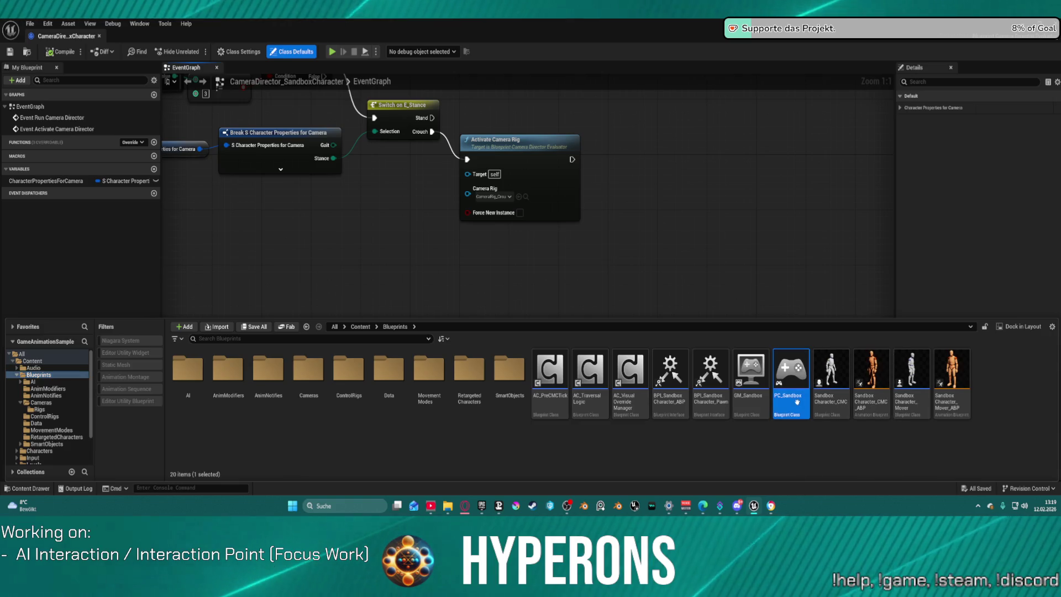
{"action": "left_click", "coordinate": [647, 48]}
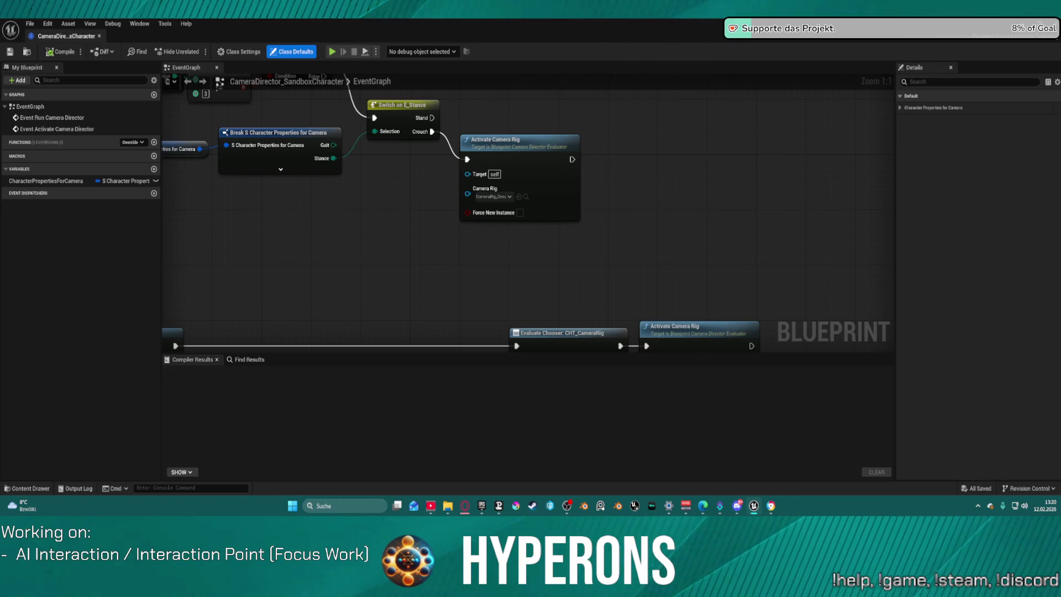
{"action": "left_click", "coordinate": [99, 36]}
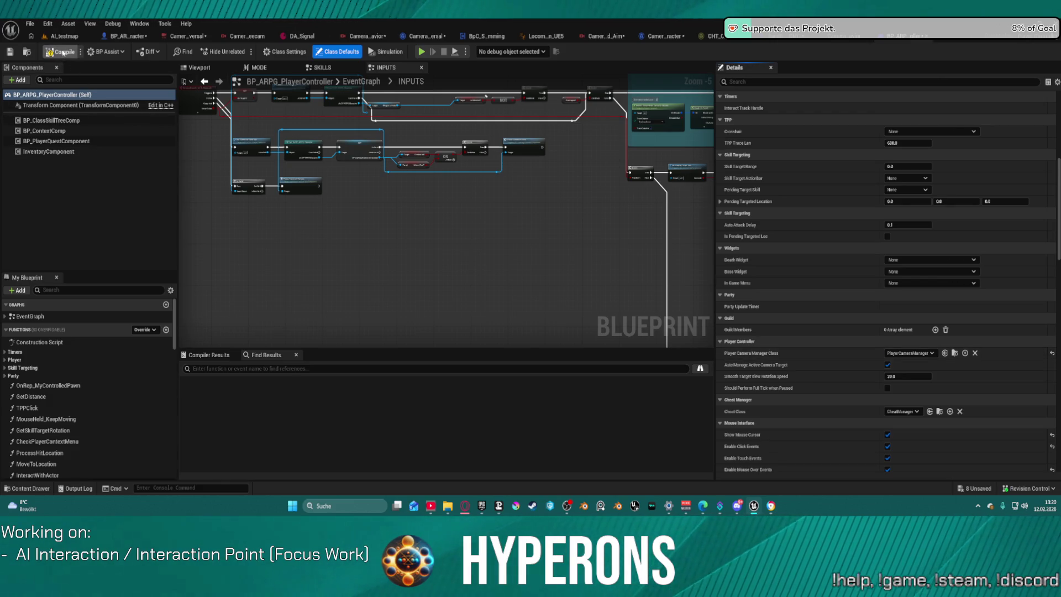
Step: Play-test AI_testmap: move, jump onto the box, and switch the camera from Aim to FreeCam
{"action": "left_click", "coordinate": [64, 37]}
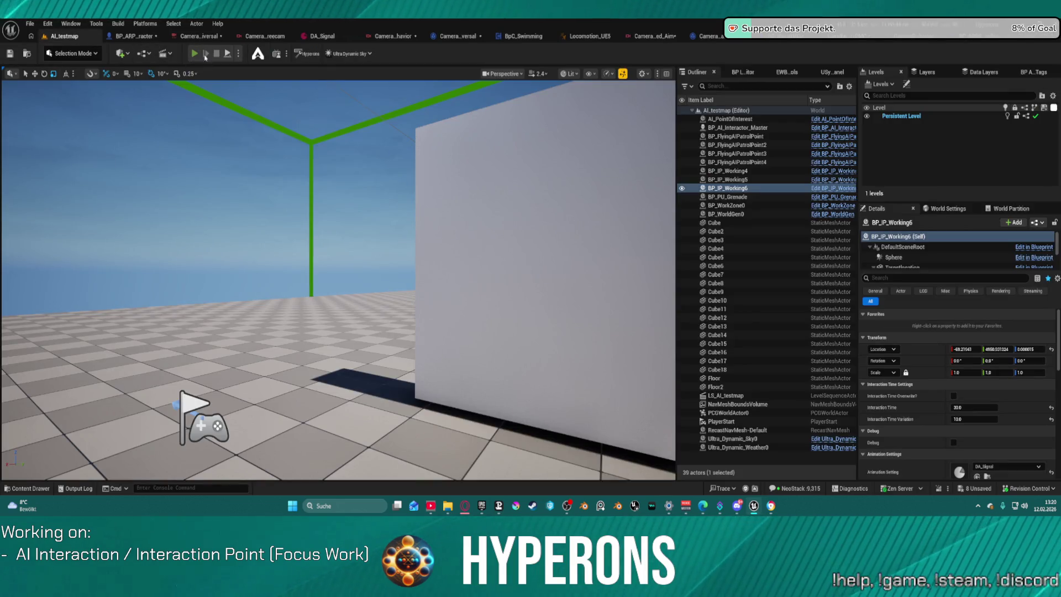
{"action": "key", "text": "alt+p"}
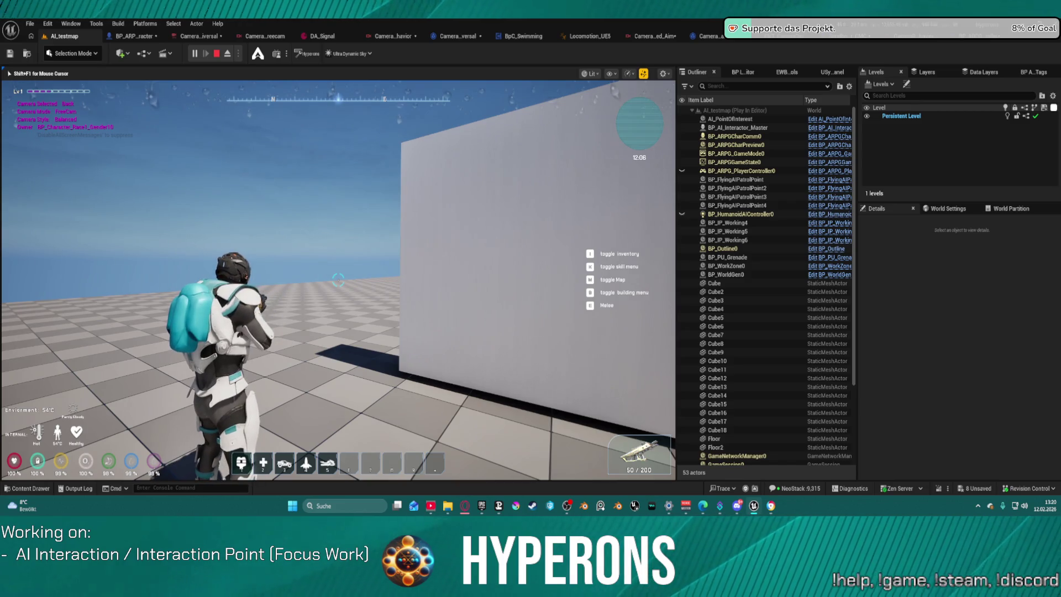
{"action": "key", "text": "e"}
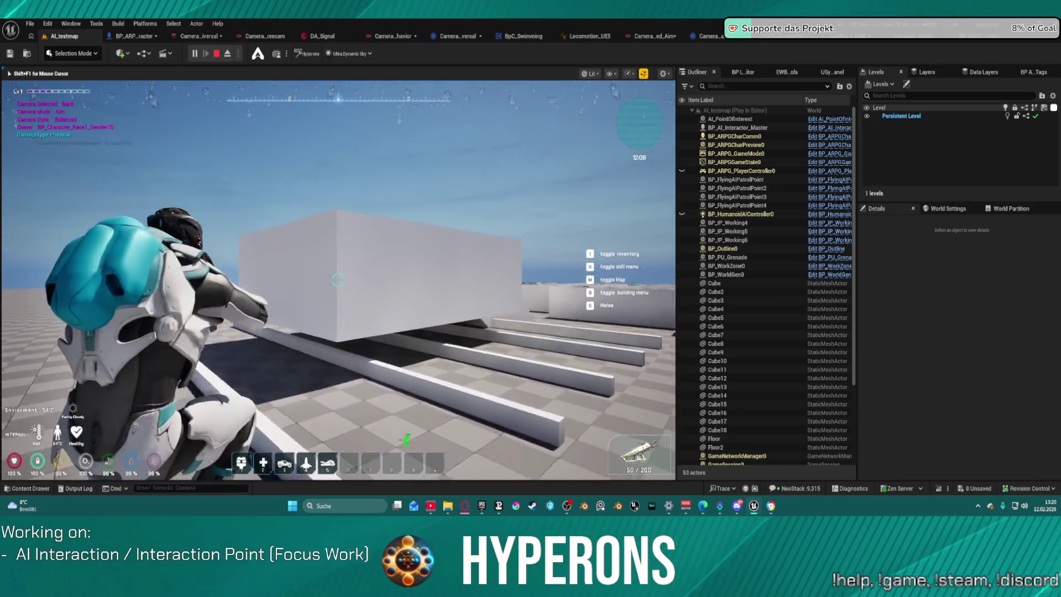
{"action": "key", "text": "space"}
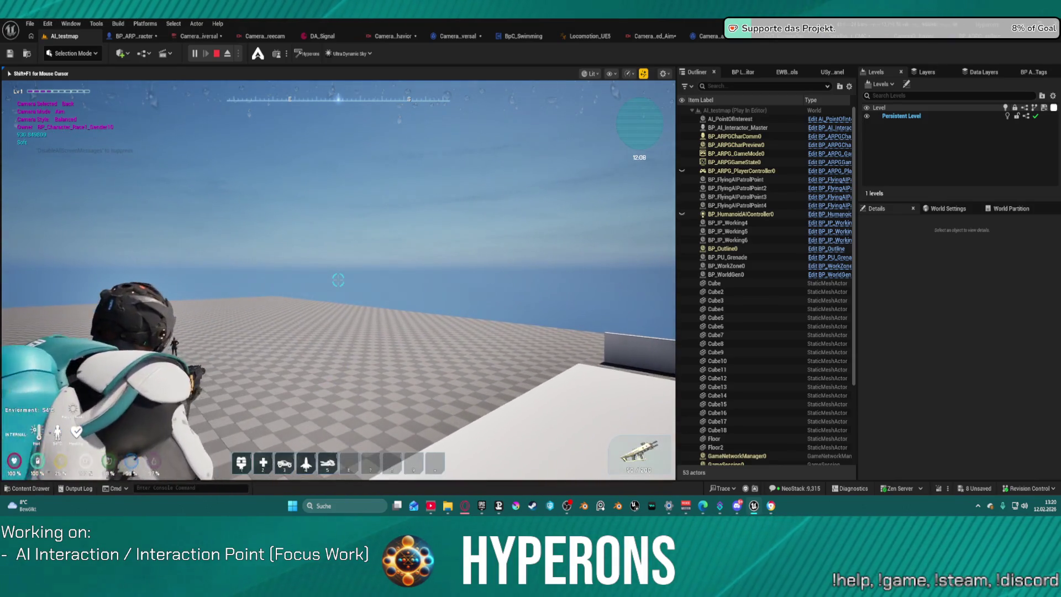
{"action": "key", "text": "w"}
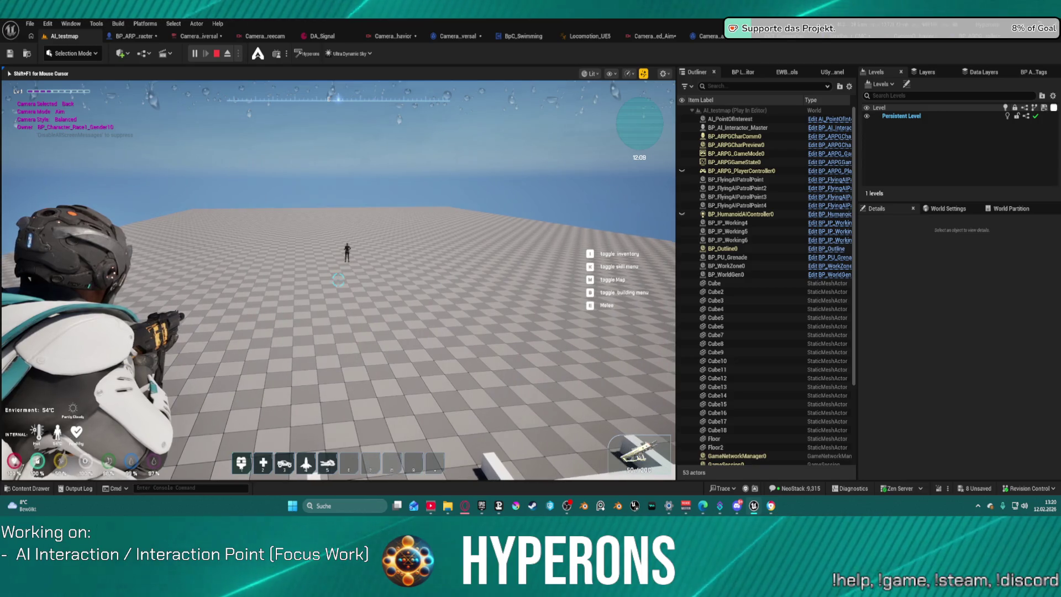
{"action": "key", "text": "v"}
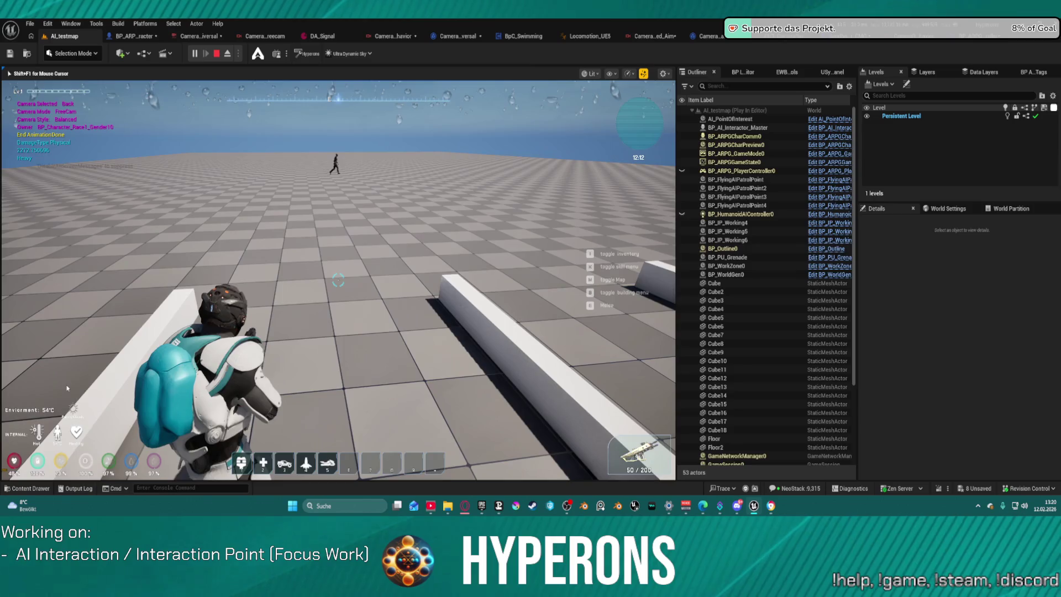
{"action": "key", "text": "Escape"}
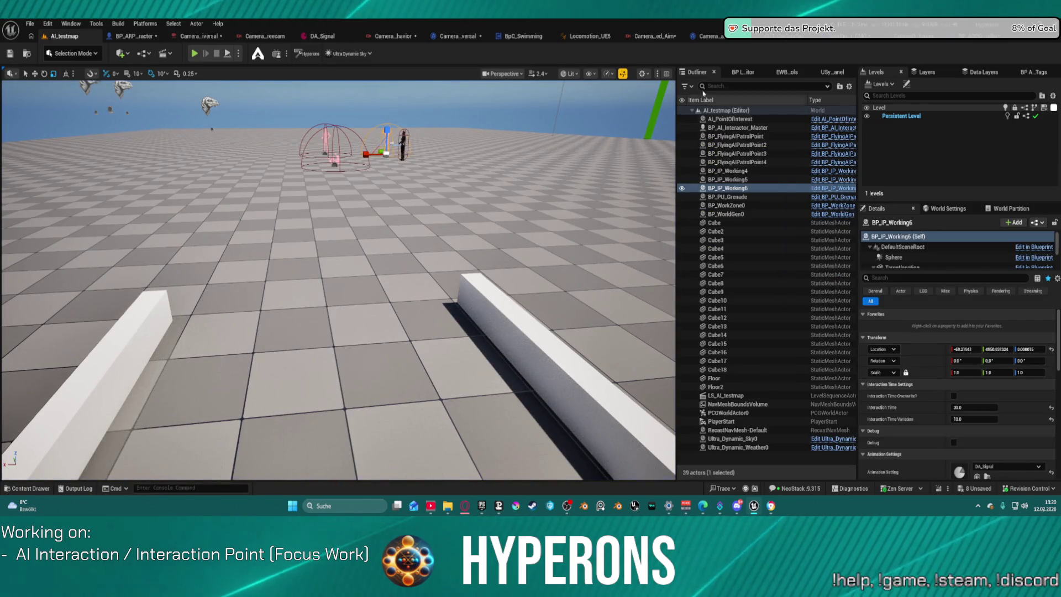
{"action": "left_click", "coordinate": [969, 37]}
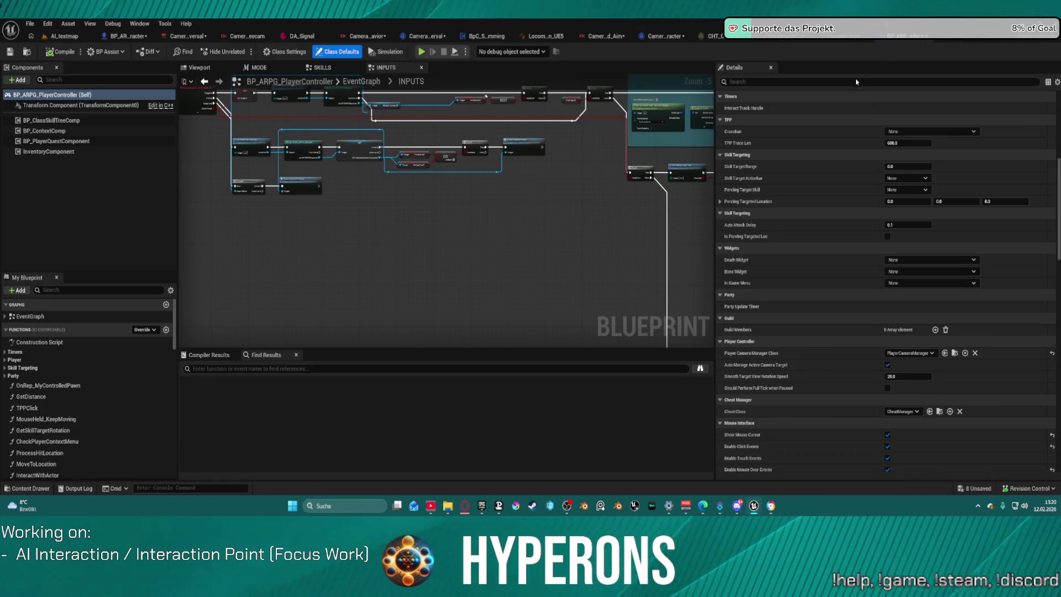
Step: Filter BP_ARPG_PlayerController's Details properties with the search term 'tick'
{"action": "scroll", "coordinate": [853, 363], "scroll_direction": "down", "scroll_amount": 3}
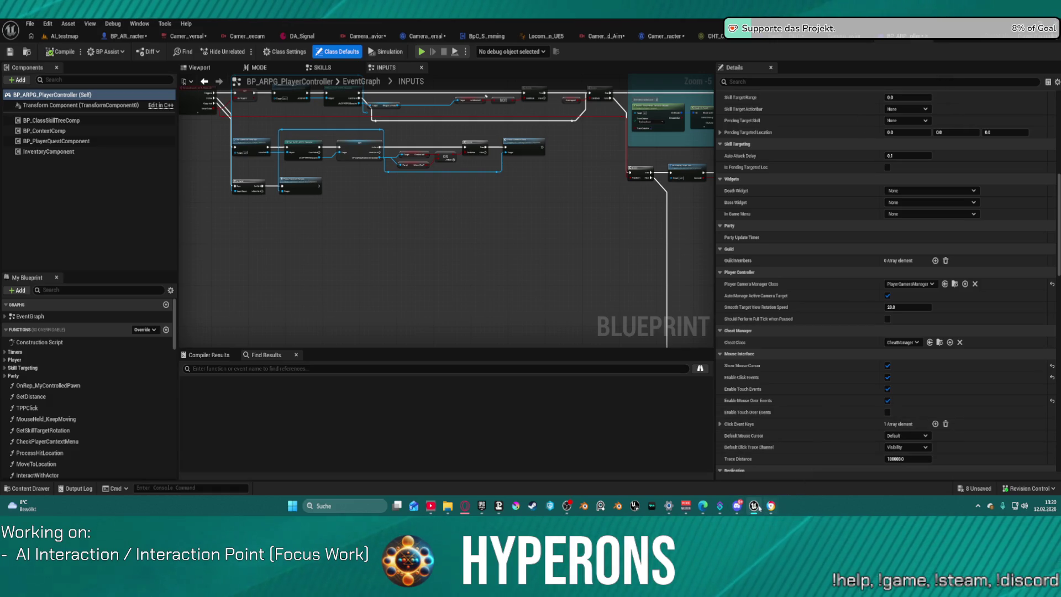
{"action": "mouse_move", "coordinate": [759, 507]}
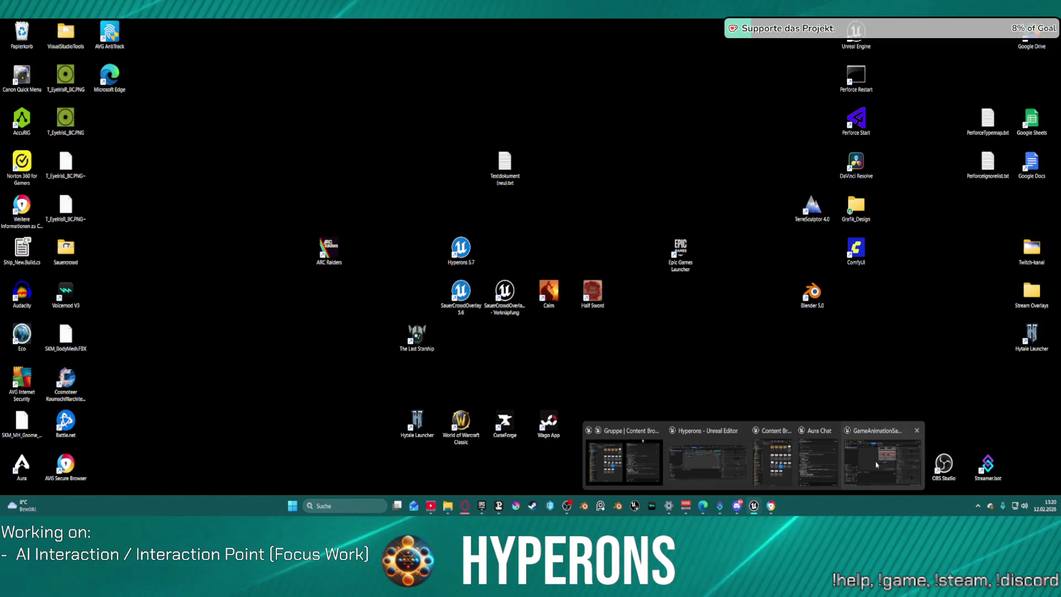
{"action": "left_click", "coordinate": [876, 465]}
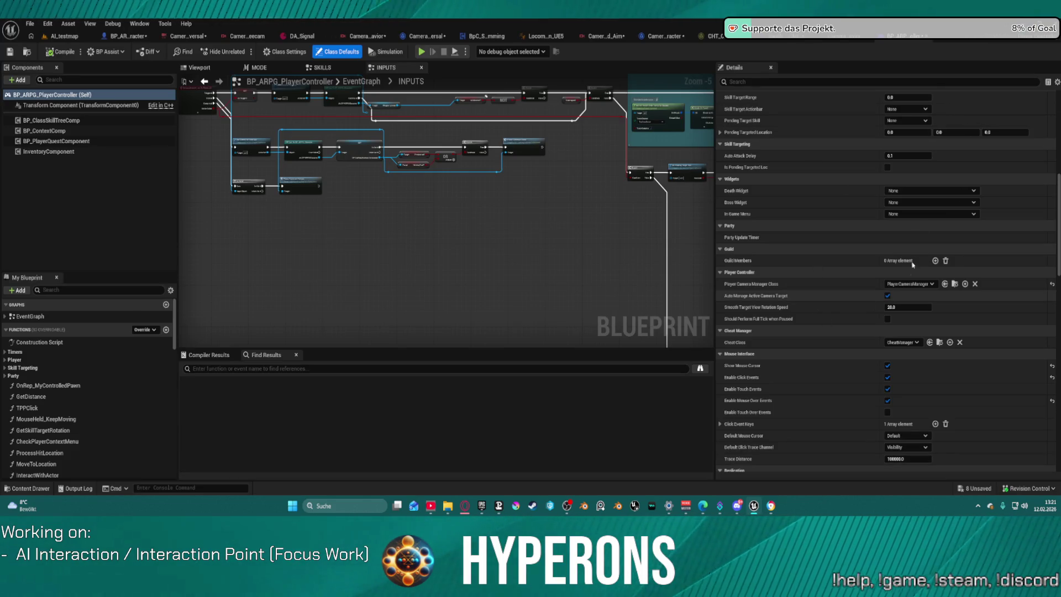
{"action": "scroll", "coordinate": [829, 234], "scroll_direction": "up", "scroll_amount": 3}
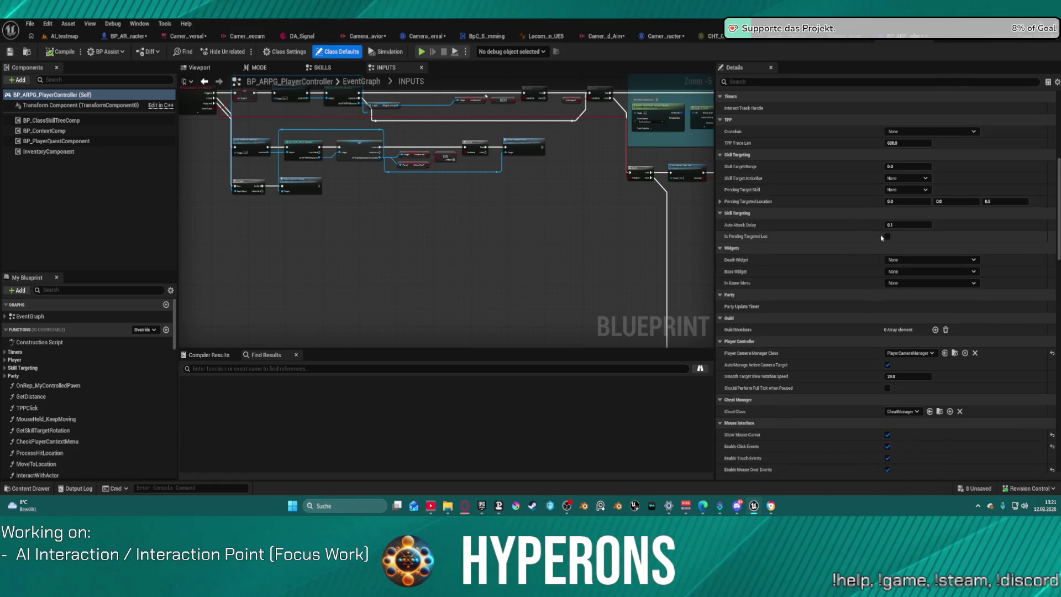
{"action": "scroll", "coordinate": [862, 210], "scroll_direction": "up", "scroll_amount": 5}
{"action": "scroll", "coordinate": [869, 179], "scroll_direction": "up", "scroll_amount": 3}
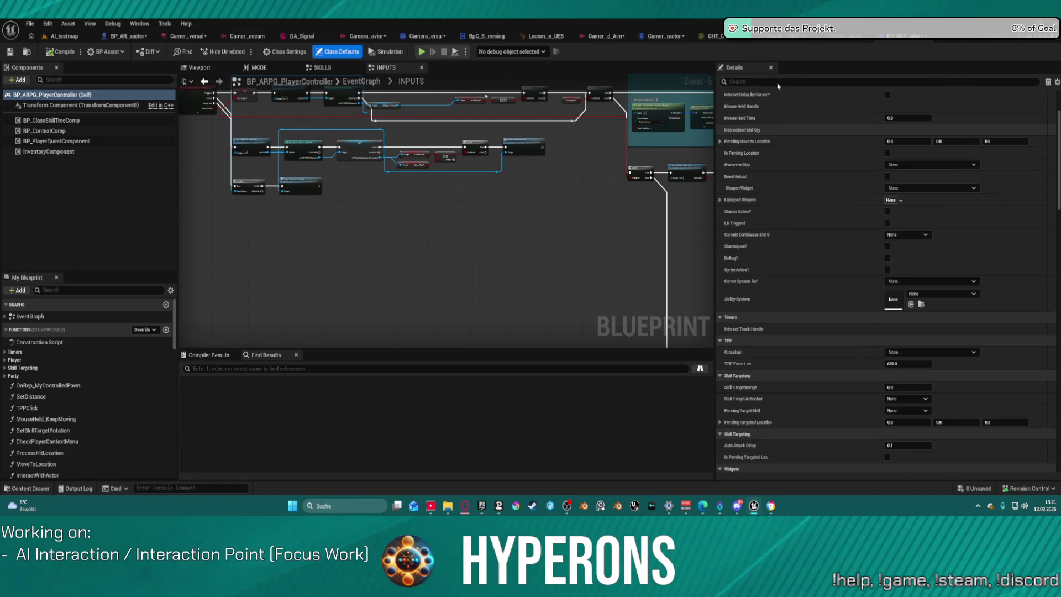
{"action": "left_click", "coordinate": [771, 81]}
{"action": "type", "text": "tick"}
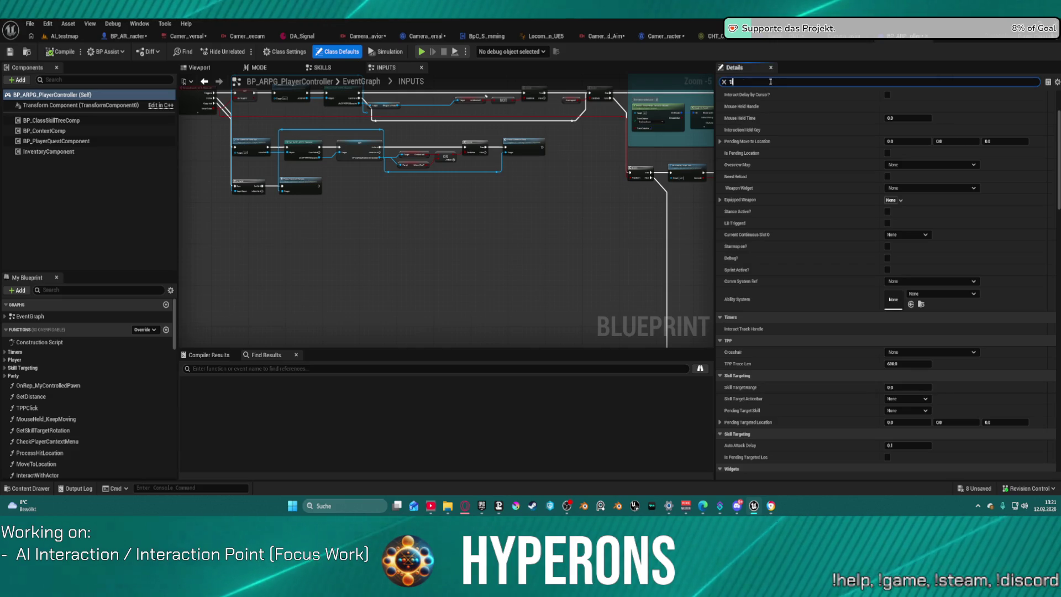
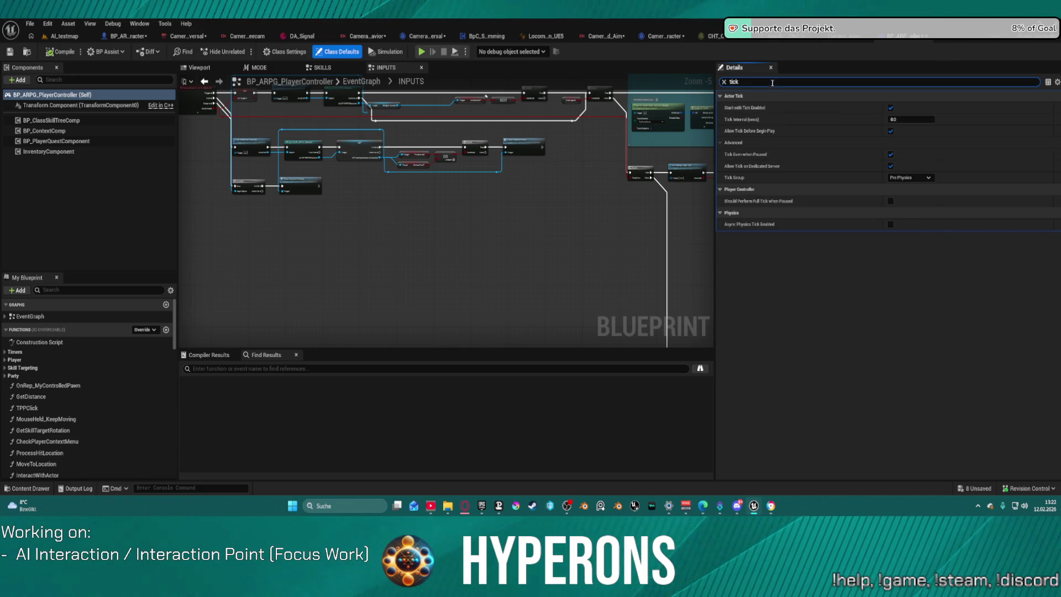
Step: Delete the 'tick' filter from the Details search box so every class default property is listed
{"action": "left_click", "coordinate": [729, 83]}
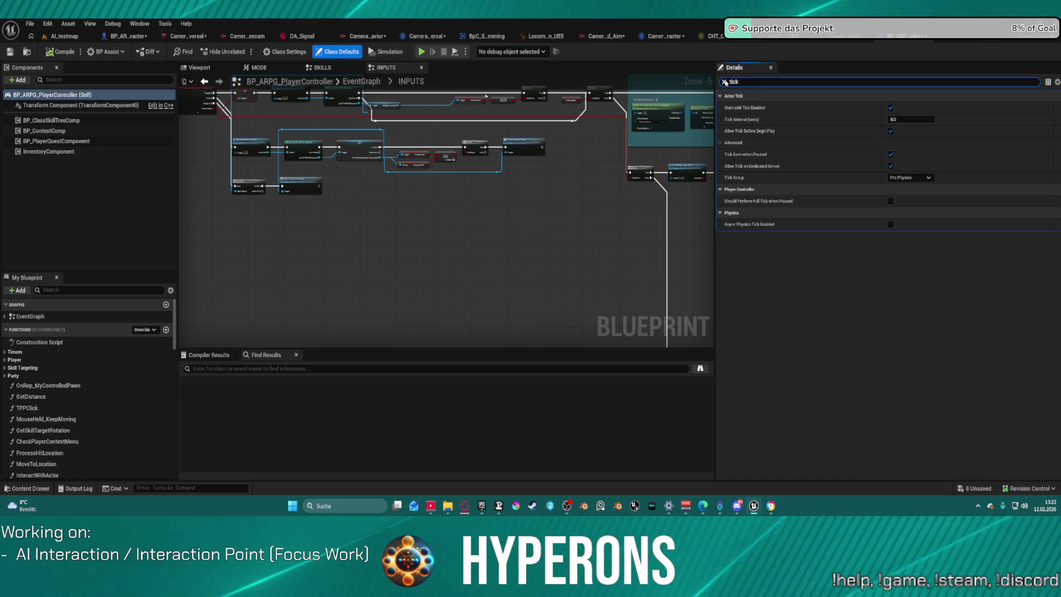
{"action": "left_click", "coordinate": [724, 82]}
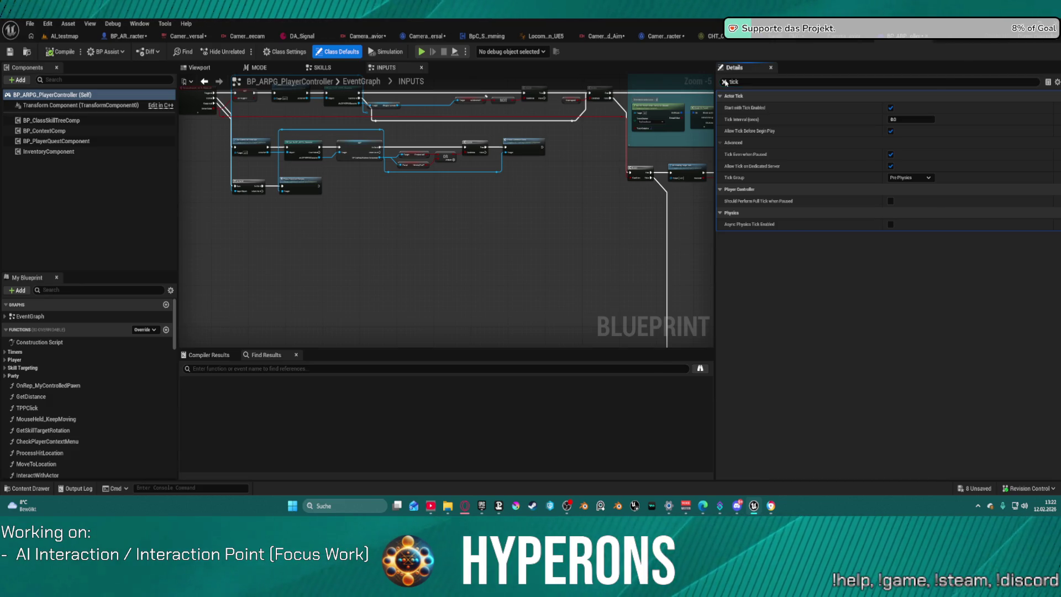
{"action": "scroll", "coordinate": [902, 354], "scroll_direction": "down", "scroll_amount": 1}
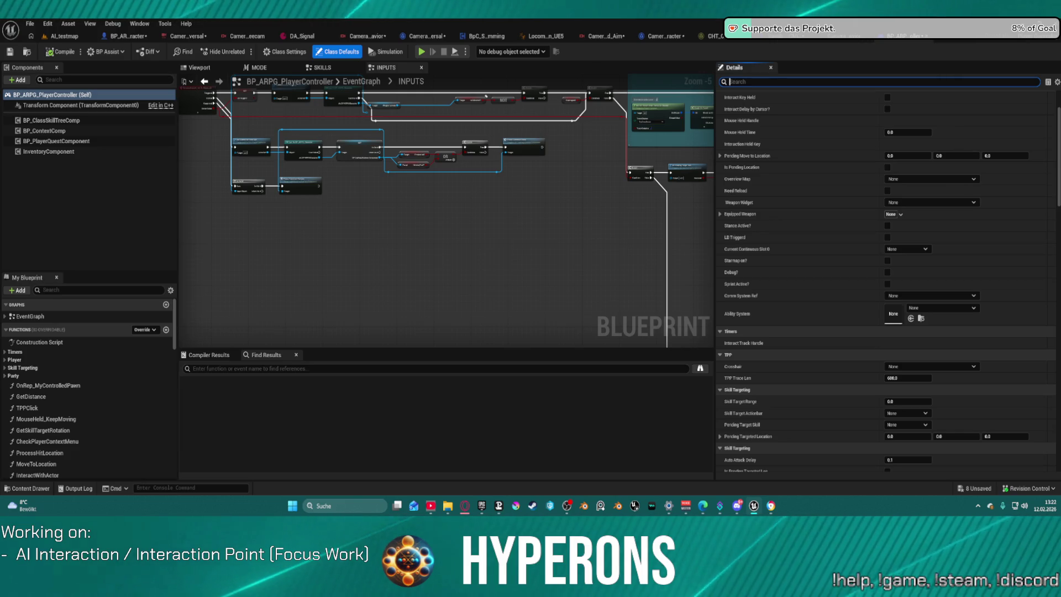
{"action": "key", "text": "super+d"}
{"action": "key", "text": "super+d"}
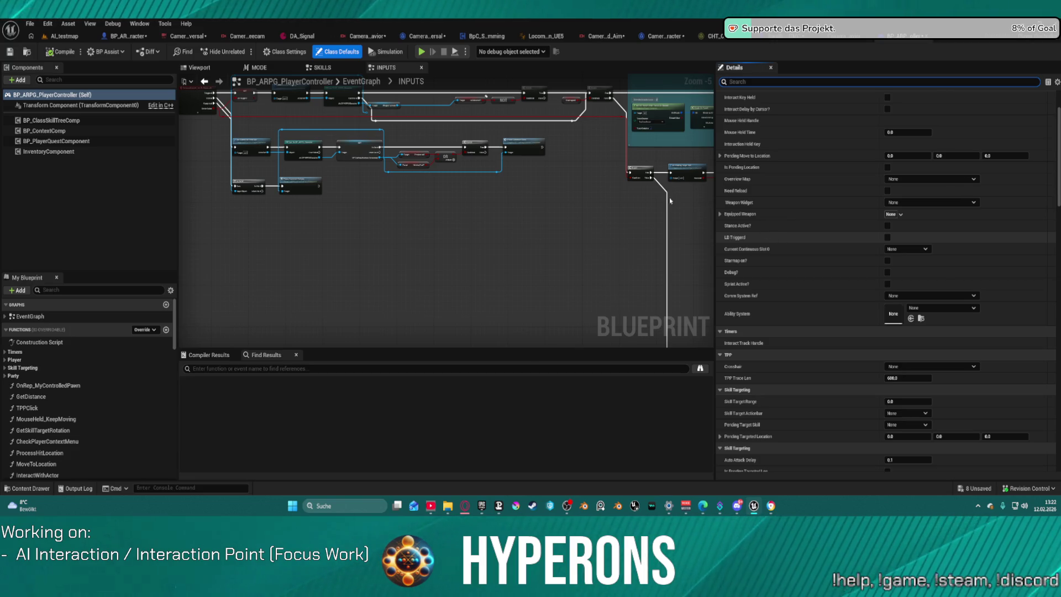
{"action": "scroll", "coordinate": [501, 205], "scroll_direction": "up", "scroll_amount": 5}
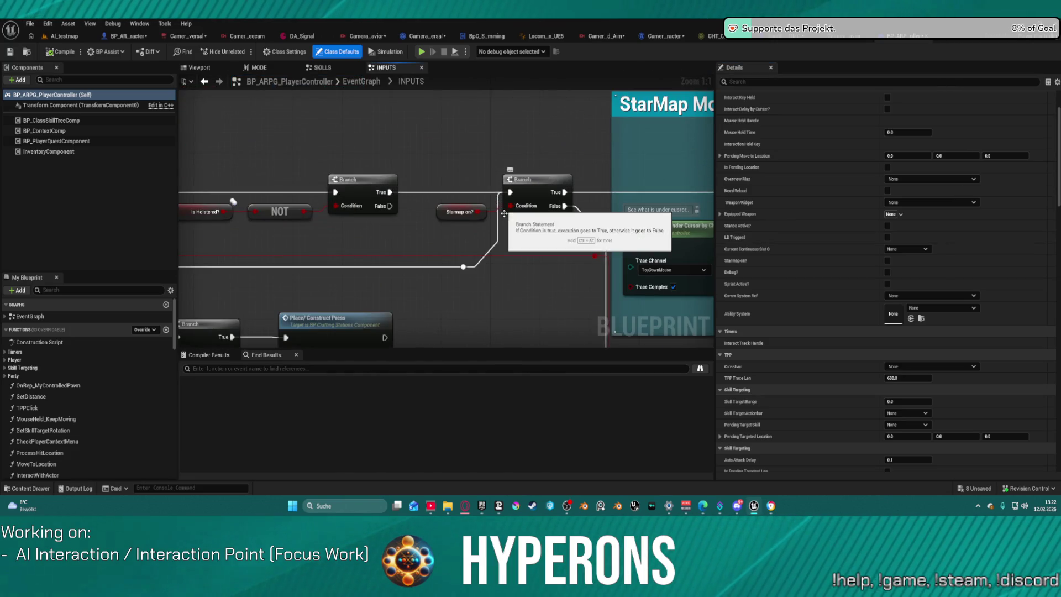
{"action": "scroll", "coordinate": [518, 258], "scroll_direction": "down", "scroll_amount": 4}
{"action": "mouse_move", "coordinate": [550, 284]}
{"action": "left_mouse_down"}
{"action": "mouse_move", "coordinate": [288, 303]}
{"action": "mouse_move", "coordinate": [446, 230]}
{"action": "mouse_move", "coordinate": [525, 214]}
{"action": "mouse_move", "coordinate": [810, 207]}
{"action": "left_mouse_up"}
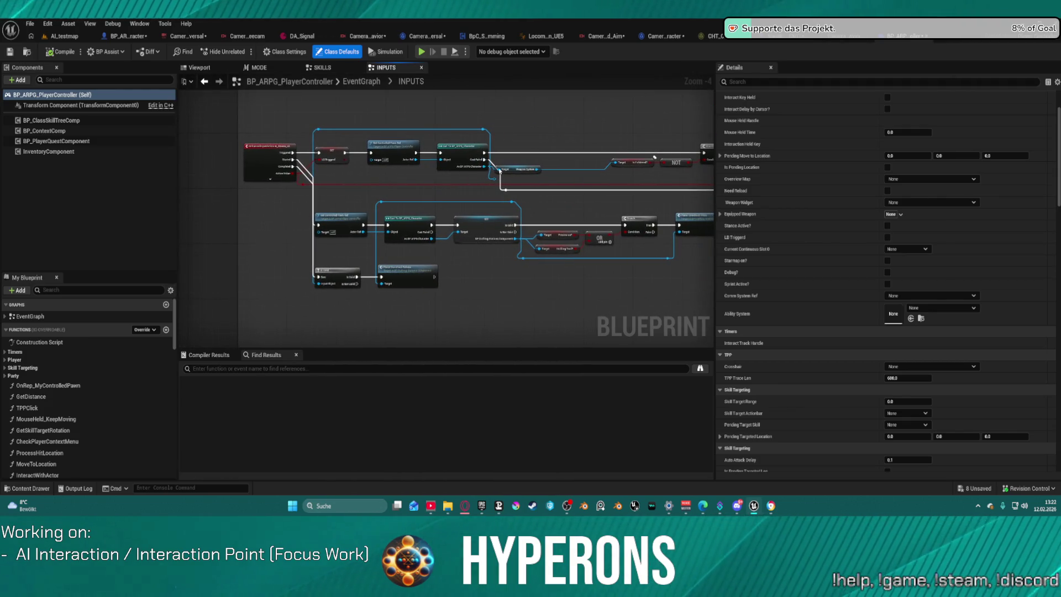
{"action": "scroll", "coordinate": [387, 154], "scroll_direction": "up", "scroll_amount": 2}
{"action": "scroll", "coordinate": [490, 205], "scroll_direction": "down", "scroll_amount": 10}
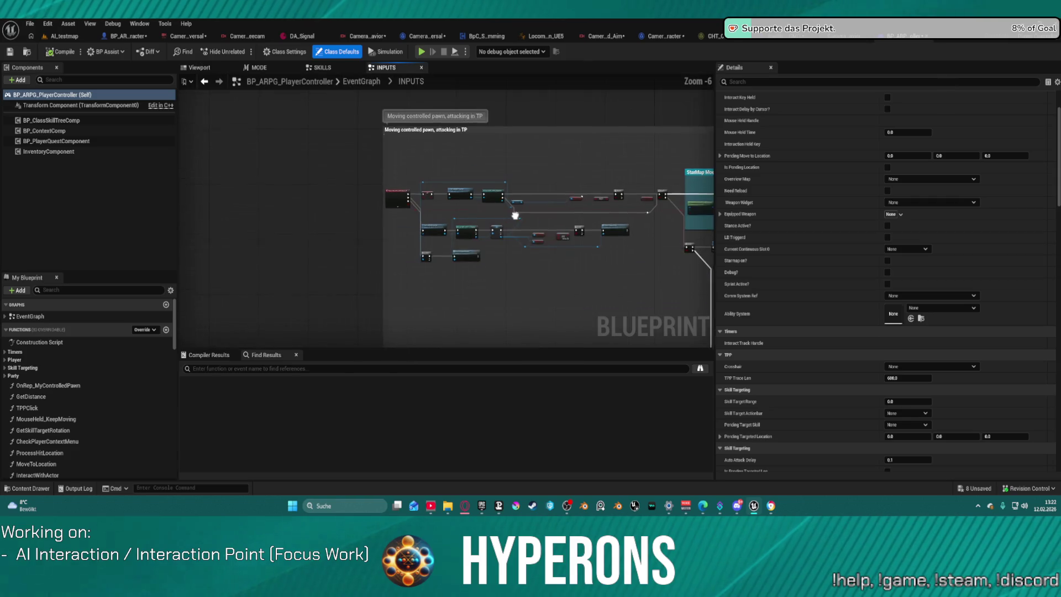
{"action": "mouse_move", "coordinate": [490, 205]}
{"action": "left_mouse_down"}
{"action": "mouse_move", "coordinate": [397, 87]}
{"action": "mouse_move", "coordinate": [388, 9]}
{"action": "mouse_move", "coordinate": [344, 172]}
{"action": "mouse_move", "coordinate": [108, 180]}
{"action": "mouse_move", "coordinate": [459, 194]}
{"action": "left_mouse_up"}
{"action": "scroll", "coordinate": [459, 194], "scroll_direction": "up", "scroll_amount": 12}
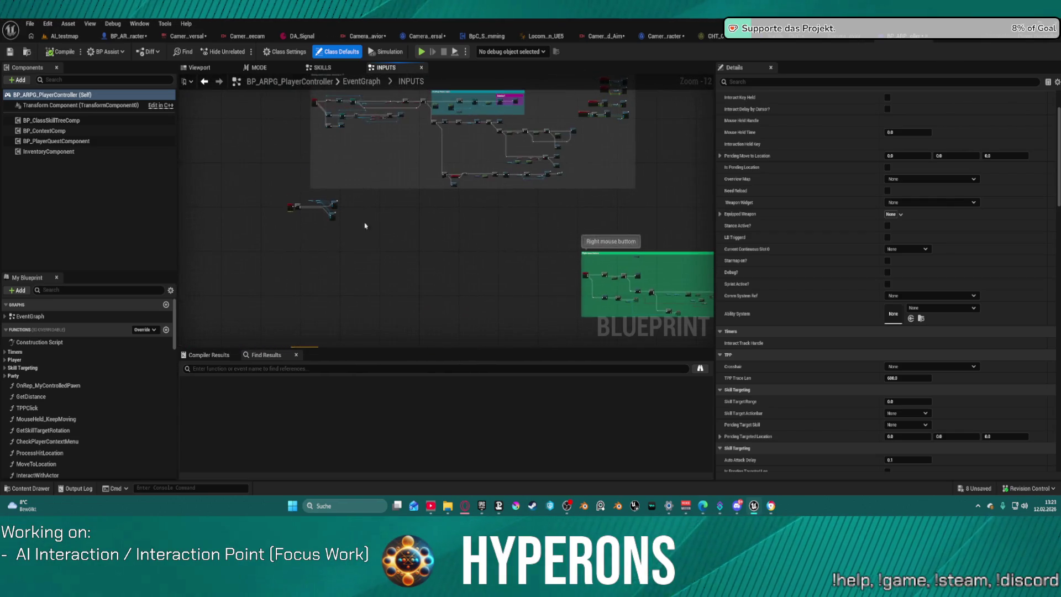
{"action": "left_click_drag", "start_coordinate": [474, 224], "coordinate": [407, 229]}
{"action": "scroll", "coordinate": [407, 229], "scroll_direction": "down", "scroll_amount": 1}
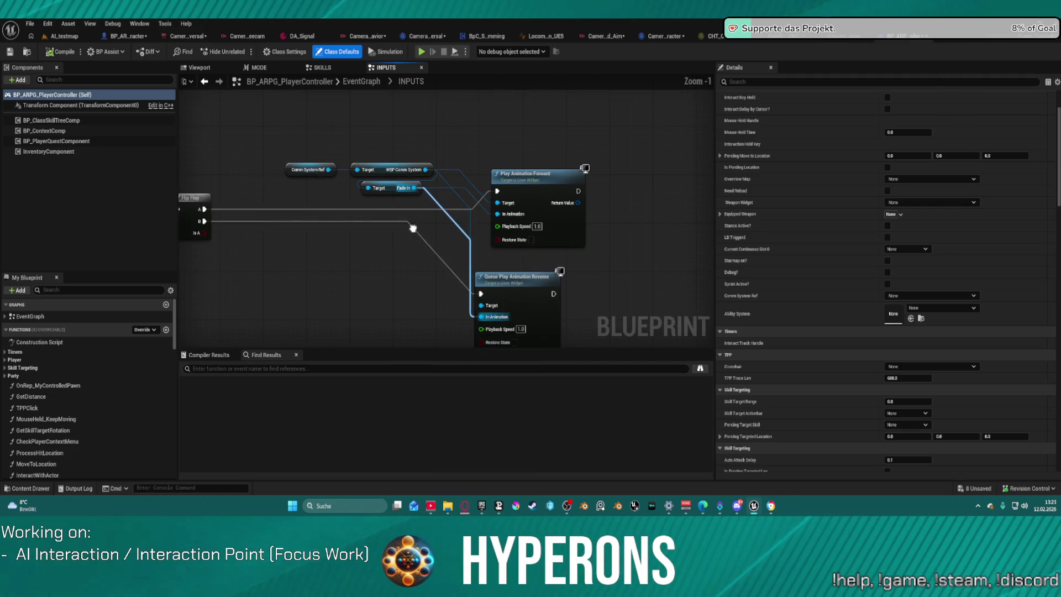
{"action": "scroll", "coordinate": [396, 193], "scroll_direction": "down", "scroll_amount": 5}
{"action": "left_click_drag", "start_coordinate": [396, 193], "coordinate": [338, 177]}
{"action": "scroll", "coordinate": [791, 244], "scroll_direction": "down", "scroll_amount": 10}
{"action": "scroll", "coordinate": [791, 243], "scroll_direction": "down", "scroll_amount": 5}
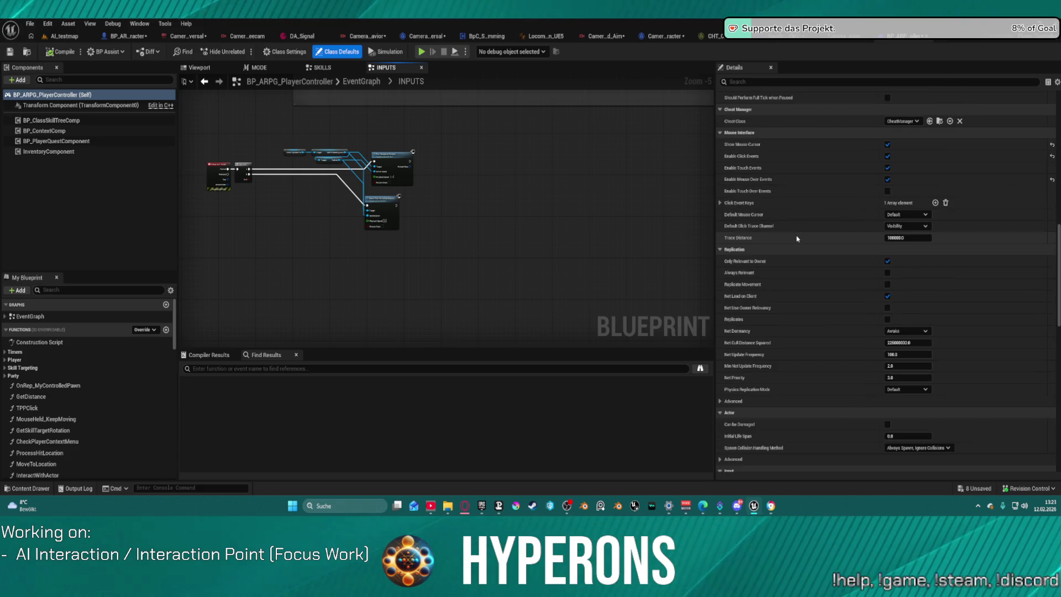
{"action": "scroll", "coordinate": [797, 238], "scroll_direction": "down", "scroll_amount": 7}
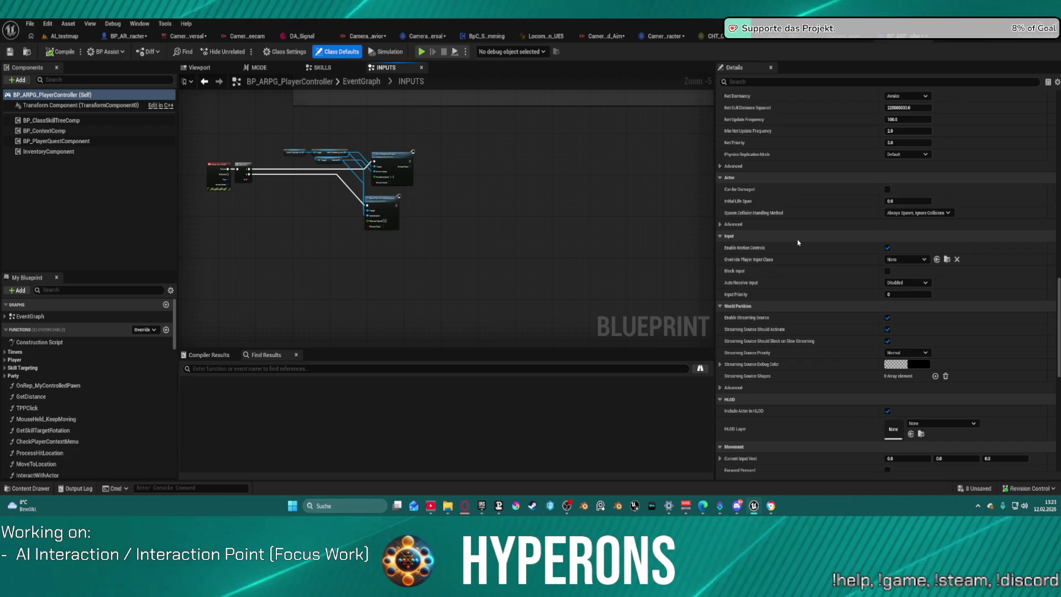
{"action": "scroll", "coordinate": [798, 242], "scroll_direction": "down", "scroll_amount": 4}
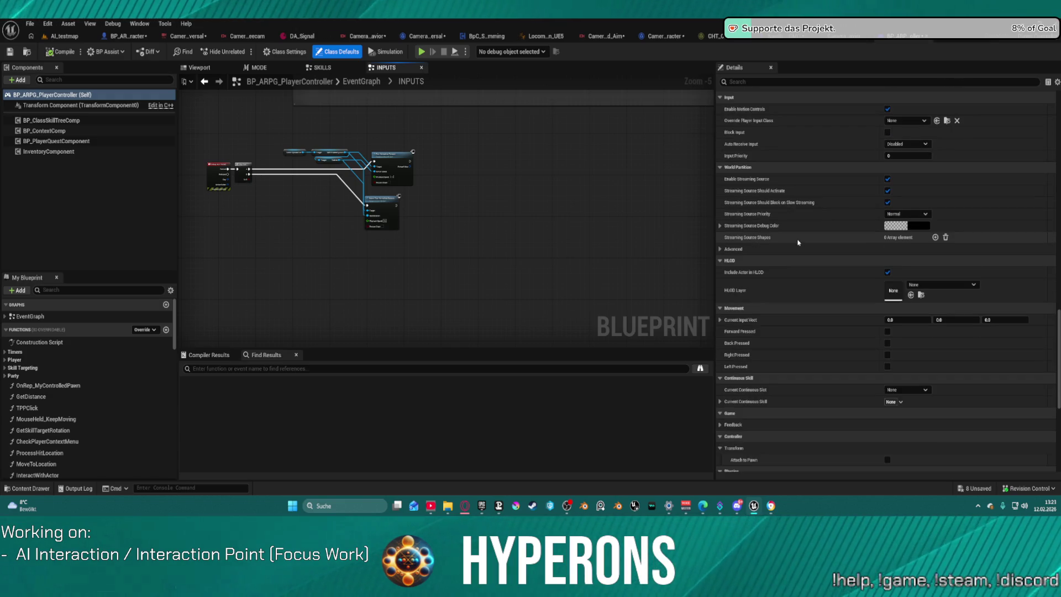
{"action": "scroll", "coordinate": [798, 243], "scroll_direction": "down", "scroll_amount": 6}
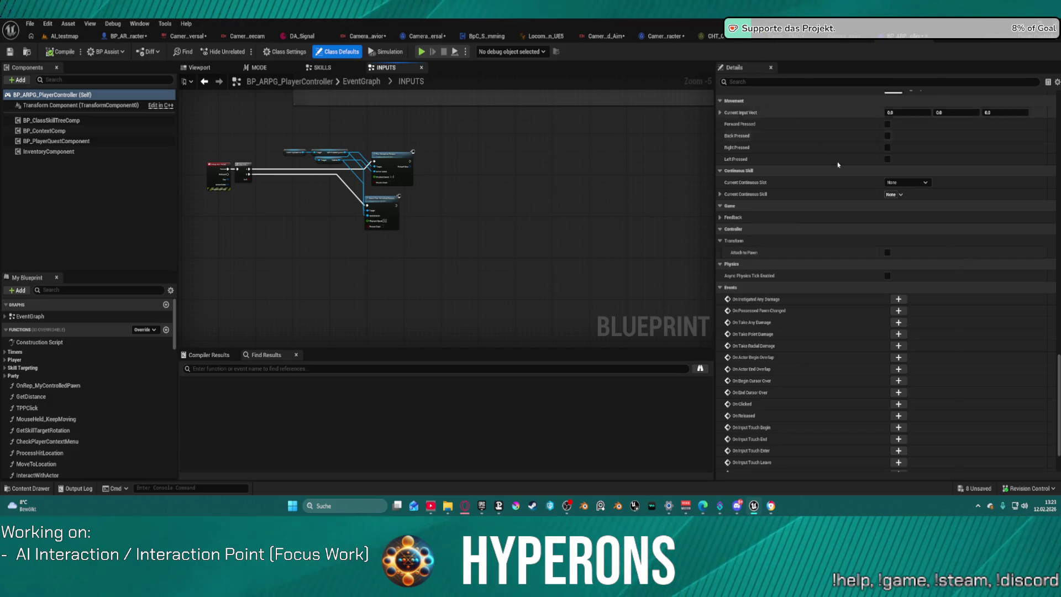
{"action": "mouse_move", "coordinate": [737, 505]}
{"action": "scroll", "coordinate": [929, 330], "scroll_direction": "down", "scroll_amount": 2}
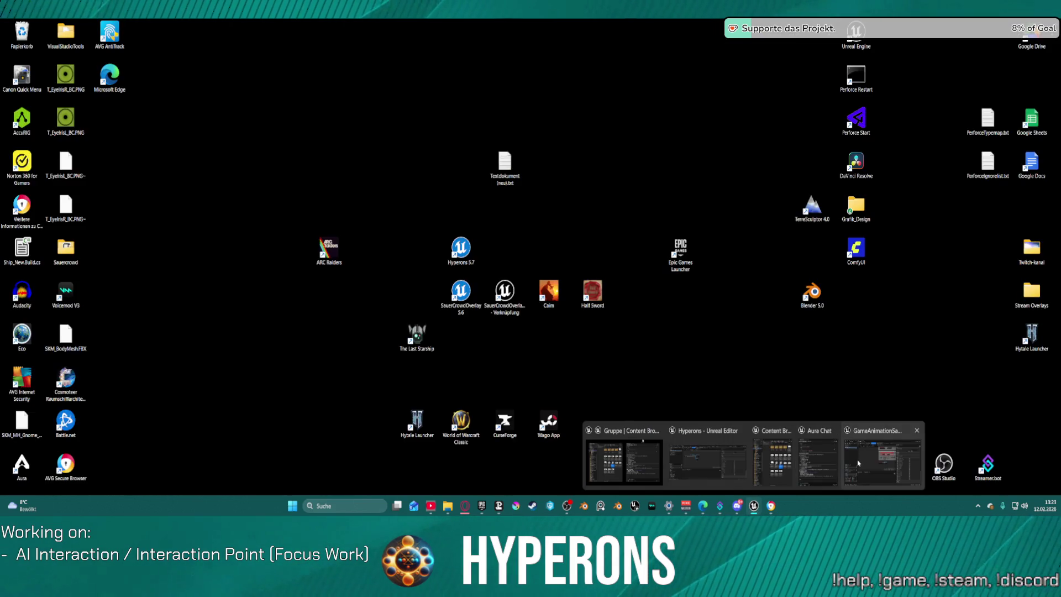
Step: Restore the Unreal Editor and switch to the SandboxCharacter_CMC SetupCamera graph
{"action": "left_click", "coordinate": [860, 450]}
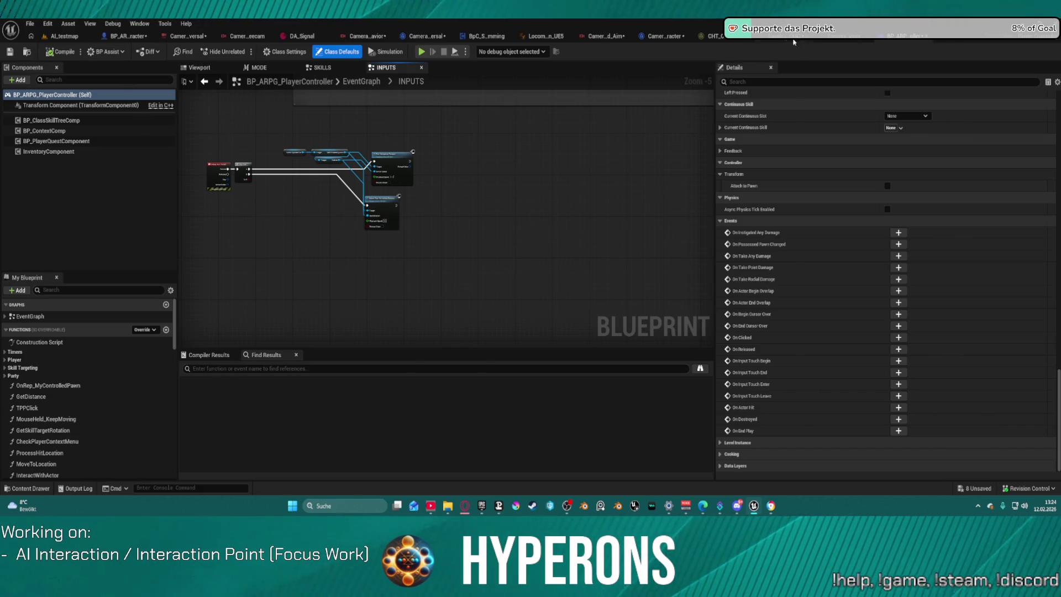
{"action": "left_click", "coordinate": [813, 35]}
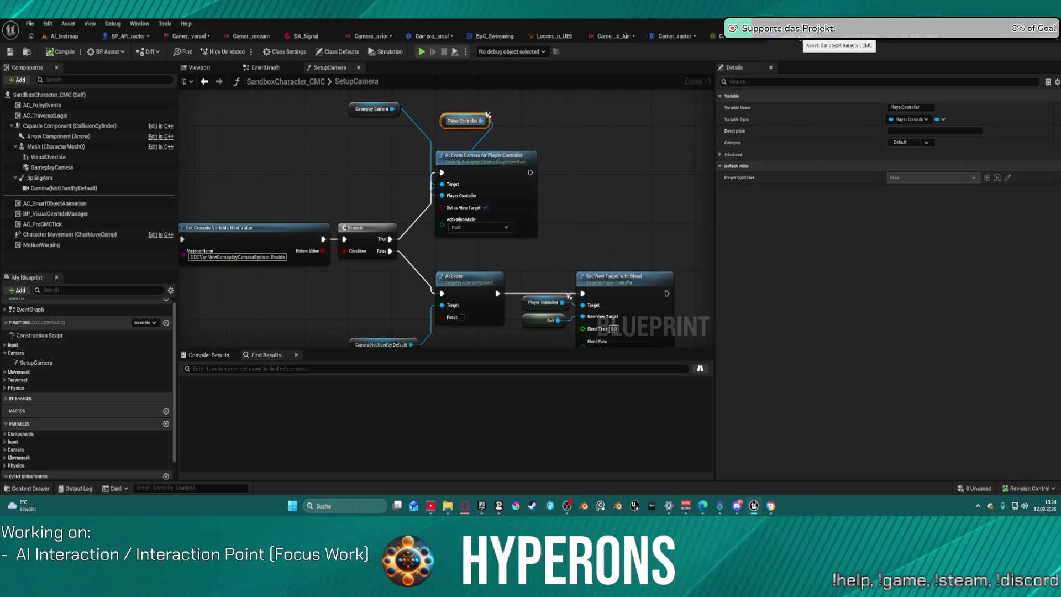
{"action": "left_click", "coordinate": [920, 36]}
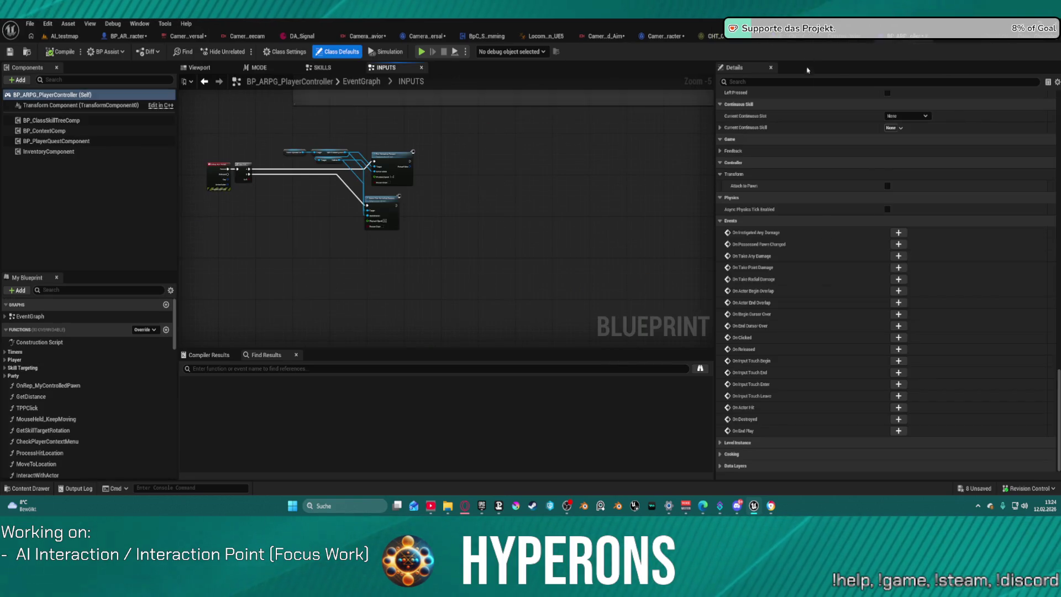
{"action": "scroll", "coordinate": [887, 174], "scroll_direction": "up", "scroll_amount": 15}
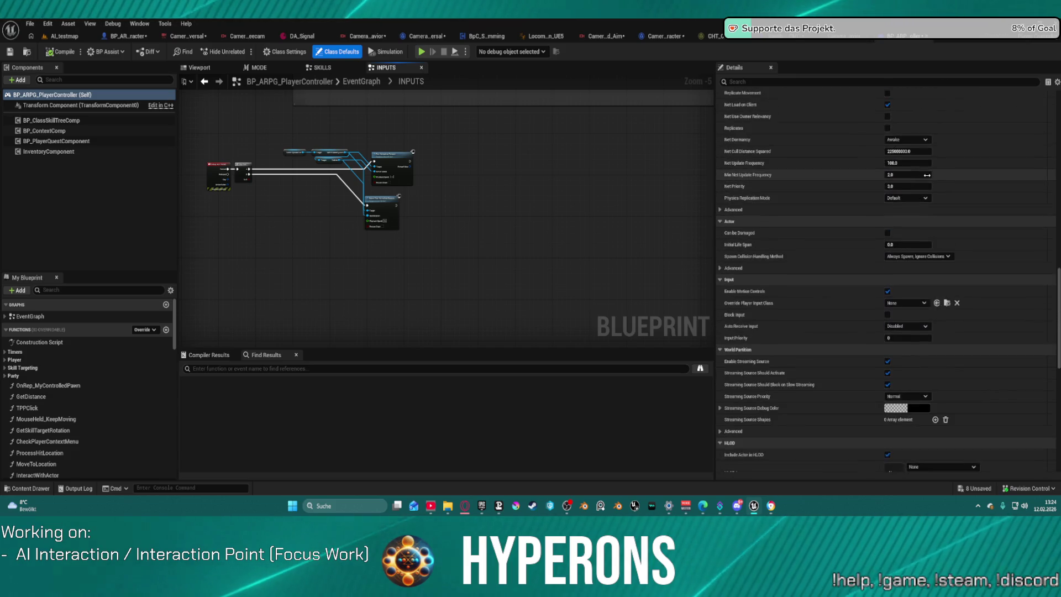
{"action": "scroll", "coordinate": [937, 176], "scroll_direction": "up", "scroll_amount": 5}
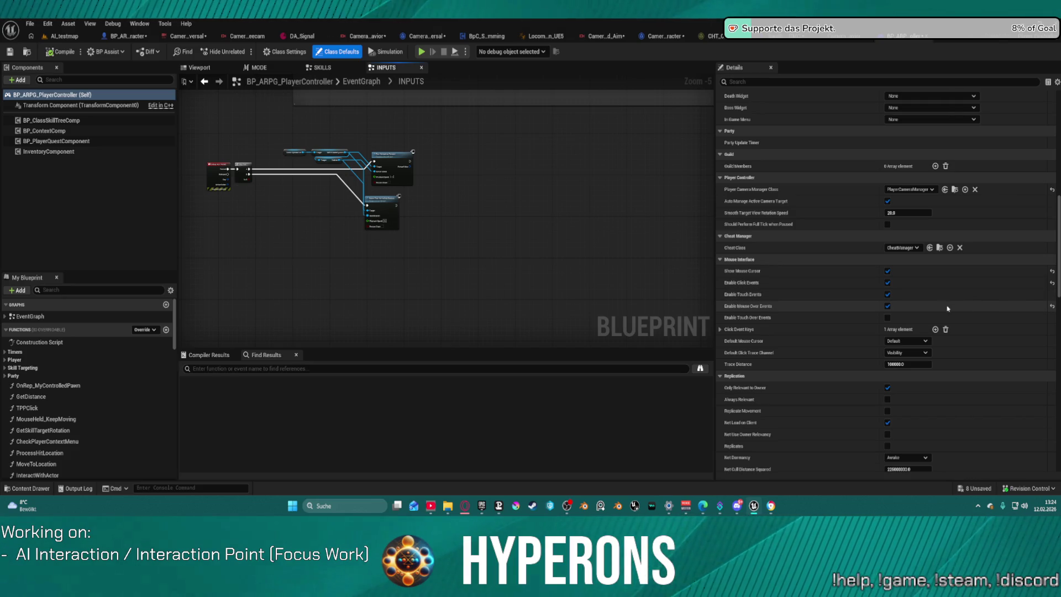
{"action": "scroll", "coordinate": [921, 310], "scroll_direction": "up", "scroll_amount": 5}
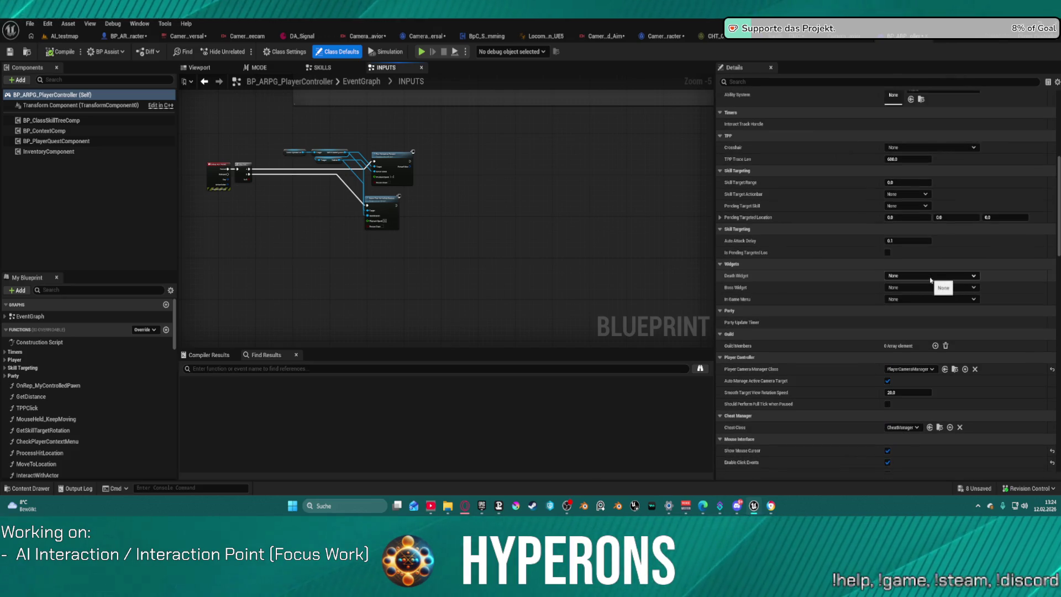
{"action": "scroll", "coordinate": [934, 274], "scroll_direction": "up", "scroll_amount": 5}
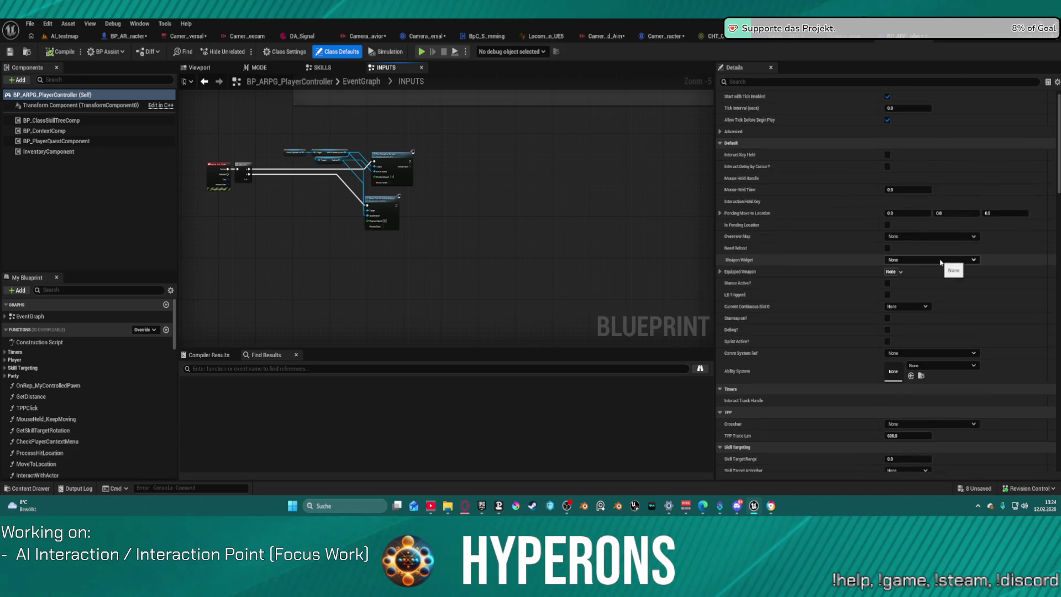
{"action": "scroll", "coordinate": [942, 266], "scroll_direction": "down", "scroll_amount": 10}
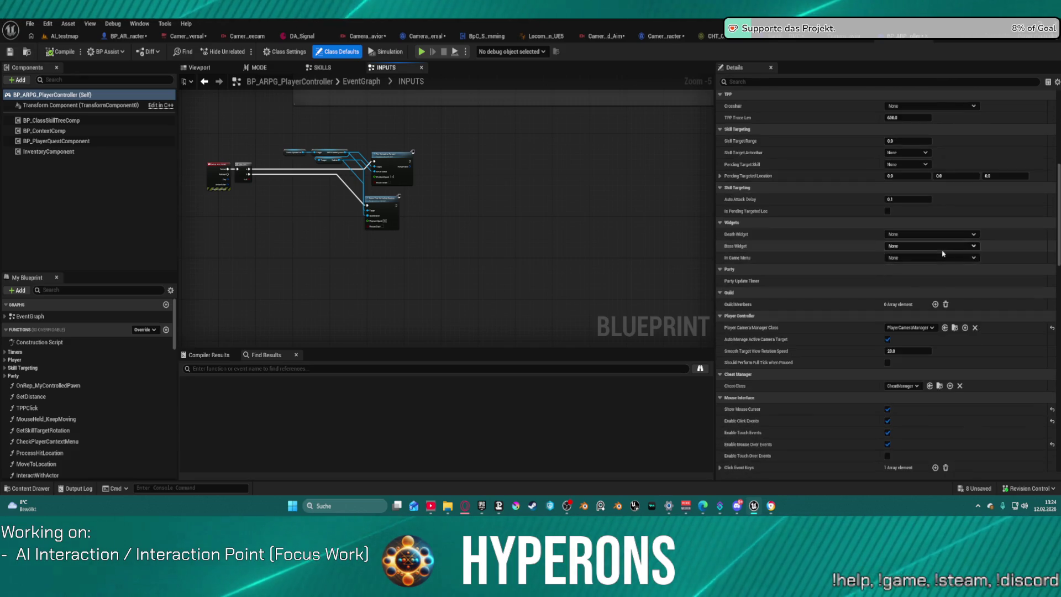
{"action": "scroll", "coordinate": [917, 271], "scroll_direction": "down", "scroll_amount": 1}
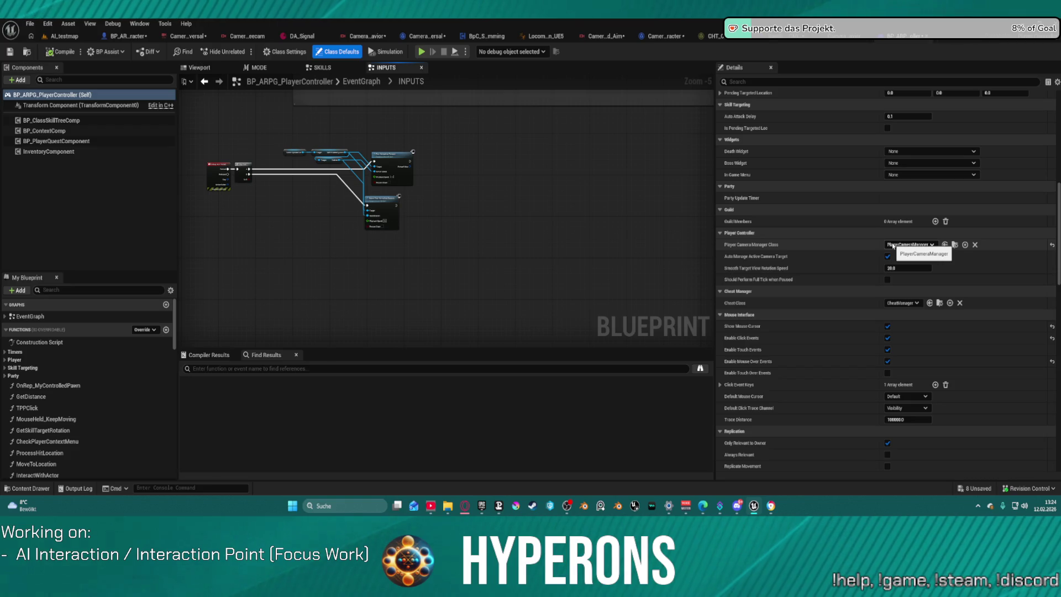
{"action": "scroll", "coordinate": [893, 246], "scroll_direction": "down", "scroll_amount": 4}
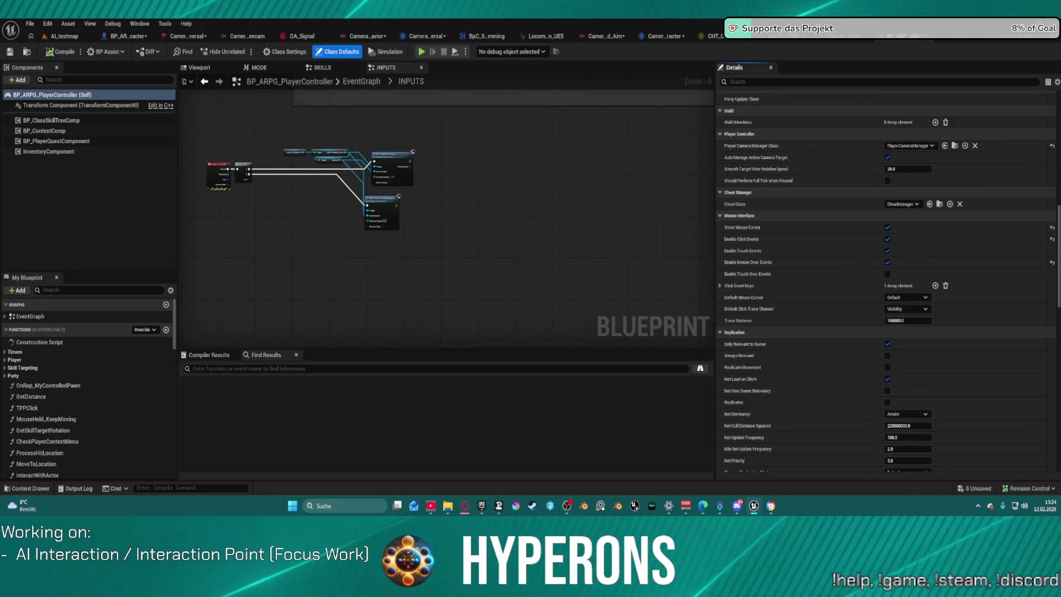
{"action": "key", "text": "super+d"}
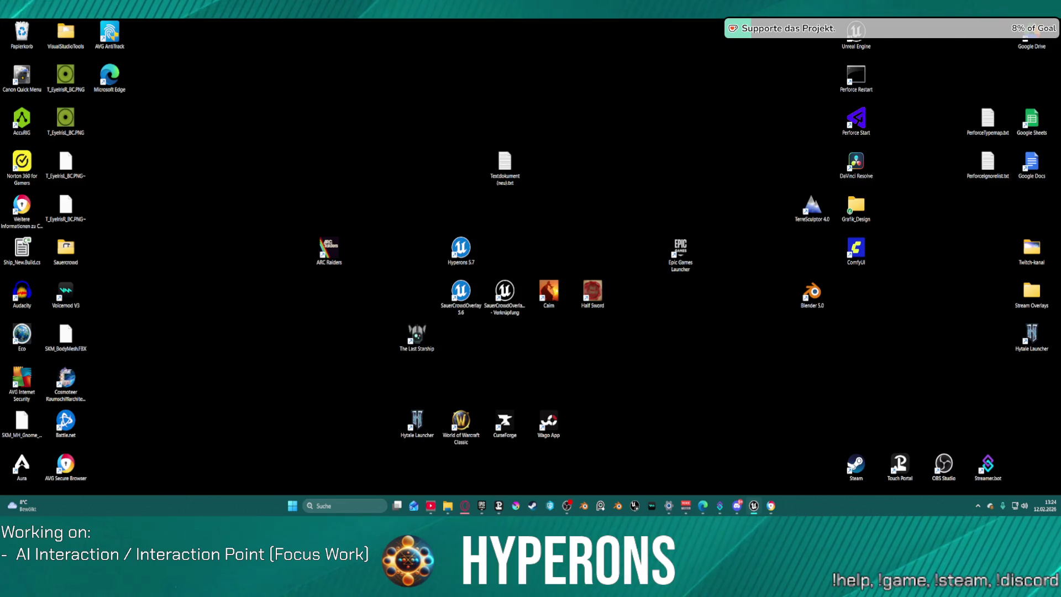
{"action": "key", "text": "super+d"}
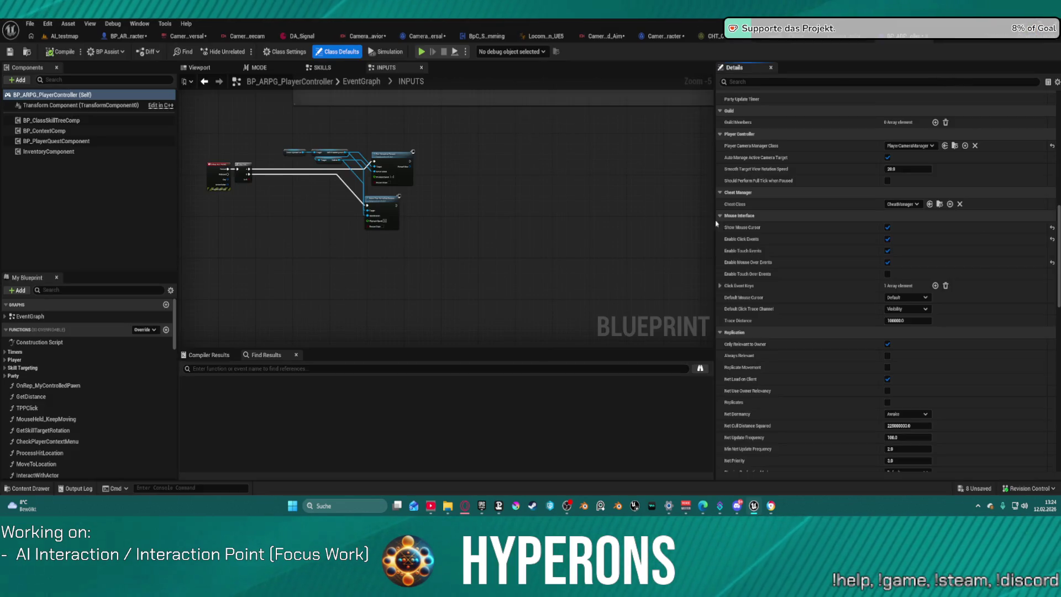
{"action": "mouse_move", "coordinate": [755, 508]}
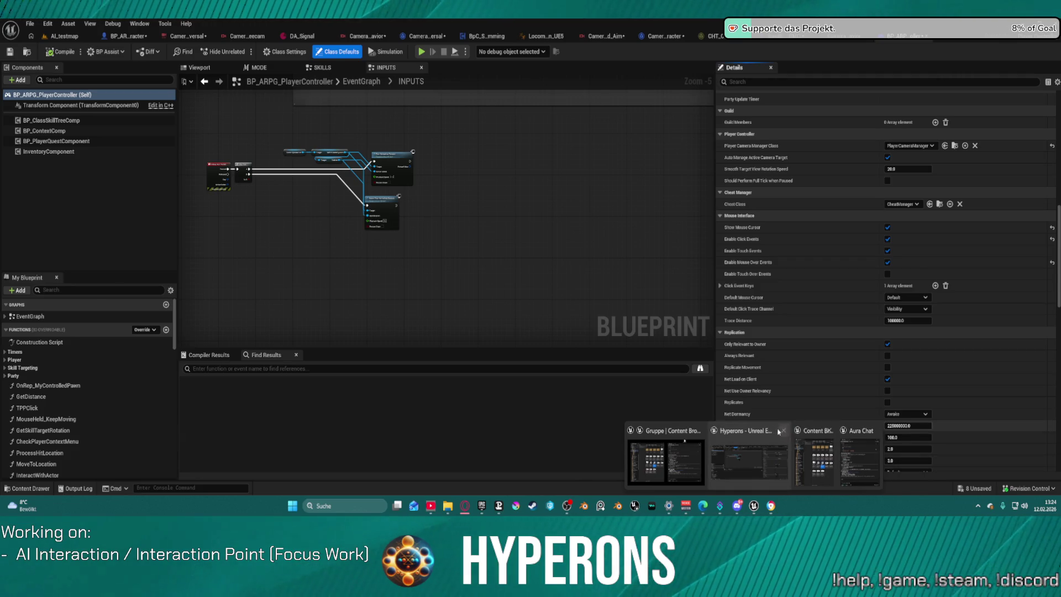
{"action": "mouse_move", "coordinate": [700, 432]}
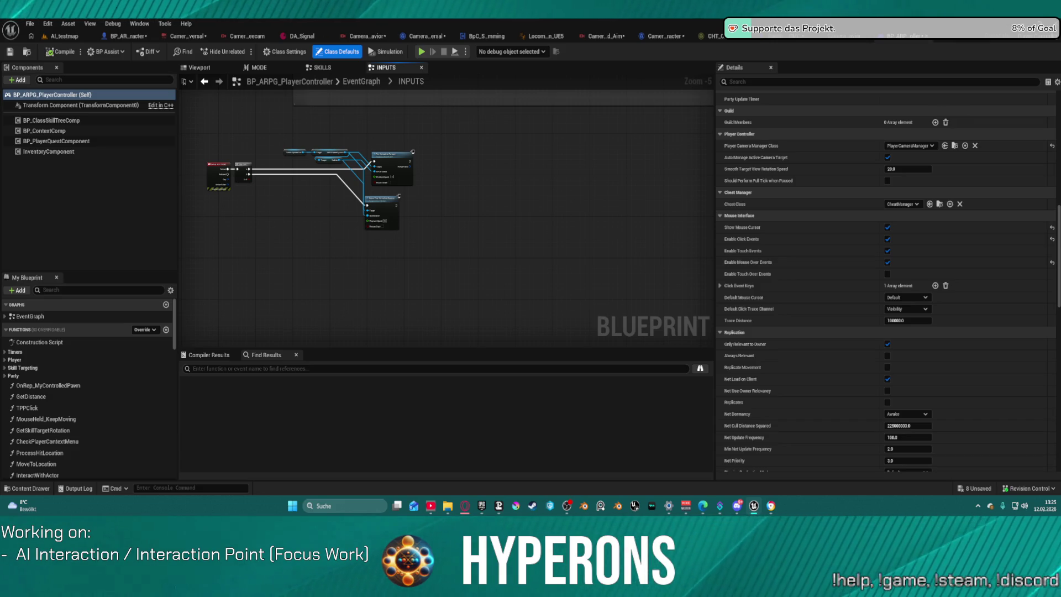
Step: In the third-person camera rig, give the Boom Arm max forward and backward interpolation factors of 1.0
{"action": "key", "text": "ctrl+Tab"}
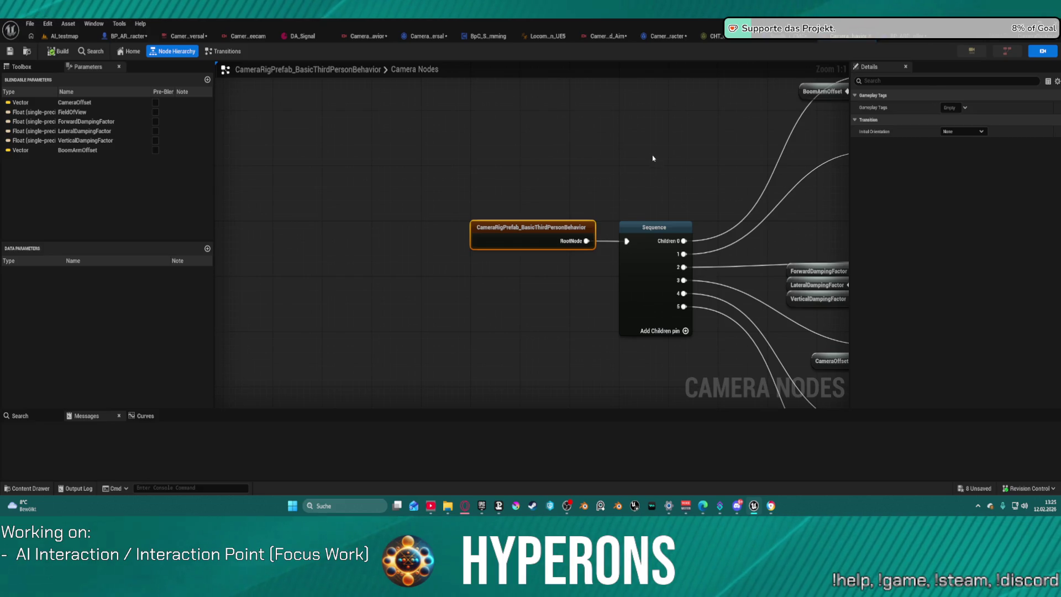
{"action": "left_click_drag", "start_coordinate": [652, 155], "coordinate": [385, 148]}
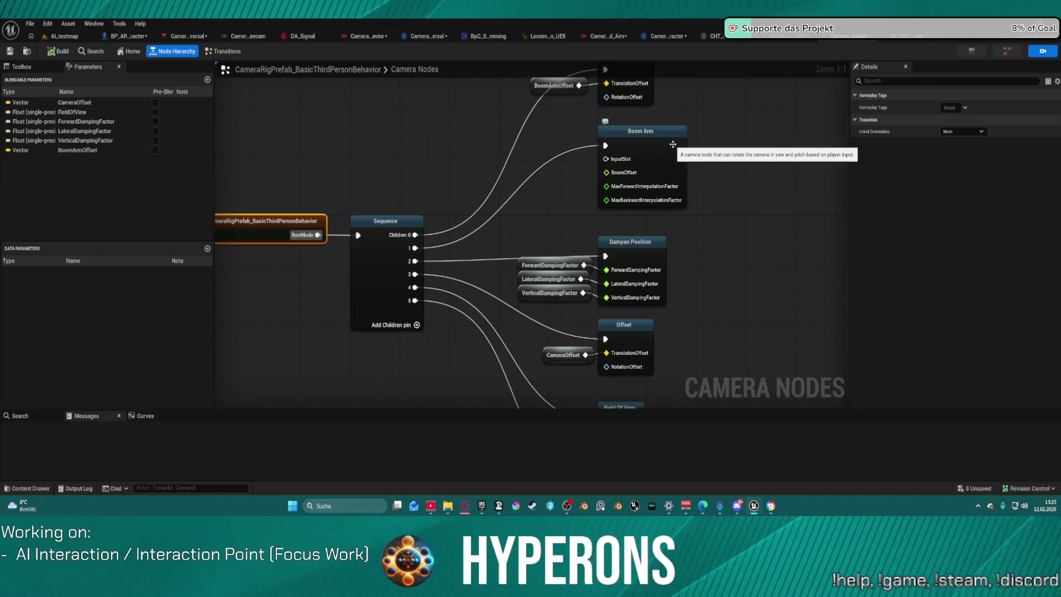
{"action": "left_click", "coordinate": [673, 144]}
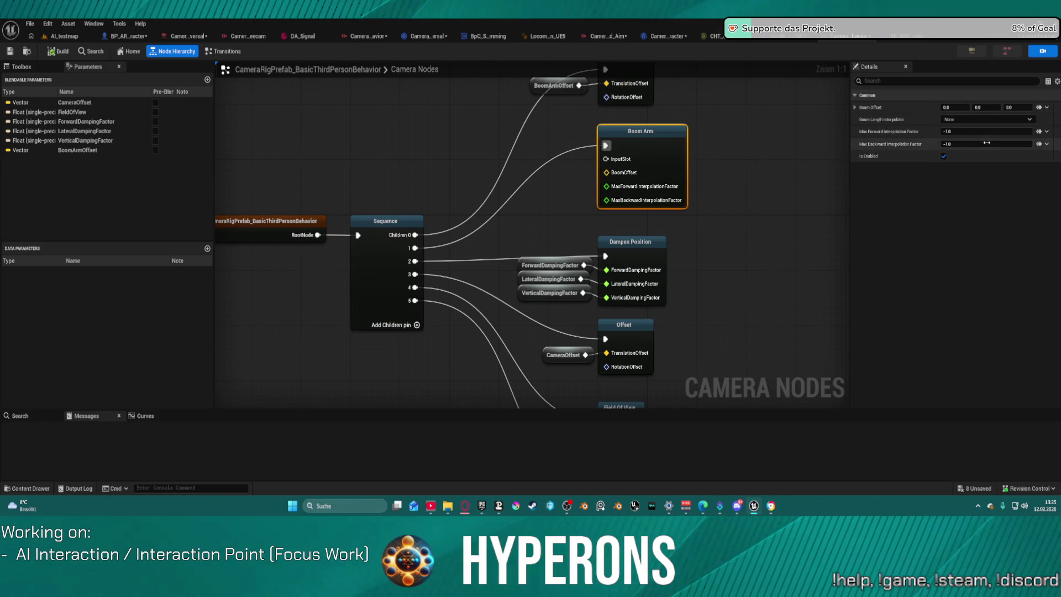
{"action": "left_click", "coordinate": [984, 132]}
{"action": "type", "text": "1"}
{"action": "key", "text": "Tab"}
{"action": "type", "text": "1"}
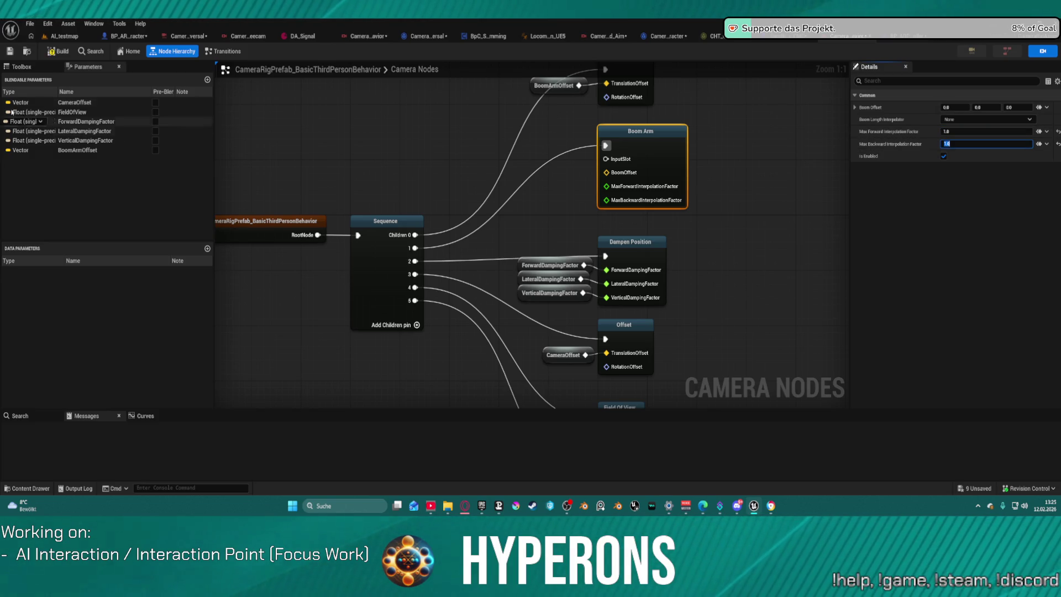
{"action": "left_click", "coordinate": [64, 36]}
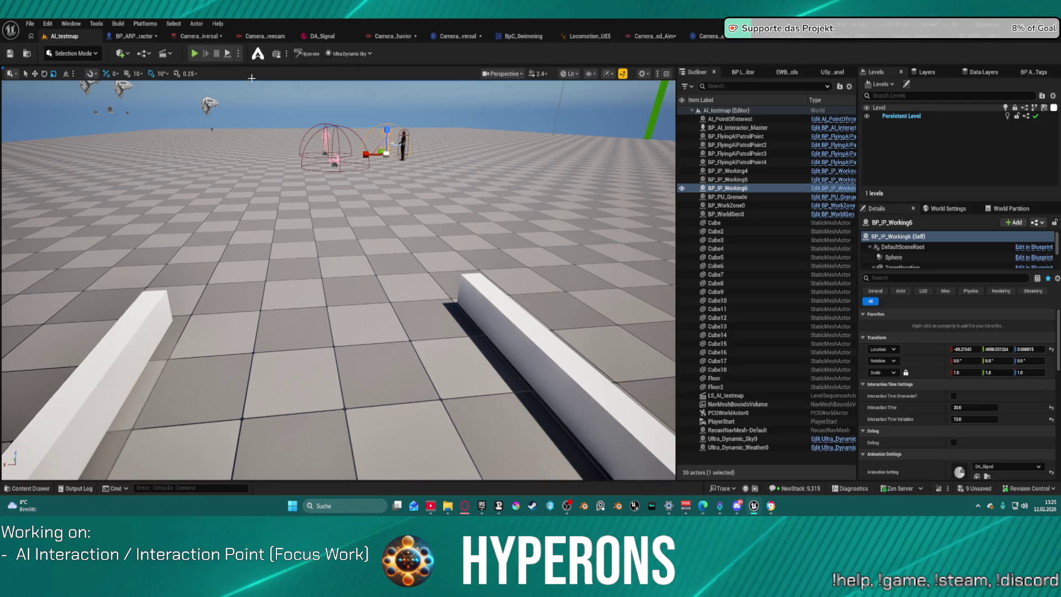
{"action": "key", "text": "alt+p"}
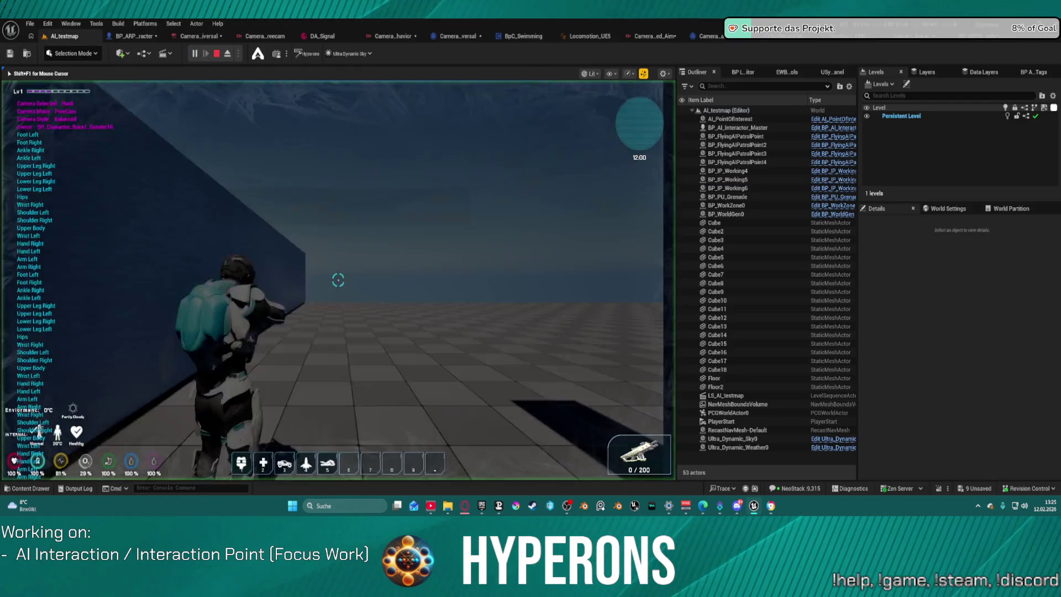
{"action": "key", "text": "s"}
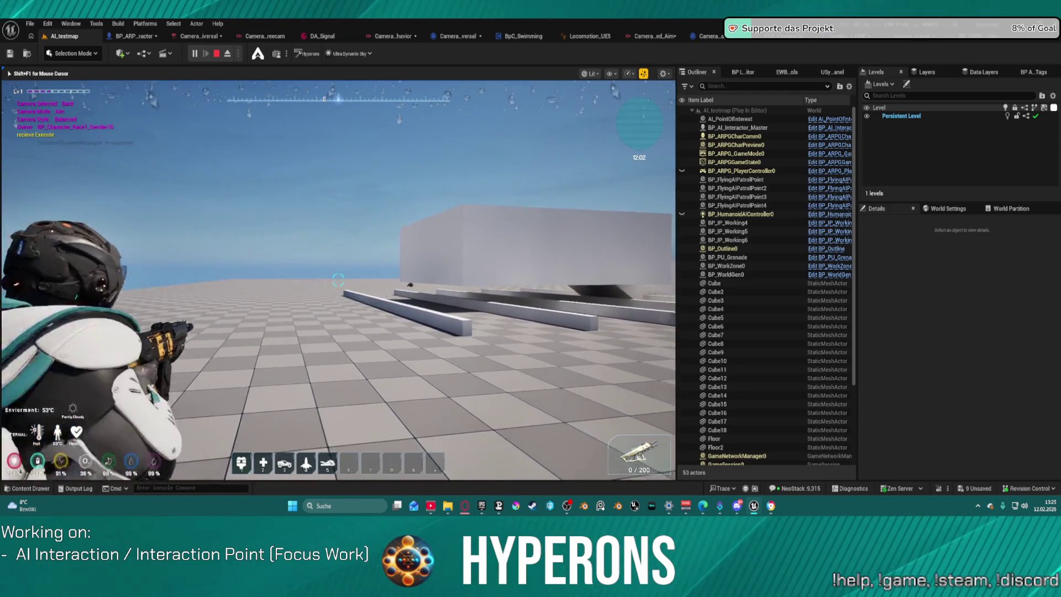
{"action": "key", "text": "v"}
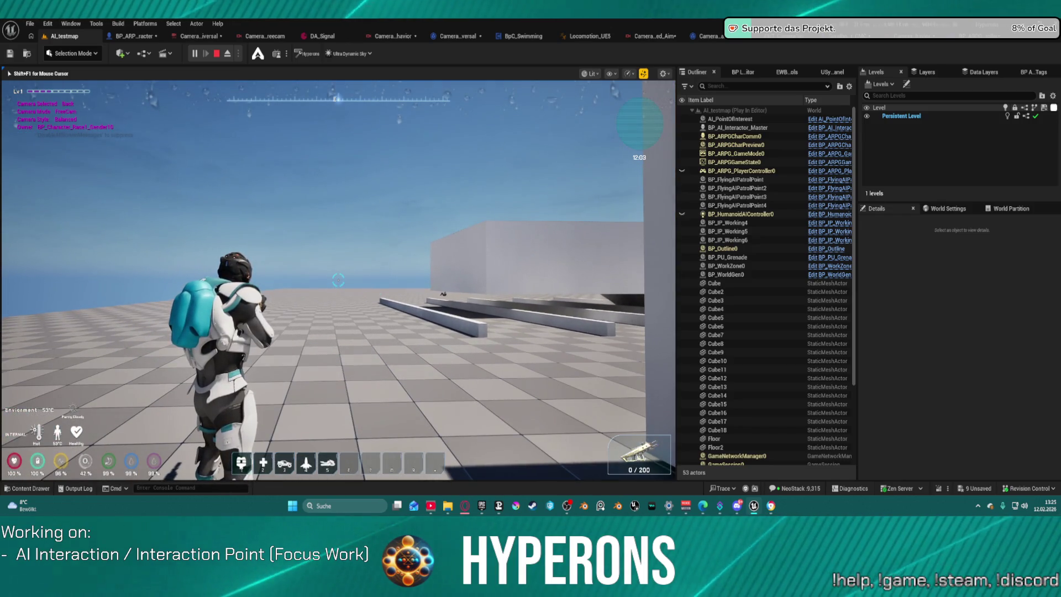
{"action": "key", "text": "v"}
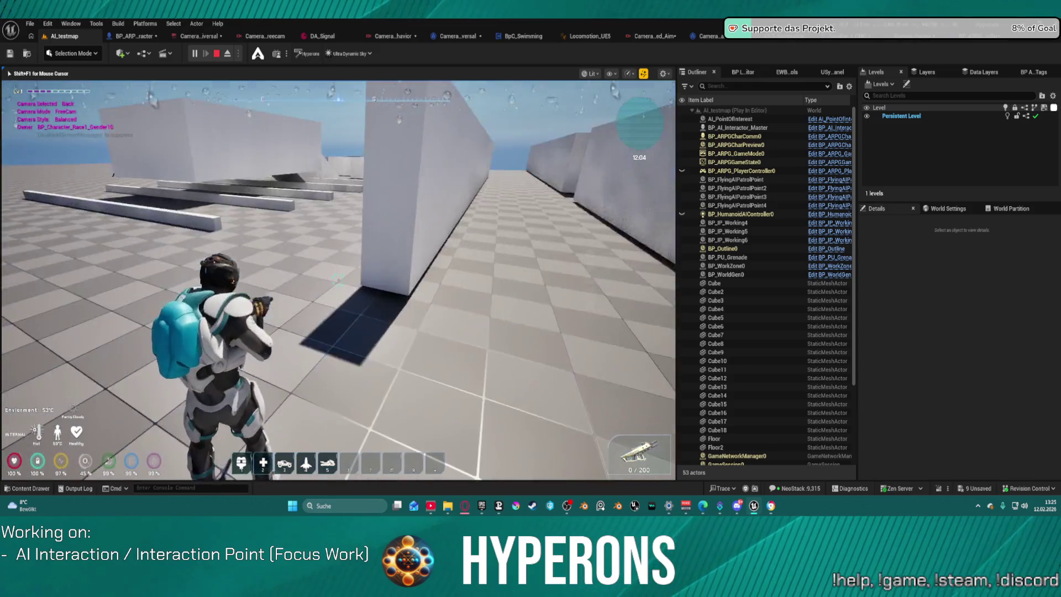
{"action": "key", "text": "w"}
{"action": "key", "text": "space"}
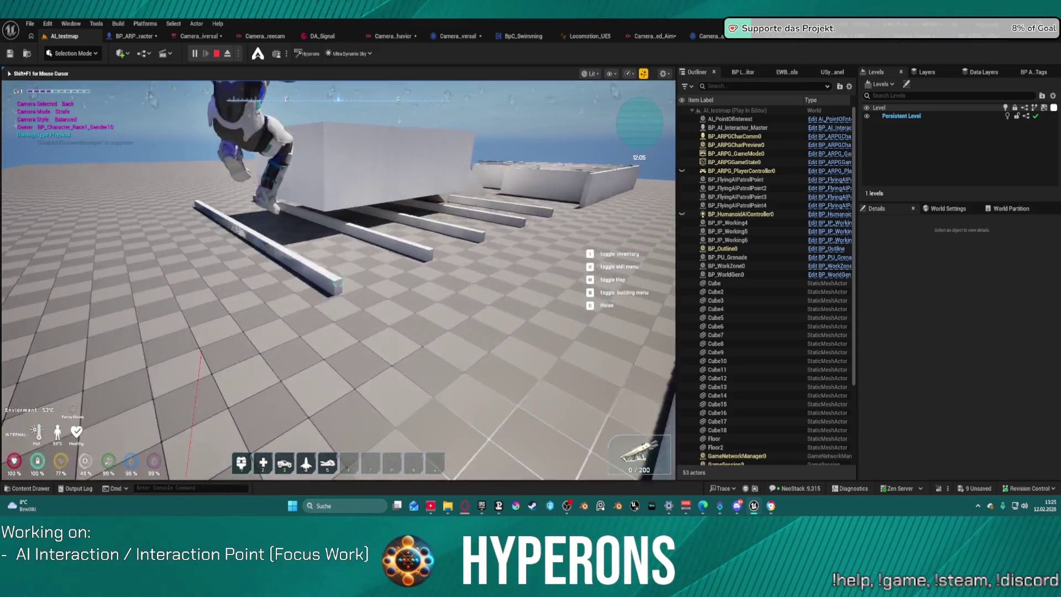
{"action": "key", "text": "v"}
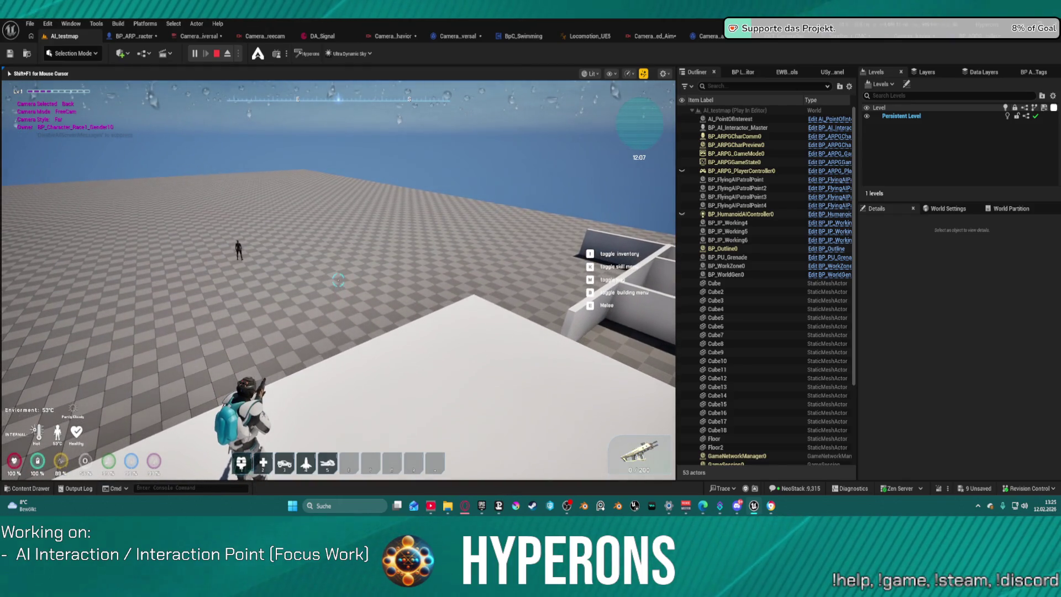
{"action": "scroll", "coordinate": [339, 280], "scroll_direction": "down", "scroll_amount": 2}
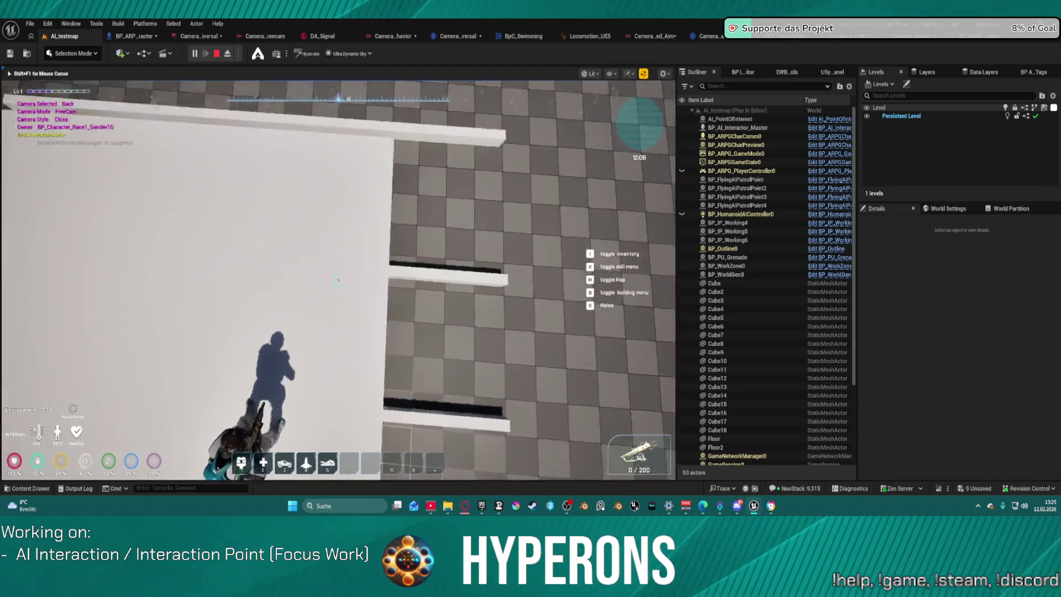
{"action": "right_click", "coordinate": [338, 280]}
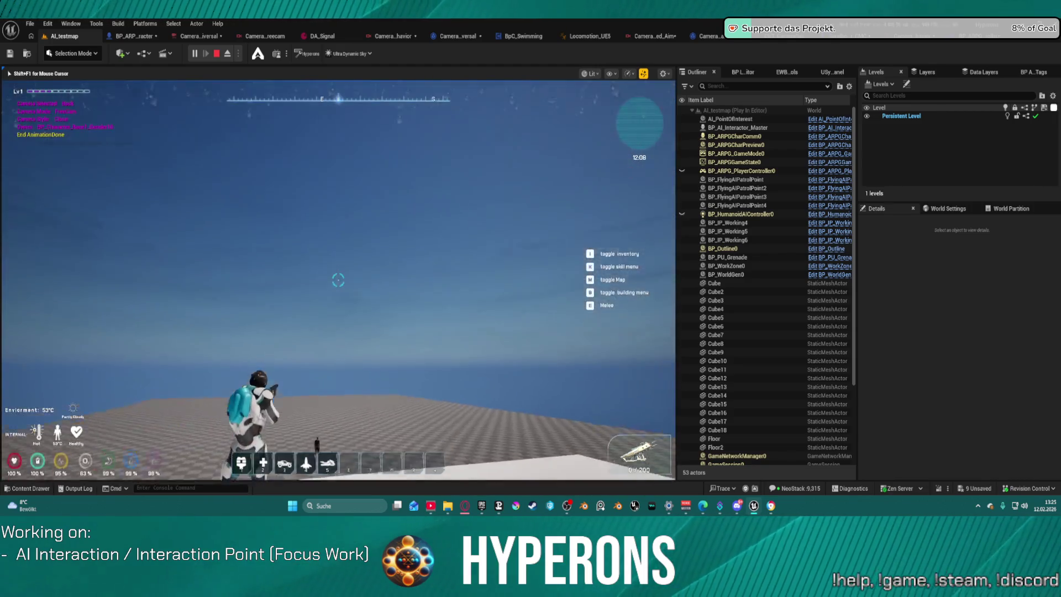
{"action": "right_click", "coordinate": [338, 281]}
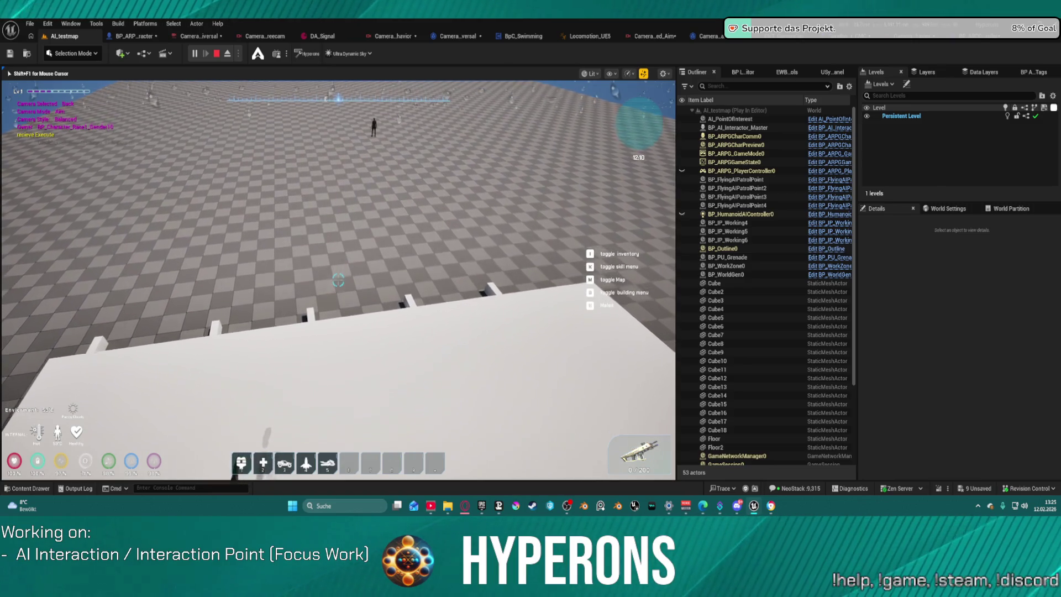
{"action": "scroll", "coordinate": [338, 280], "scroll_direction": "down", "scroll_amount": 2}
{"action": "right_click", "coordinate": [338, 280]}
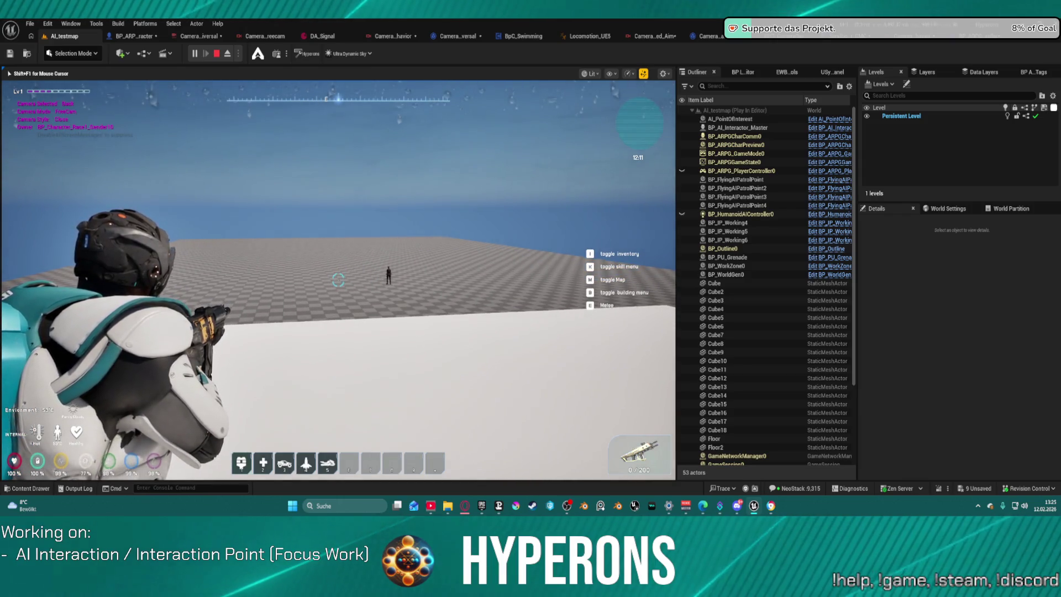
{"action": "key", "text": "w"}
{"action": "key", "text": "a"}
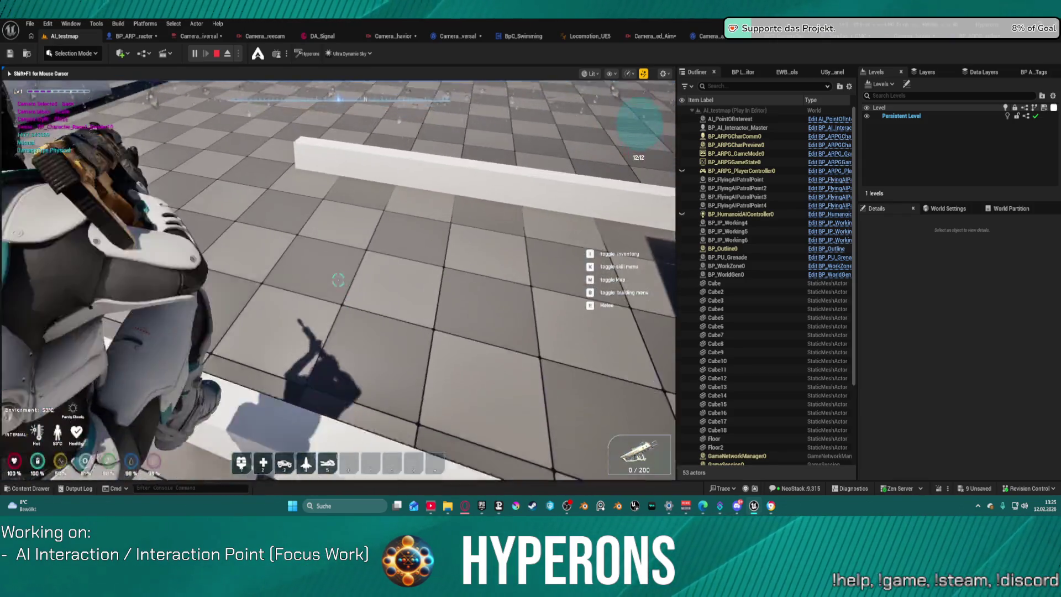
{"action": "key", "text": "s"}
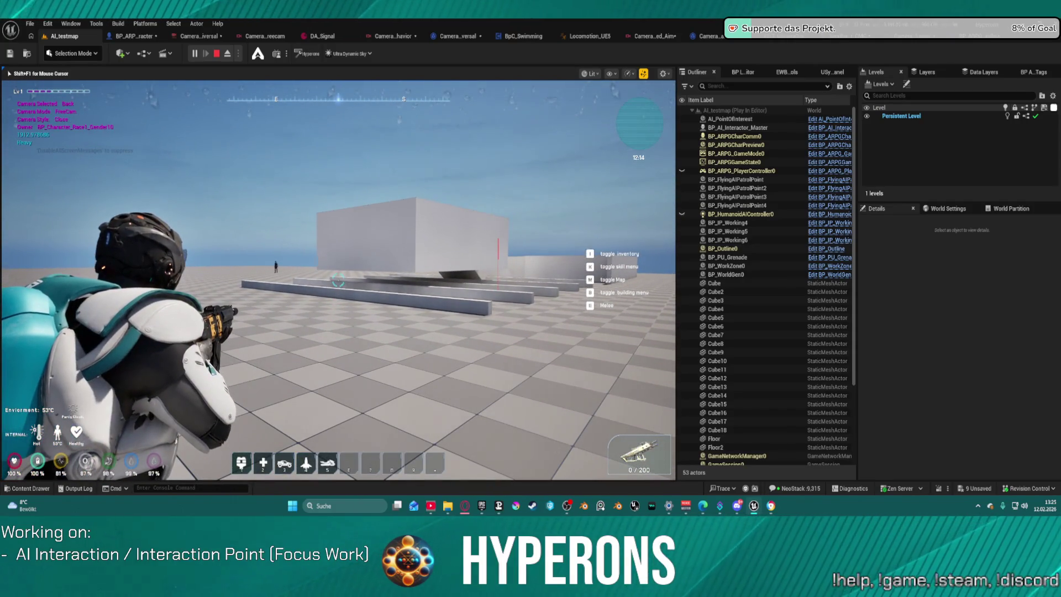
{"action": "key", "text": "Escape"}
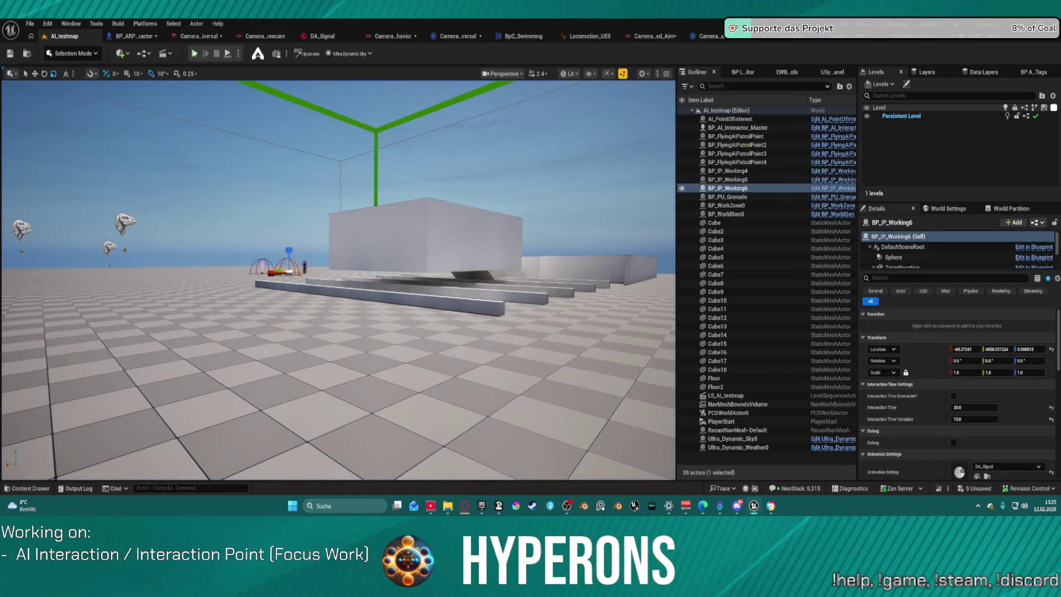
{"action": "key", "text": "alt+p"}
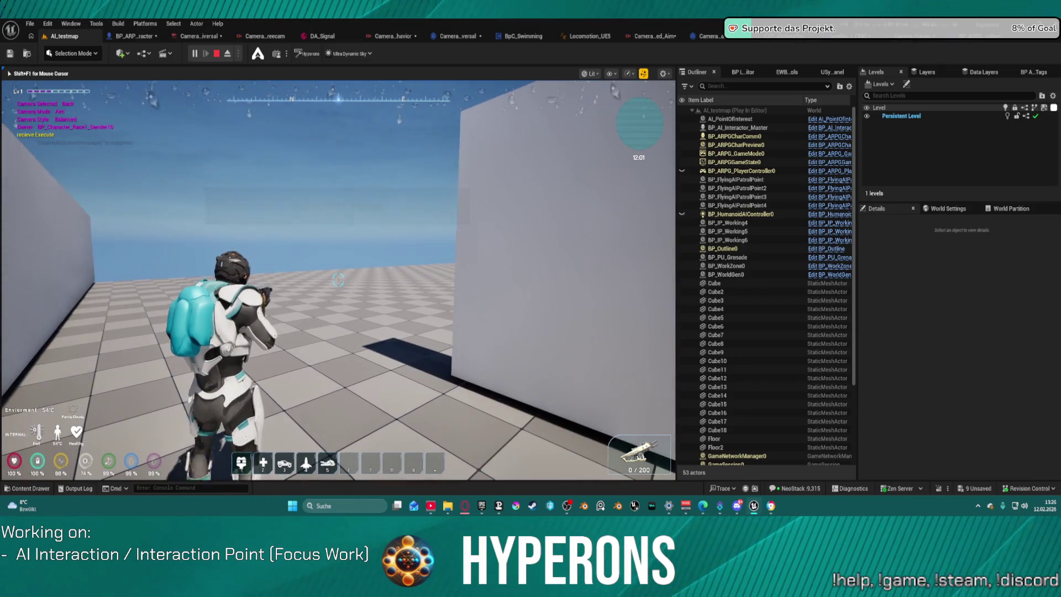
{"action": "right_click", "coordinate": [338, 280]}
{"action": "right_click", "coordinate": [338, 280]}
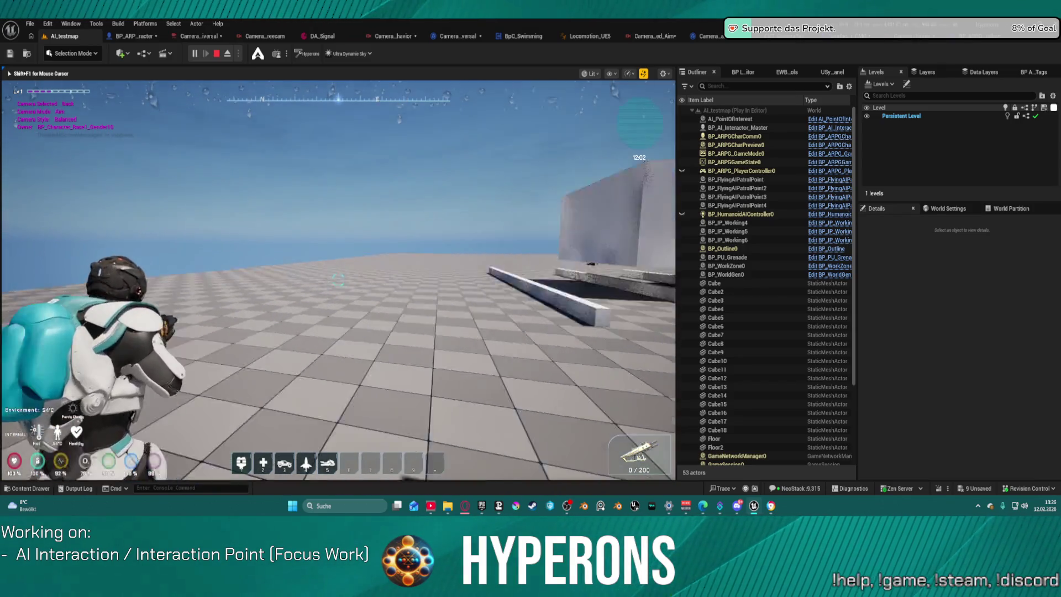
{"action": "key", "text": "w"}
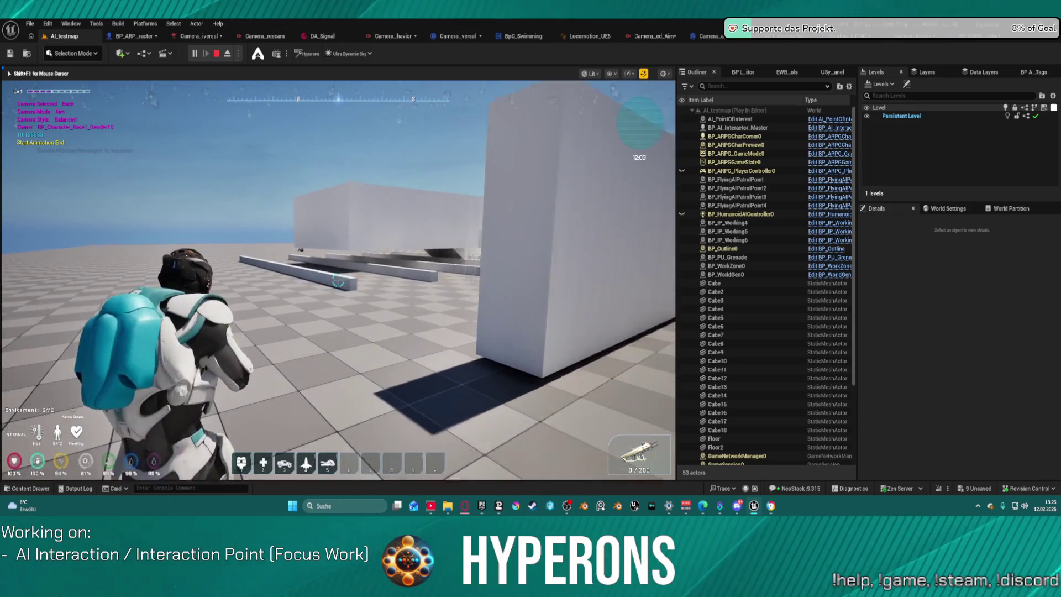
{"action": "key", "text": "w"}
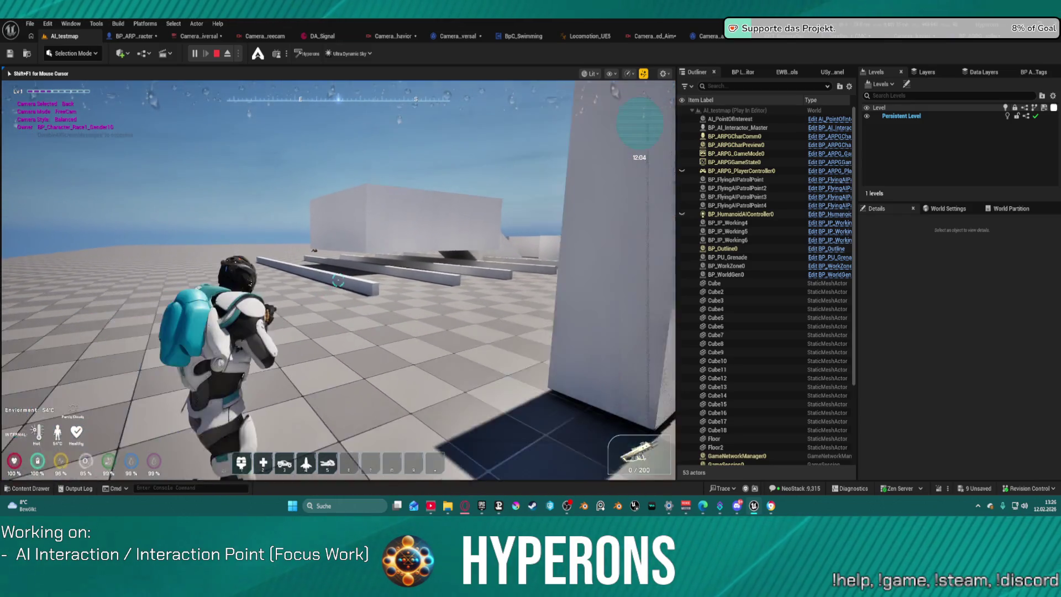
{"action": "right_click", "coordinate": [339, 280]}
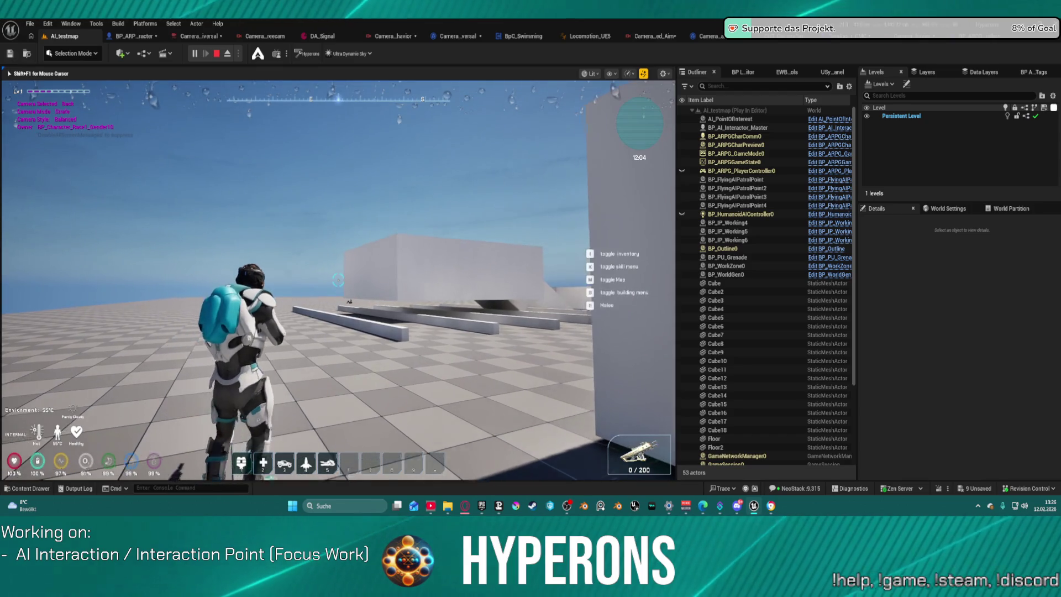
{"action": "key", "text": "w"}
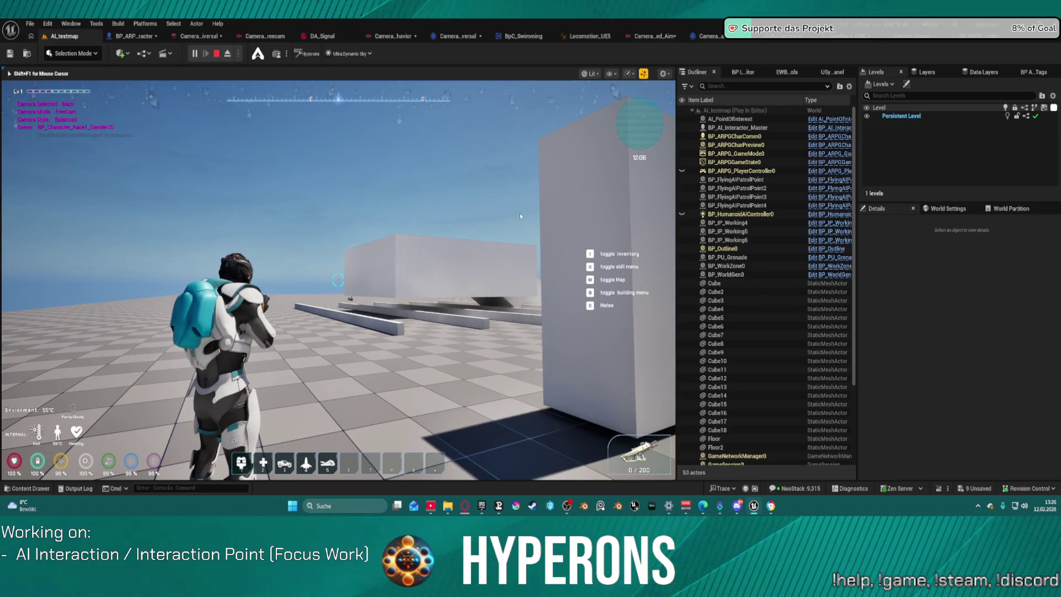
{"action": "key", "text": "Escape"}
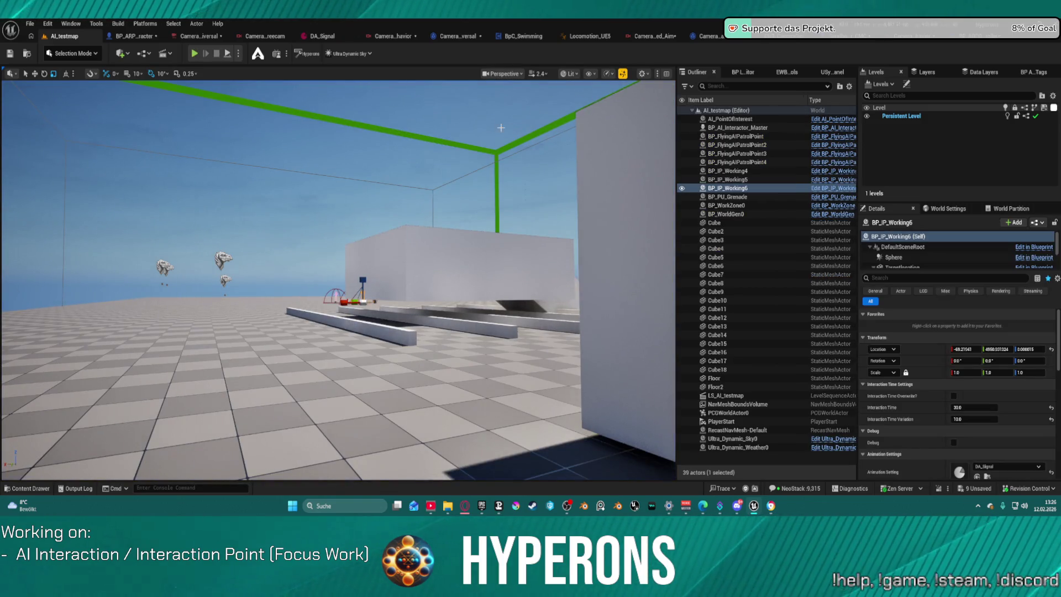
{"action": "left_click", "coordinate": [450, 38]}
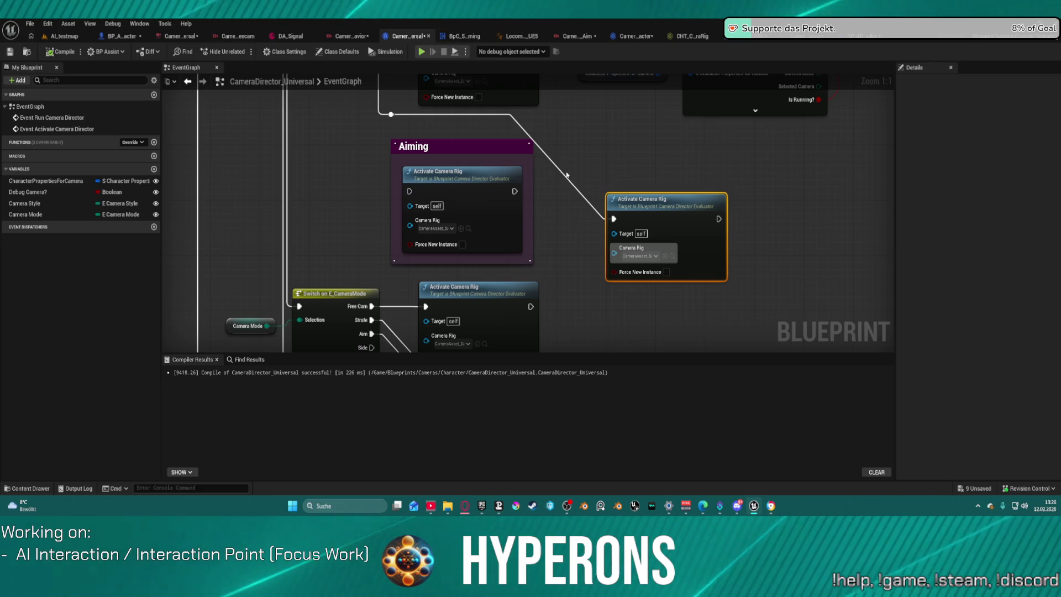
Step: Wire the execution into the Aiming group's Activate Camera Rig node and view the class defaults
{"action": "mouse_move", "coordinate": [613, 221]}
{"action": "left_mouse_down"}
{"action": "mouse_move", "coordinate": [425, 177]}
{"action": "mouse_move", "coordinate": [410, 191]}
{"action": "left_mouse_up"}
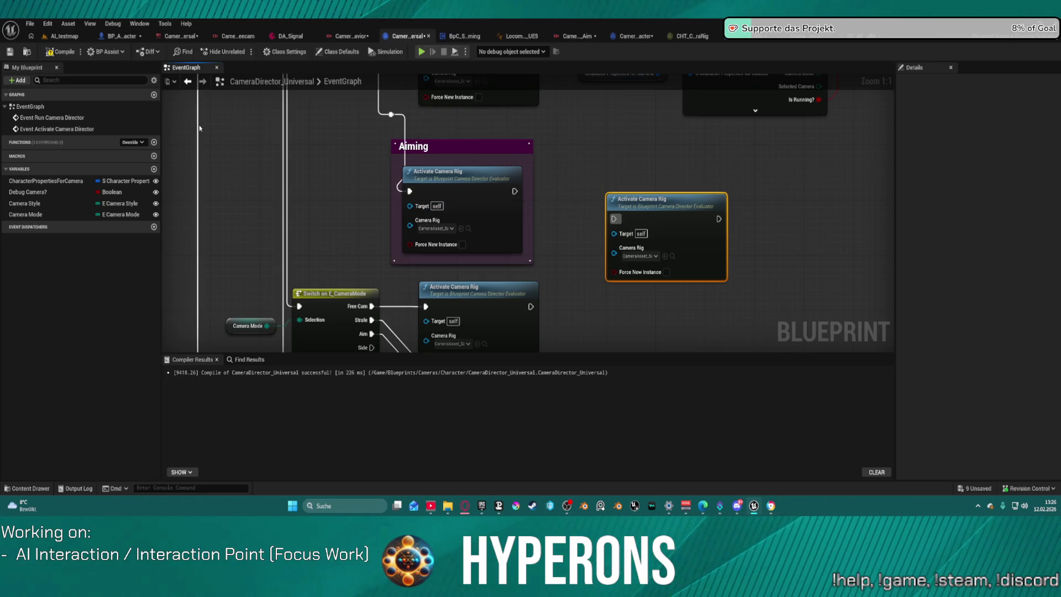
{"action": "left_click", "coordinate": [350, 52]}
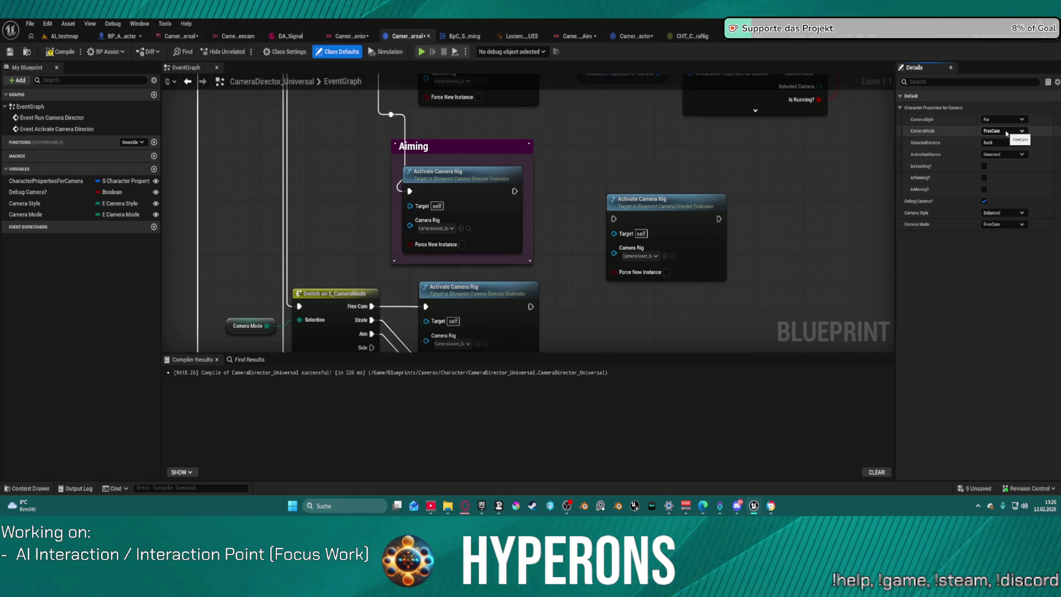
{"action": "mouse_move", "coordinate": [568, 154]}
{"action": "left_mouse_down"}
{"action": "mouse_move", "coordinate": [627, 299]}
{"action": "mouse_move", "coordinate": [610, 282]}
{"action": "mouse_move", "coordinate": [531, 266]}
{"action": "left_mouse_up"}
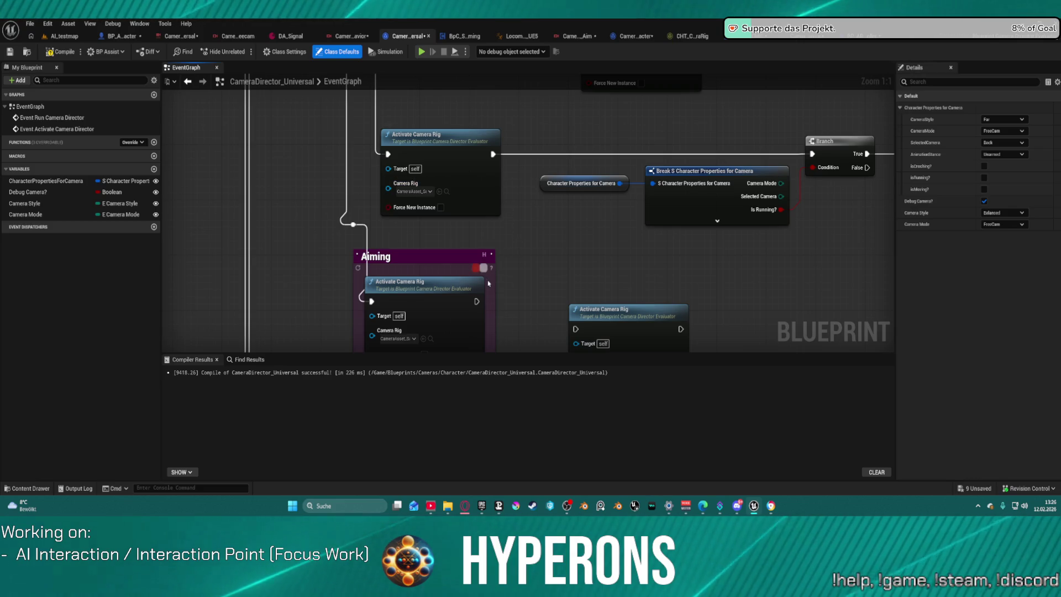
{"action": "scroll", "coordinate": [496, 236], "scroll_direction": "down", "scroll_amount": 7}
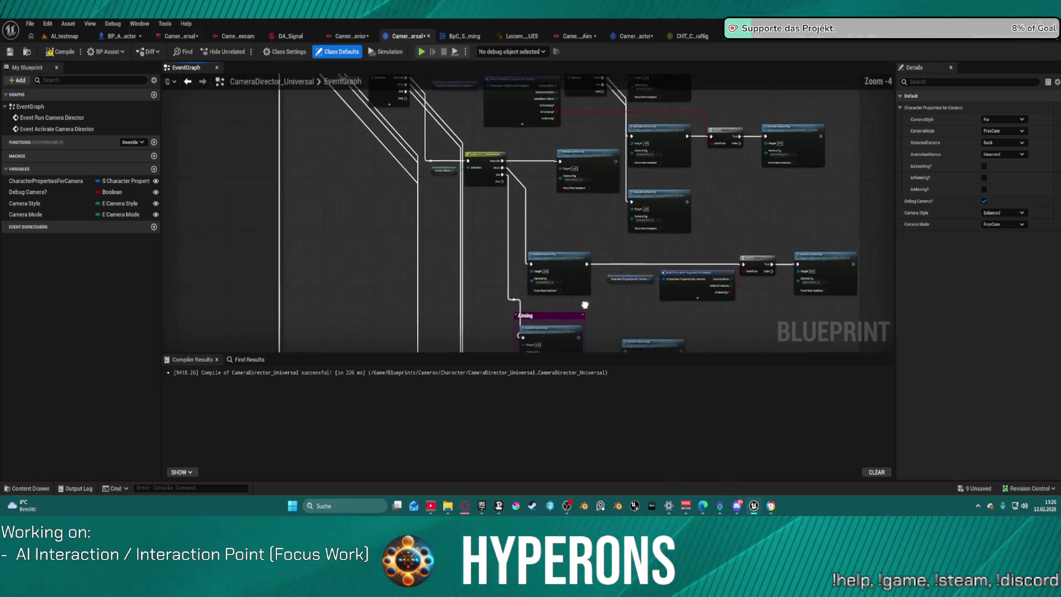
Step: Save the CameraDirector_Universal blueprint and launch a standalone game preview
{"action": "left_click", "coordinate": [32, 26]}
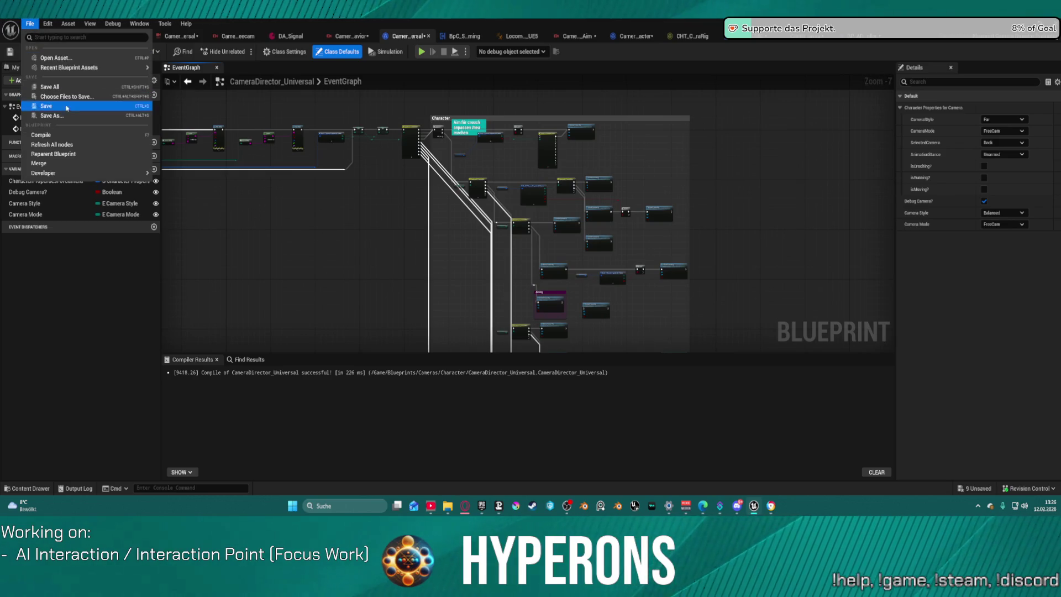
{"action": "left_click", "coordinate": [103, 148]}
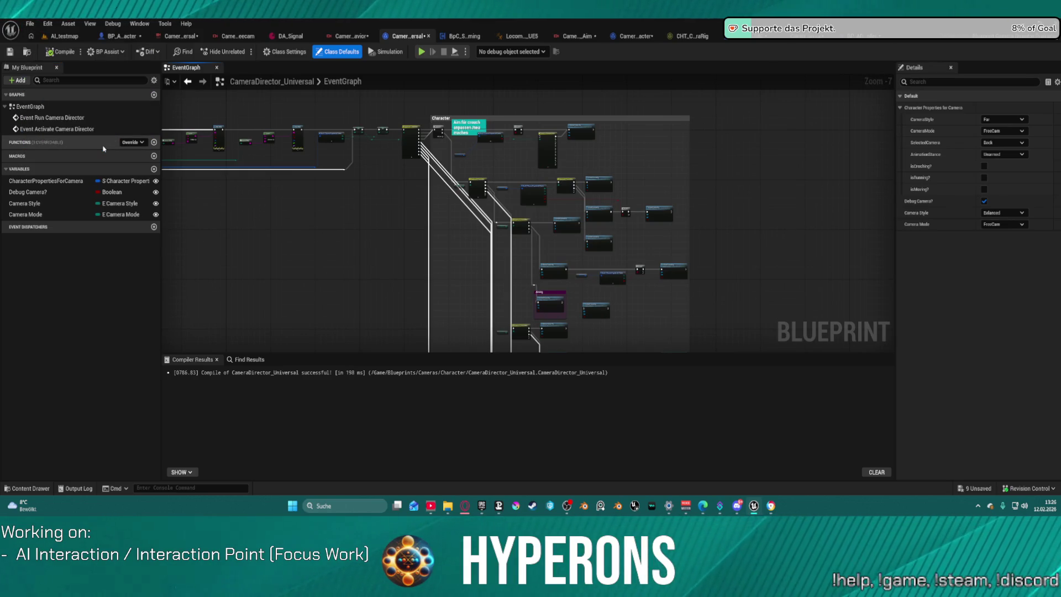
{"action": "left_click", "coordinate": [10, 53]}
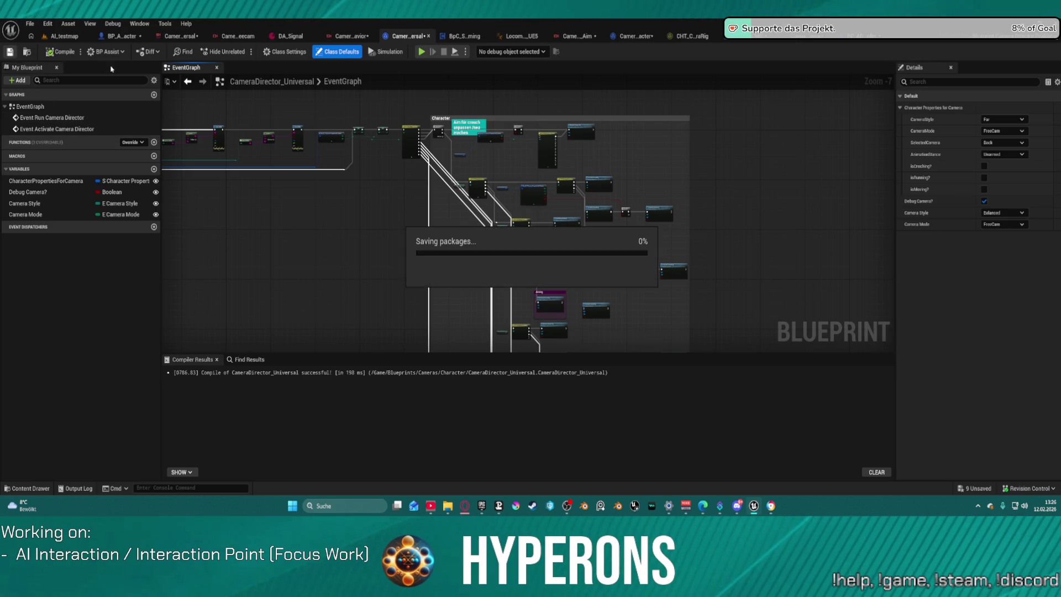
{"action": "left_click", "coordinate": [428, 54]}
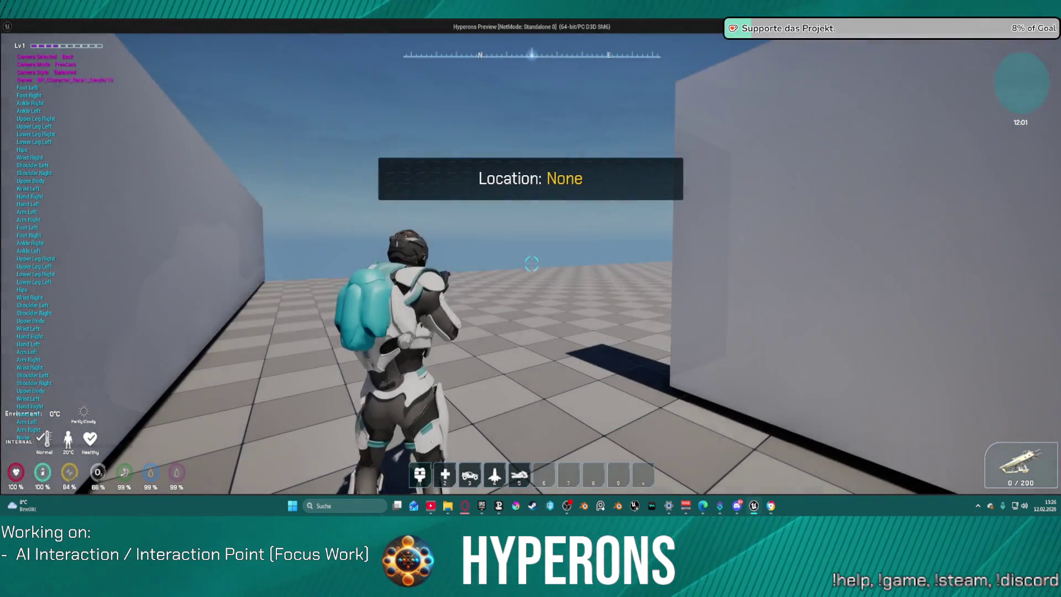
Step: Stop the preview and review the Activate Camera Rig nodes and advanced class settings
{"action": "key", "text": "Escape"}
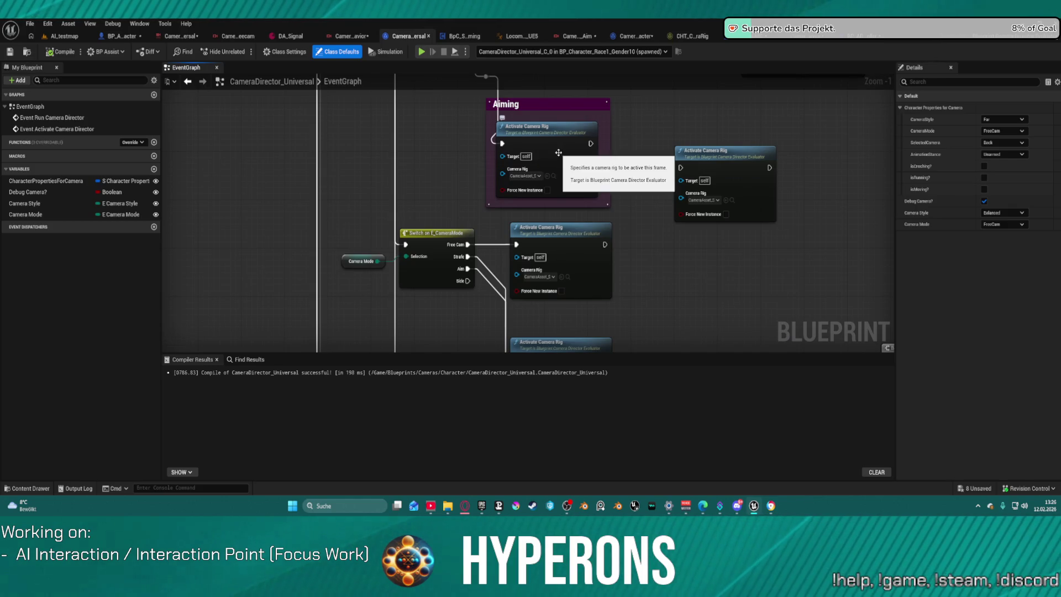
{"action": "left_click", "coordinate": [705, 218]}
{"action": "left_click", "coordinate": [550, 129]}
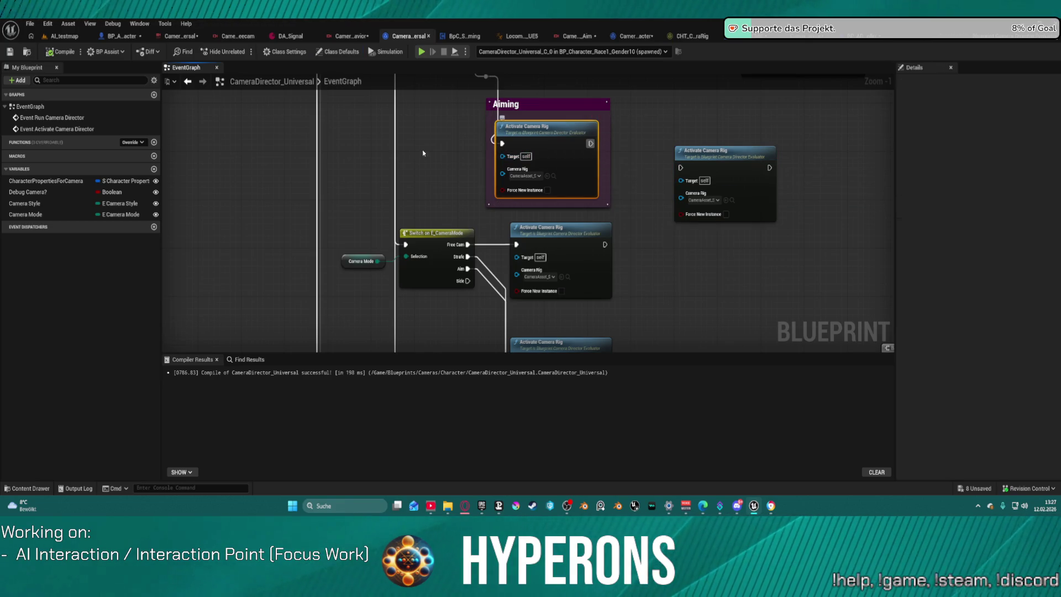
{"action": "left_click", "coordinate": [303, 52]}
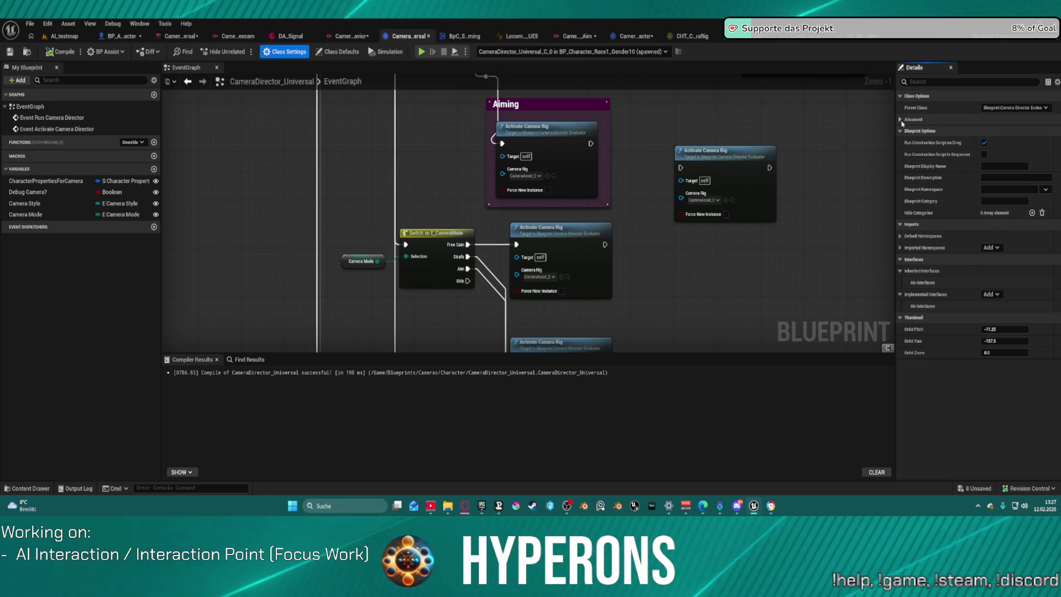
{"action": "left_click", "coordinate": [915, 119]}
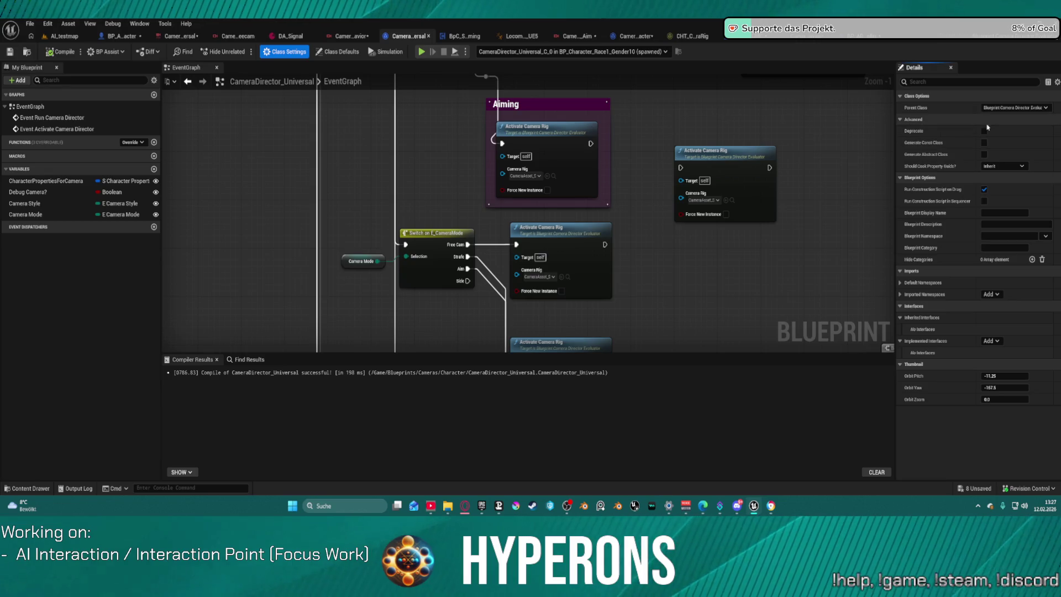
{"action": "left_click", "coordinate": [353, 37]}
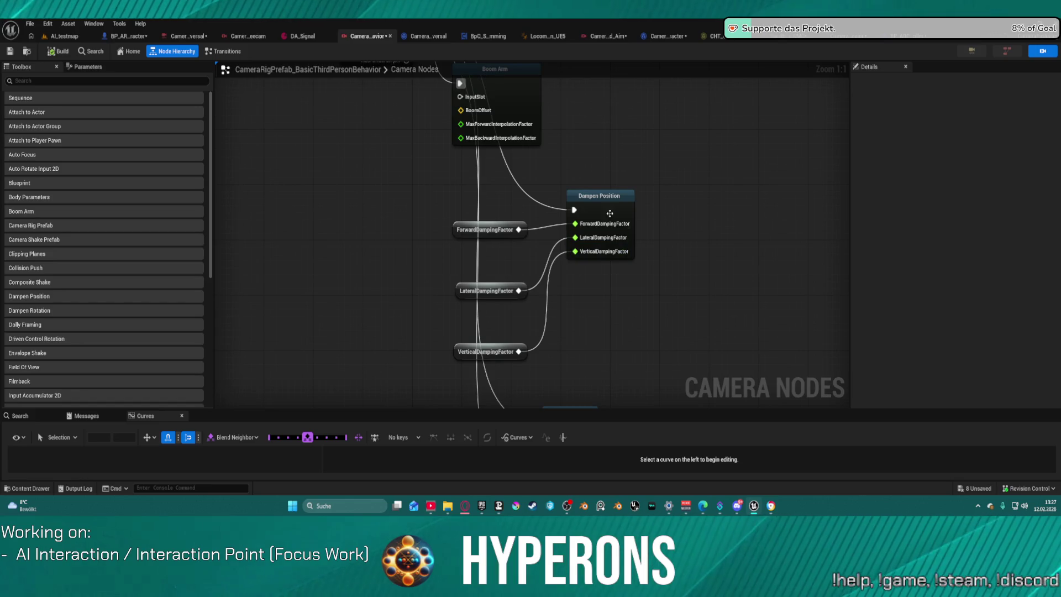
Step: Inspect the Dampen Position, Boom Arm, Offset and Field Of View node settings in the rig graph
{"action": "left_click", "coordinate": [610, 225]}
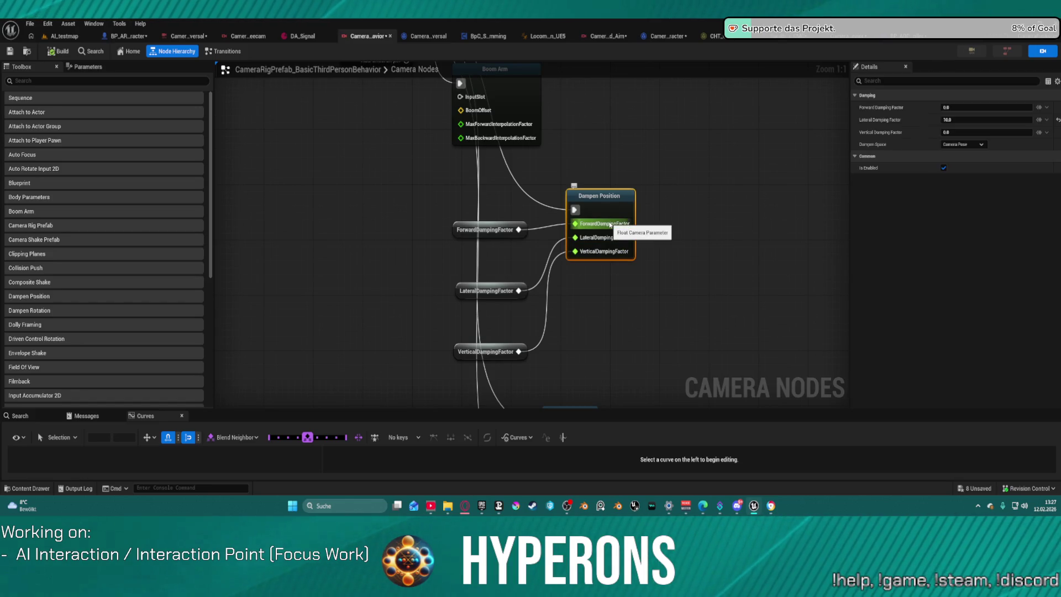
{"action": "left_click", "coordinate": [614, 192]}
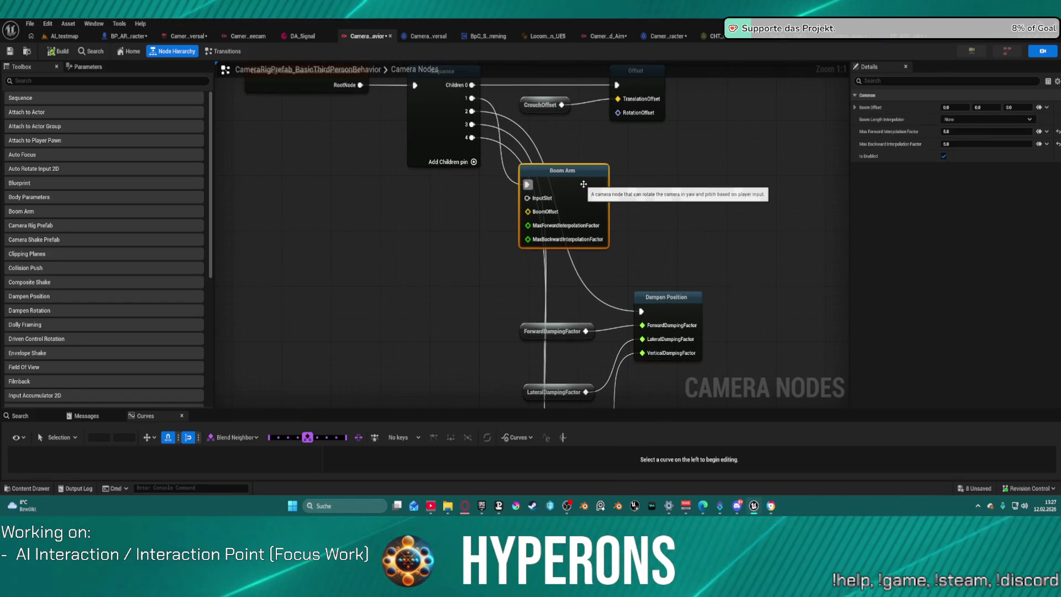
{"action": "mouse_move", "coordinate": [613, 193]}
{"action": "left_mouse_down"}
{"action": "mouse_move", "coordinate": [665, 193]}
{"action": "mouse_move", "coordinate": [723, 232]}
{"action": "left_mouse_up"}
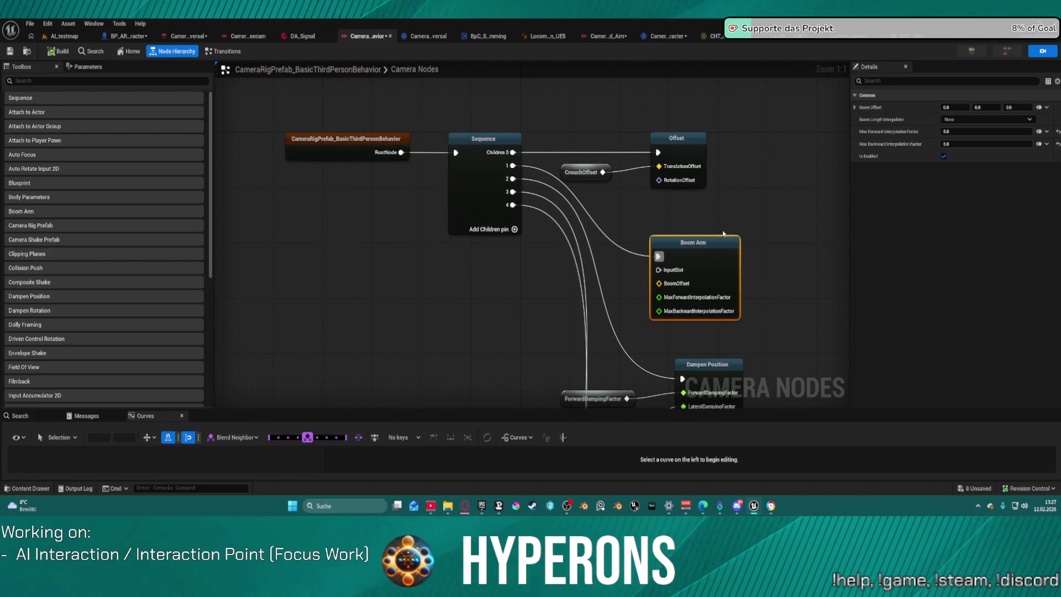
{"action": "left_click", "coordinate": [689, 145]}
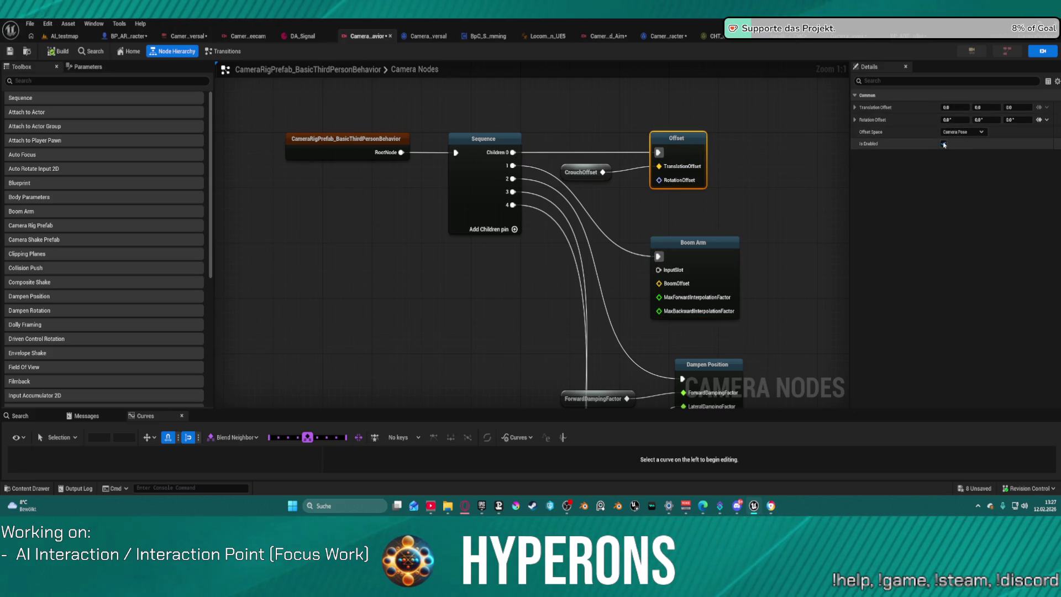
{"action": "scroll", "coordinate": [810, 268], "scroll_direction": "down", "scroll_amount": 4}
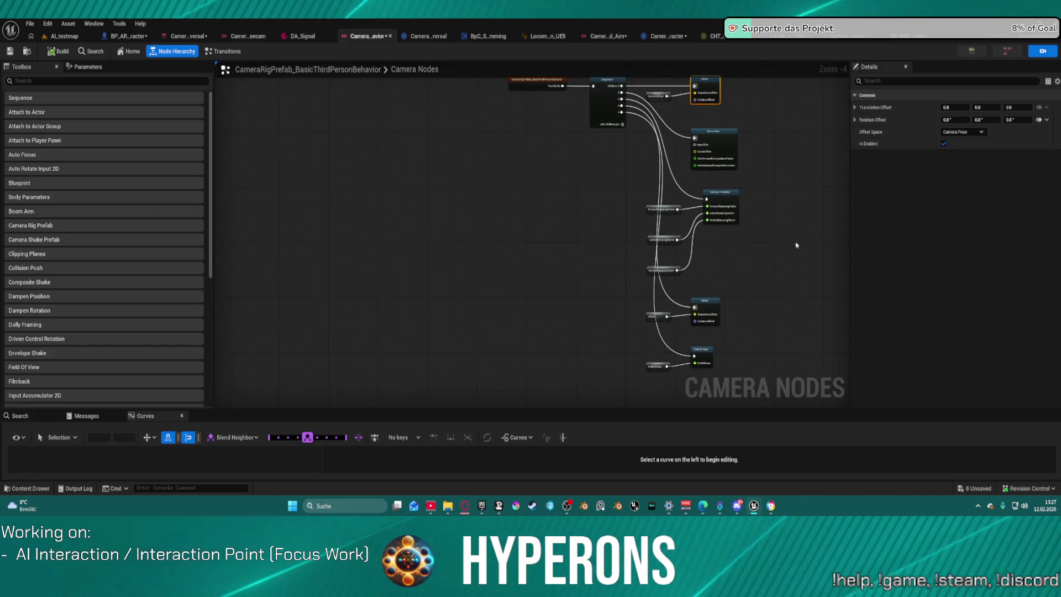
{"action": "scroll", "coordinate": [738, 237], "scroll_direction": "up", "scroll_amount": 2}
{"action": "left_click", "coordinate": [658, 245]}
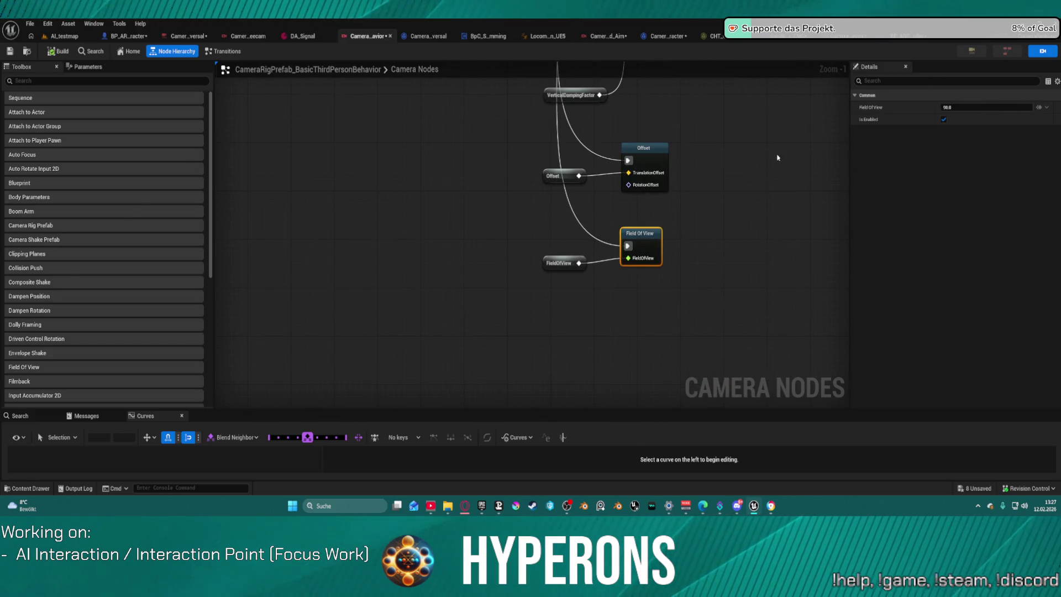
{"action": "left_click", "coordinate": [671, 148]}
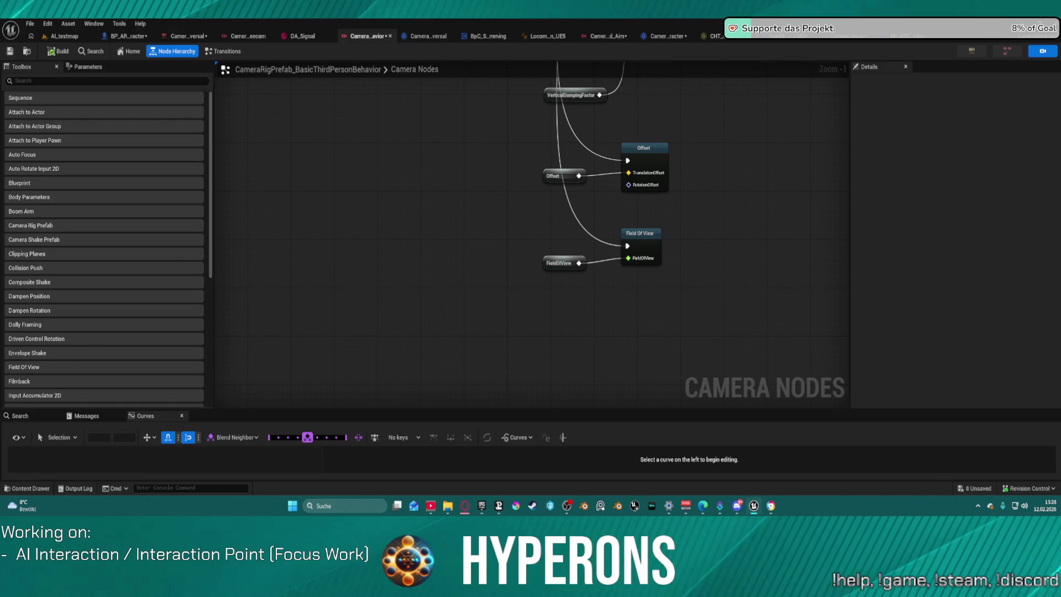
{"action": "left_click", "coordinate": [50, 34]}
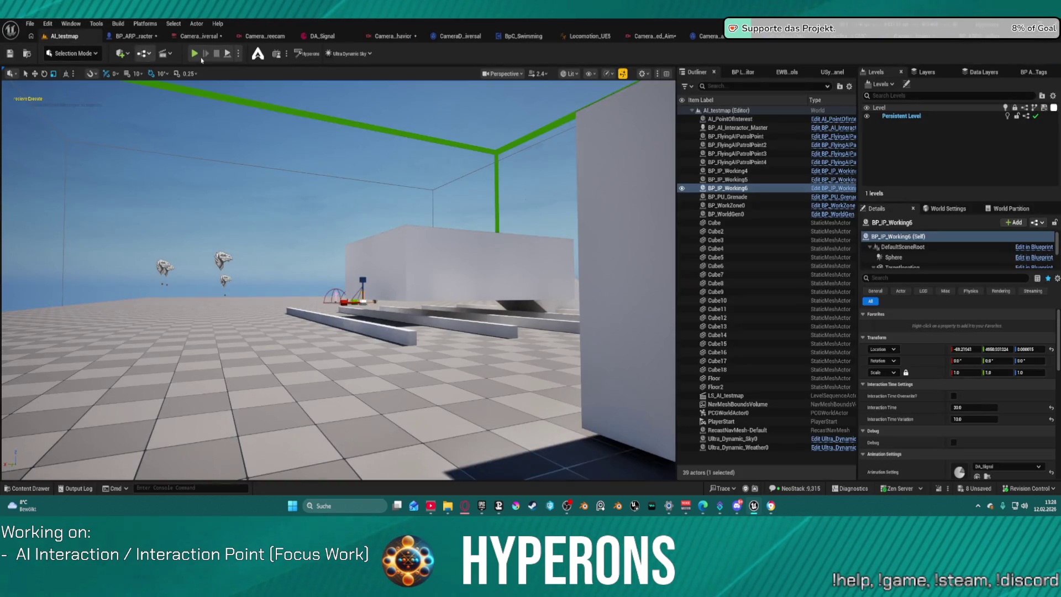
Step: Start Play-In-Editor and clear the console command line
{"action": "key", "text": "alt+p"}
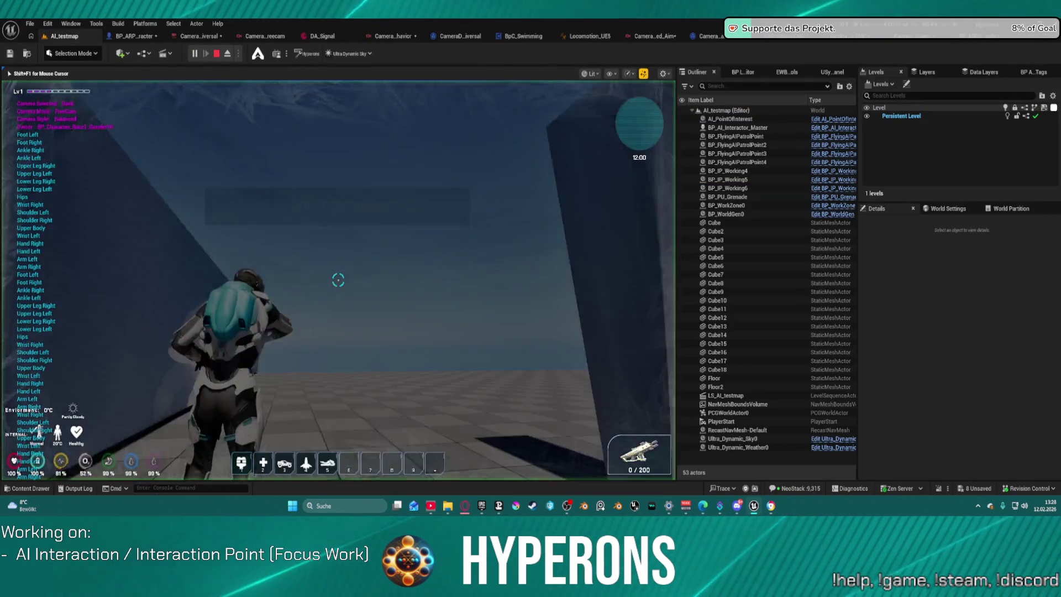
{"action": "key", "text": "super"}
{"action": "key", "text": "Escape"}
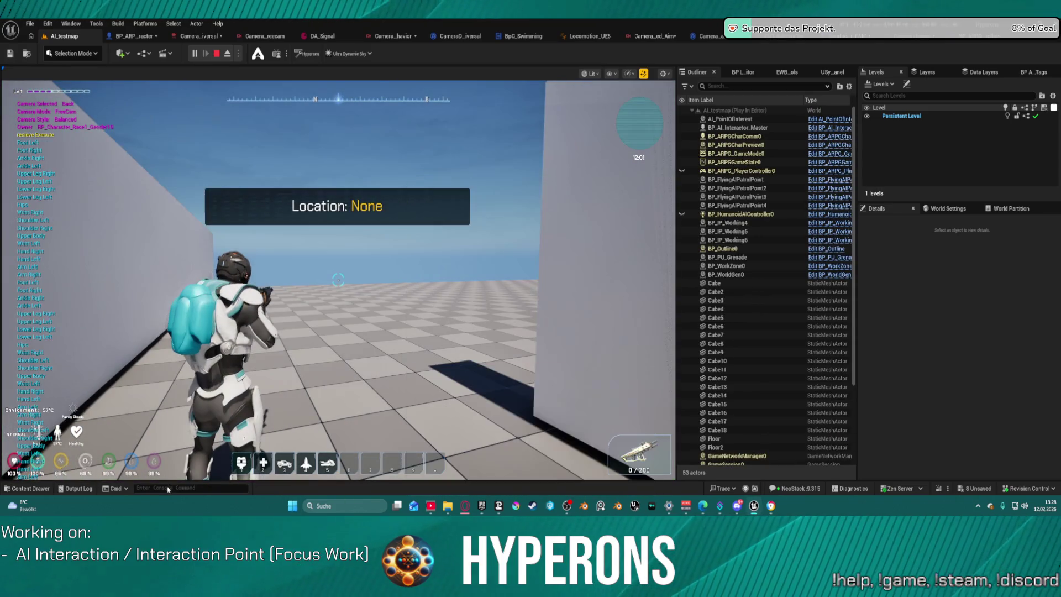
{"action": "left_click", "coordinate": [201, 487]}
{"action": "key", "text": "Up"}
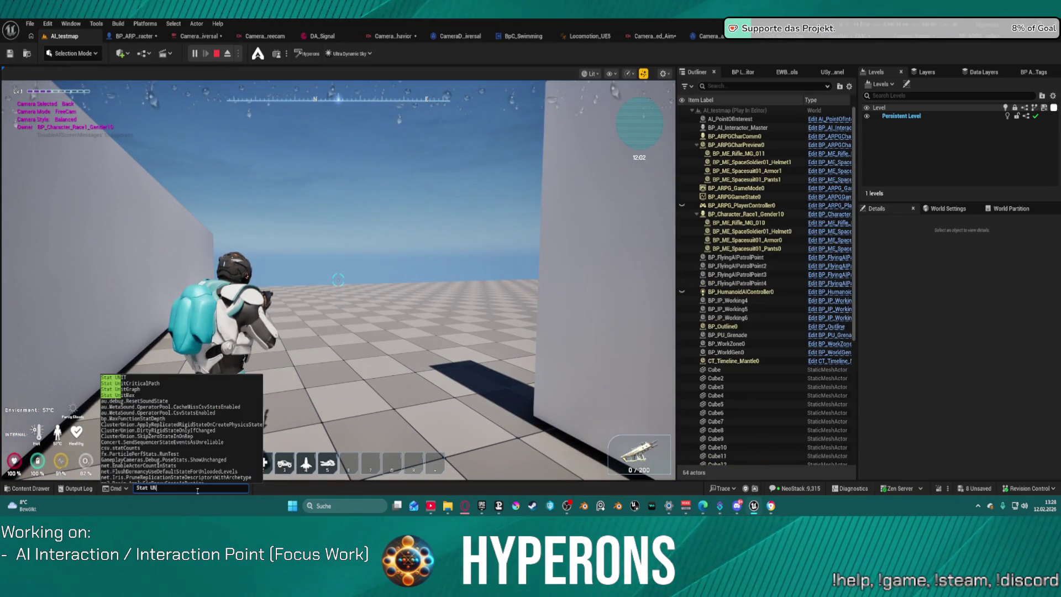
{"action": "key", "text": "Return"}
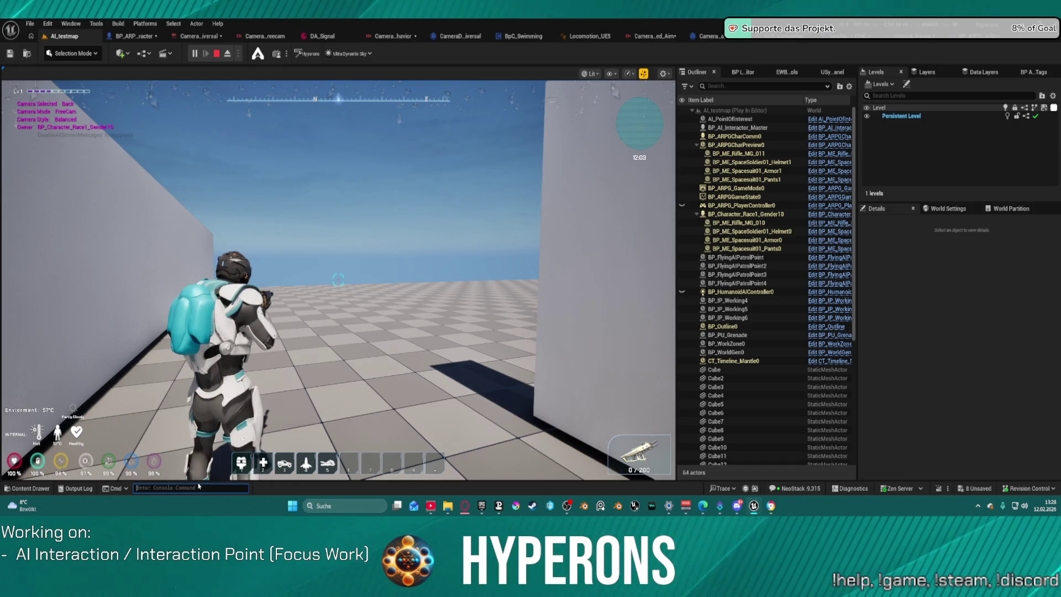
Step: Type 'gameplaycameras.' into the console to list the camera commands
{"action": "type", "text": "g"}
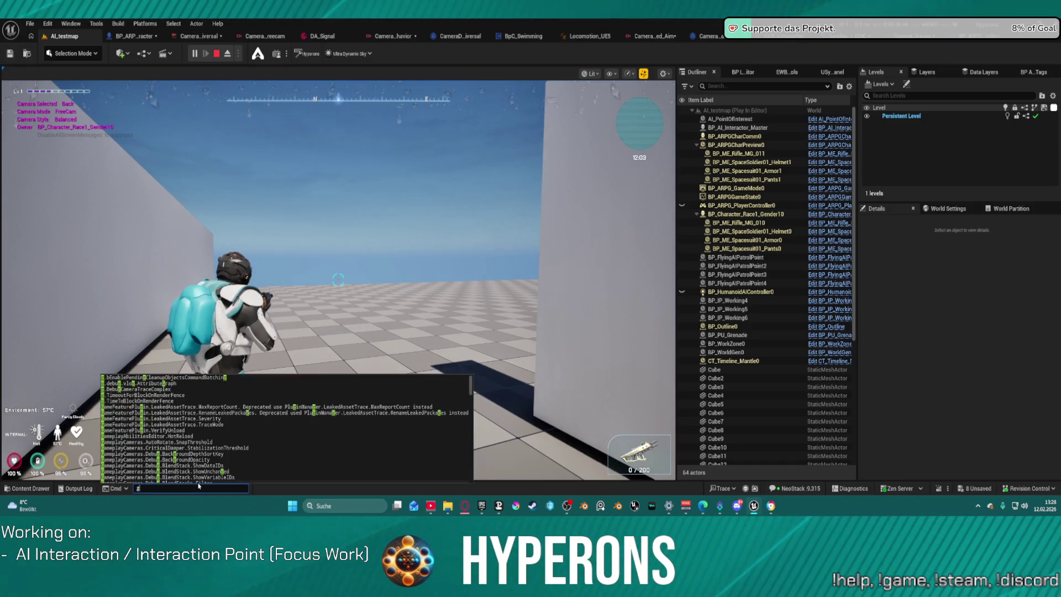
{"action": "type", "text": "ameplay"}
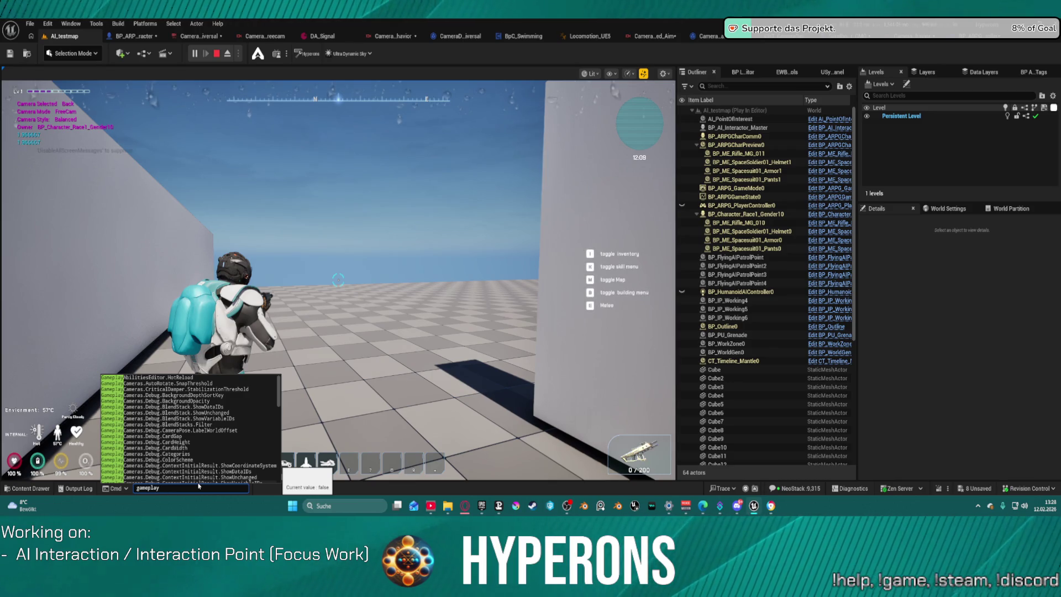
{"action": "type", "text": " al"}
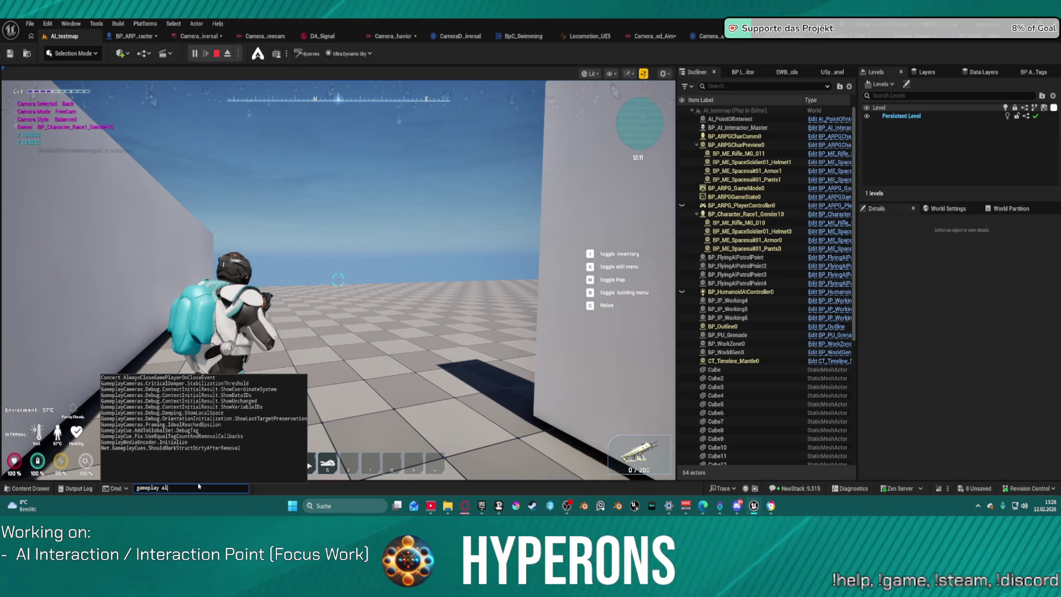
{"action": "key", "text": "BackSpace"}
{"action": "key", "text": "BackSpace"}
{"action": "key", "text": "BackSpace"}
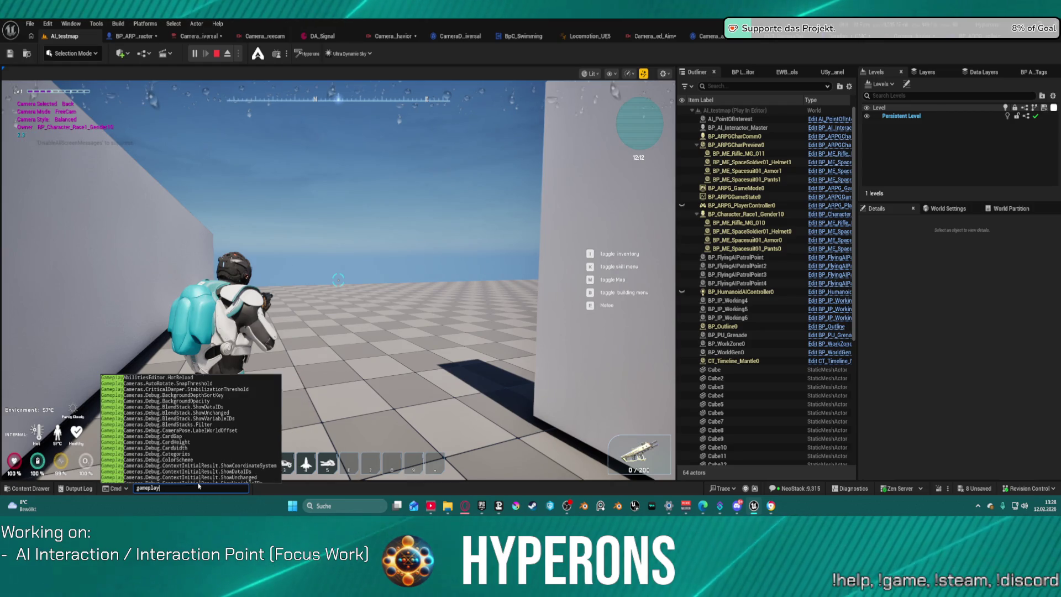
{"action": "type", "text": "c"}
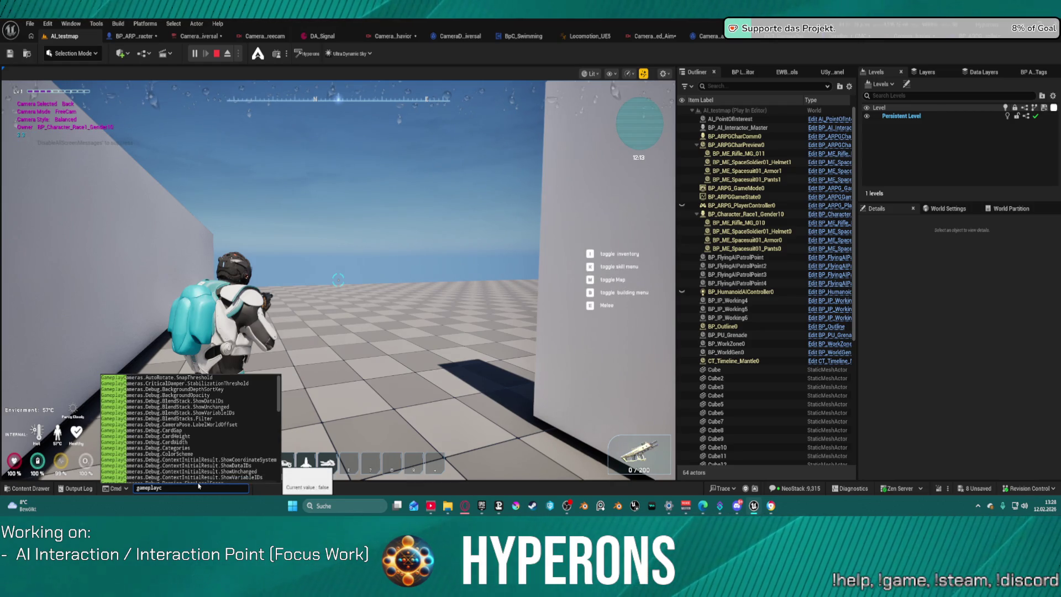
{"action": "type", "text": "amera"}
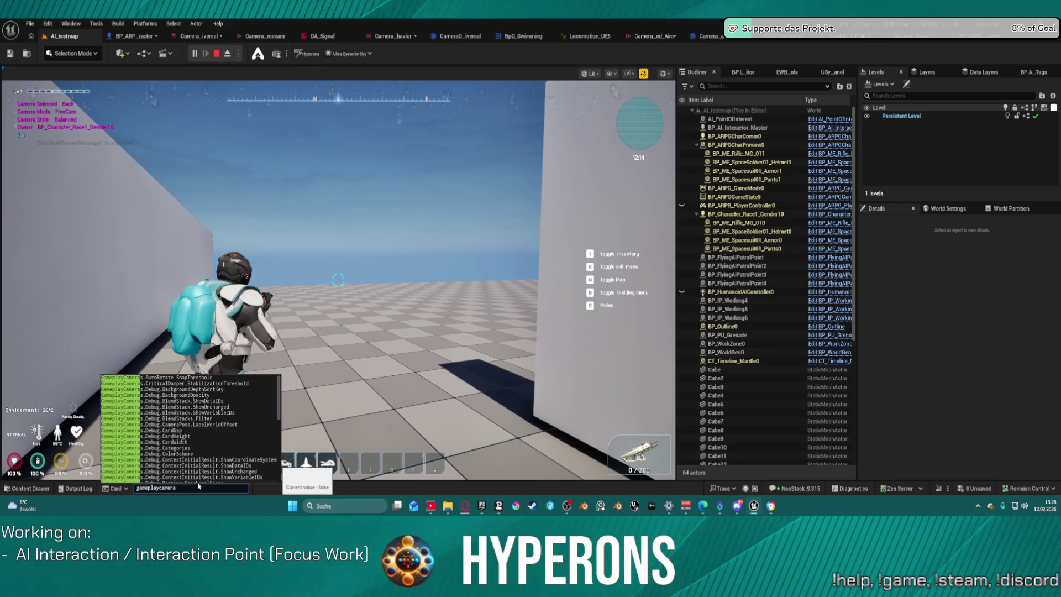
{"action": "type", "text": "s.eval"}
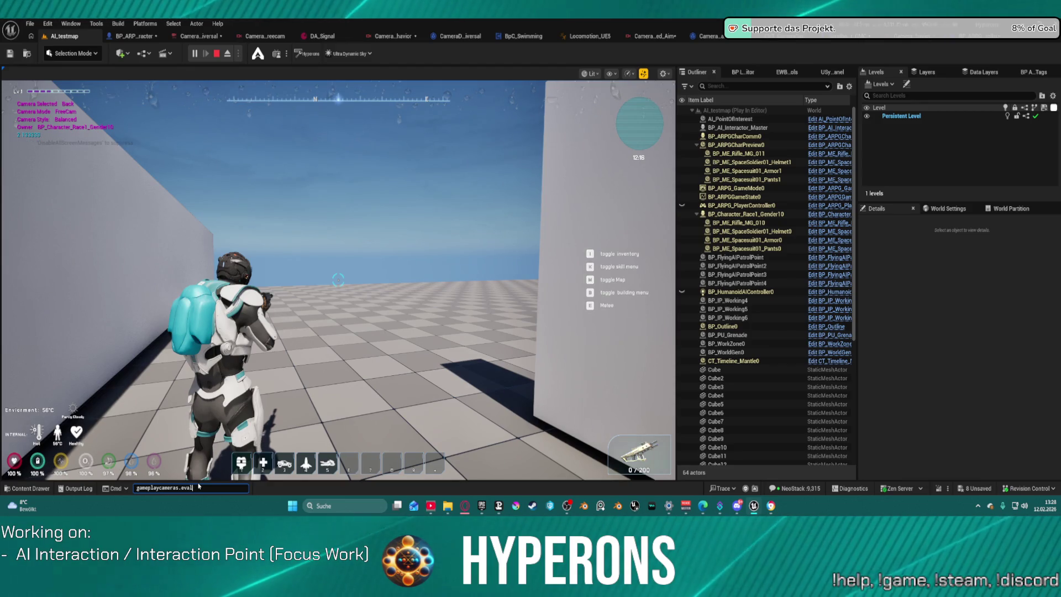
{"action": "key", "text": "BackSpace"}
{"action": "key", "text": "BackSpace"}
{"action": "key", "text": "BackSpace"}
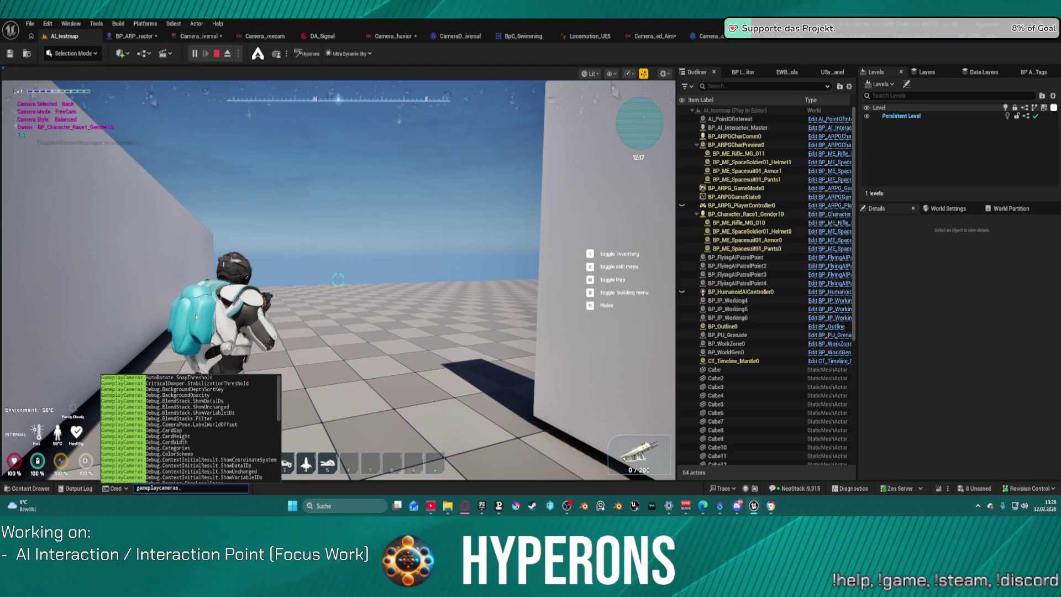
Step: Pick GameplayCameras.Debug.Enable from the autocomplete list and resume play
{"action": "scroll", "coordinate": [246, 436], "scroll_direction": "down", "scroll_amount": 3}
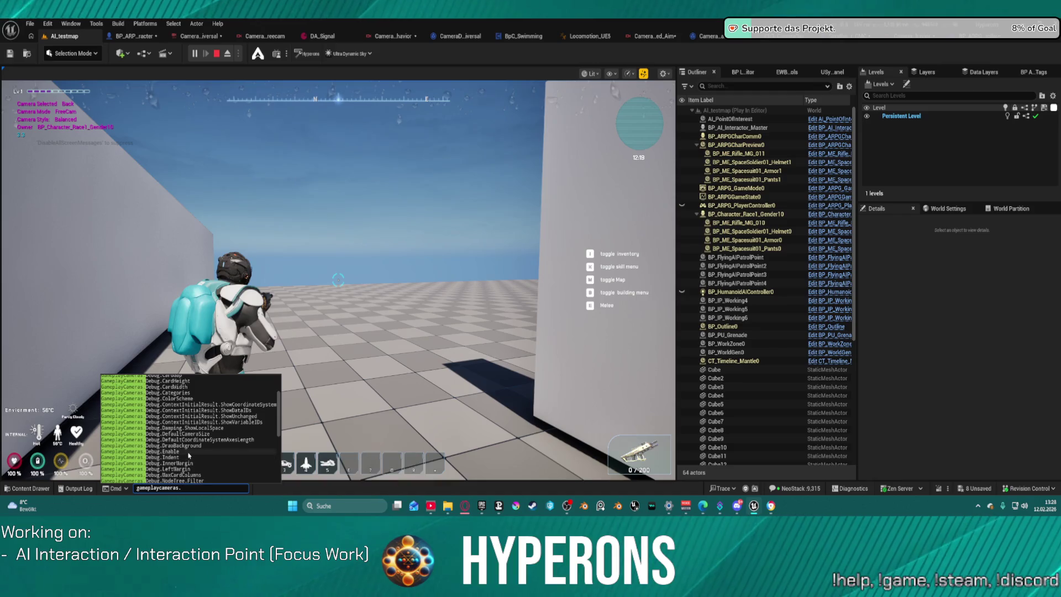
{"action": "scroll", "coordinate": [193, 456], "scroll_direction": "down", "scroll_amount": 2}
{"action": "scroll", "coordinate": [224, 466], "scroll_direction": "down", "scroll_amount": 2}
{"action": "scroll", "coordinate": [224, 466], "scroll_direction": "down", "scroll_amount": 1}
{"action": "scroll", "coordinate": [227, 459], "scroll_direction": "down", "scroll_amount": 2}
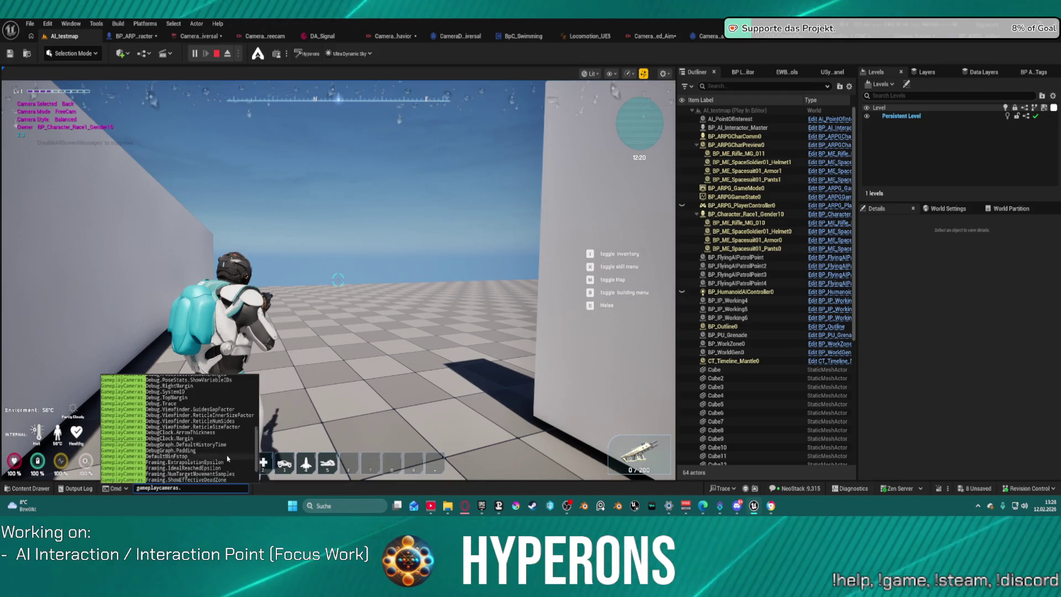
{"action": "scroll", "coordinate": [219, 461], "scroll_direction": "down", "scroll_amount": 2}
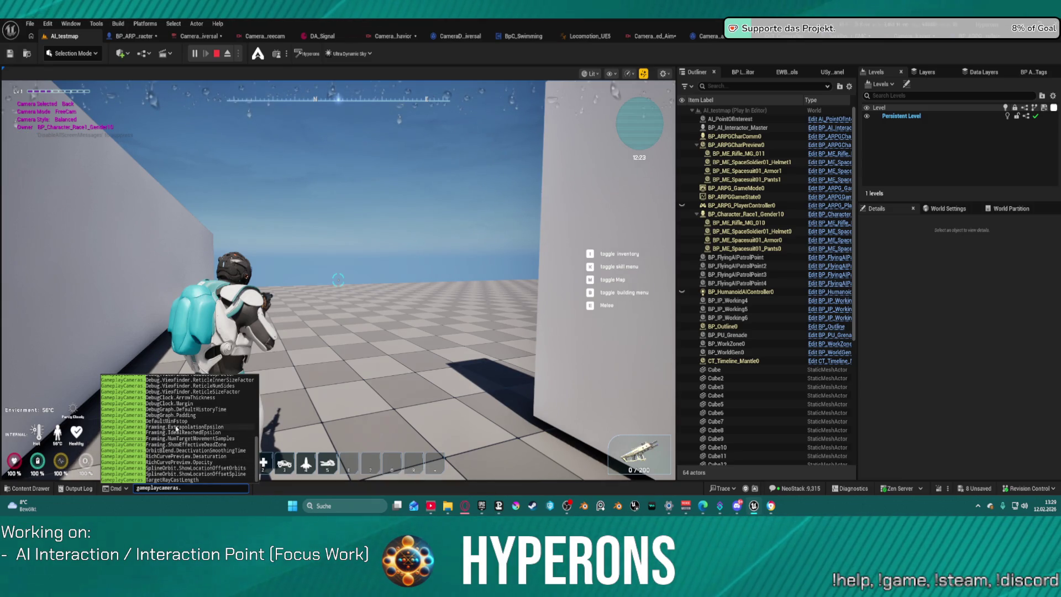
{"action": "scroll", "coordinate": [177, 427], "scroll_direction": "up", "scroll_amount": 5}
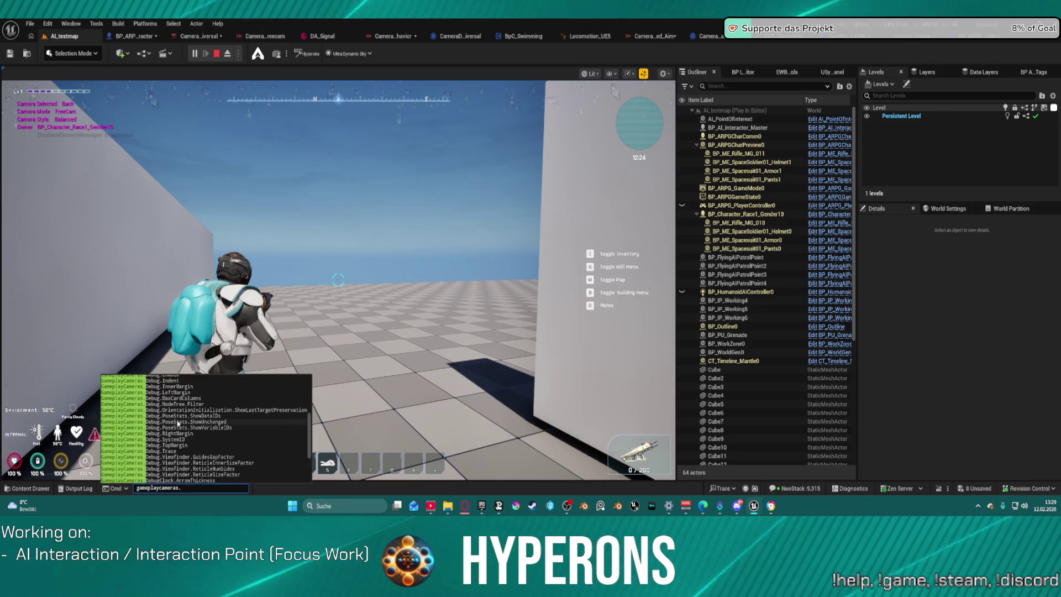
{"action": "scroll", "coordinate": [188, 421], "scroll_direction": "up", "scroll_amount": 2}
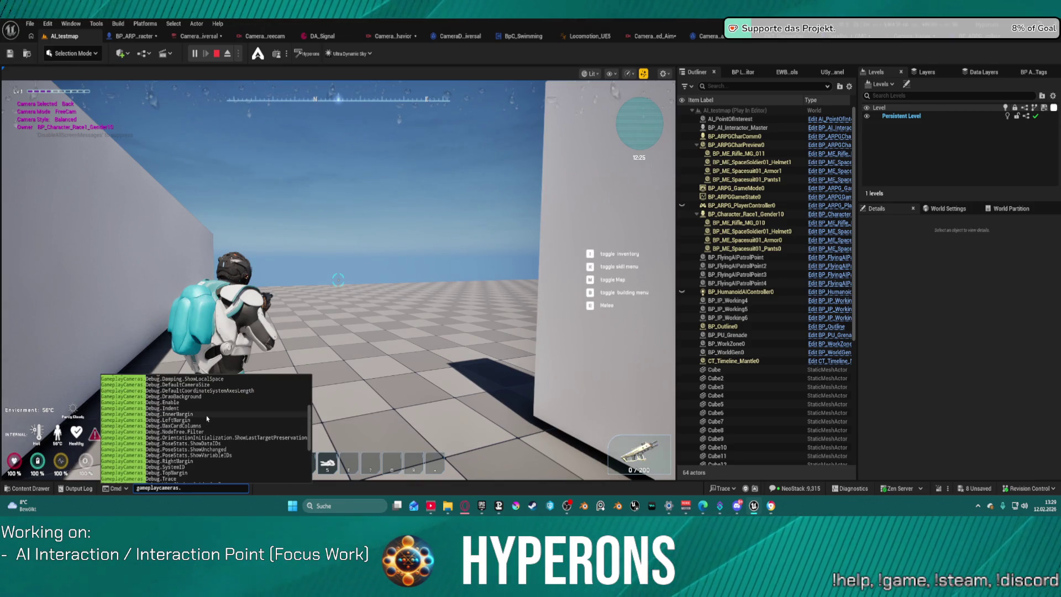
{"action": "scroll", "coordinate": [208, 418], "scroll_direction": "up", "scroll_amount": 2}
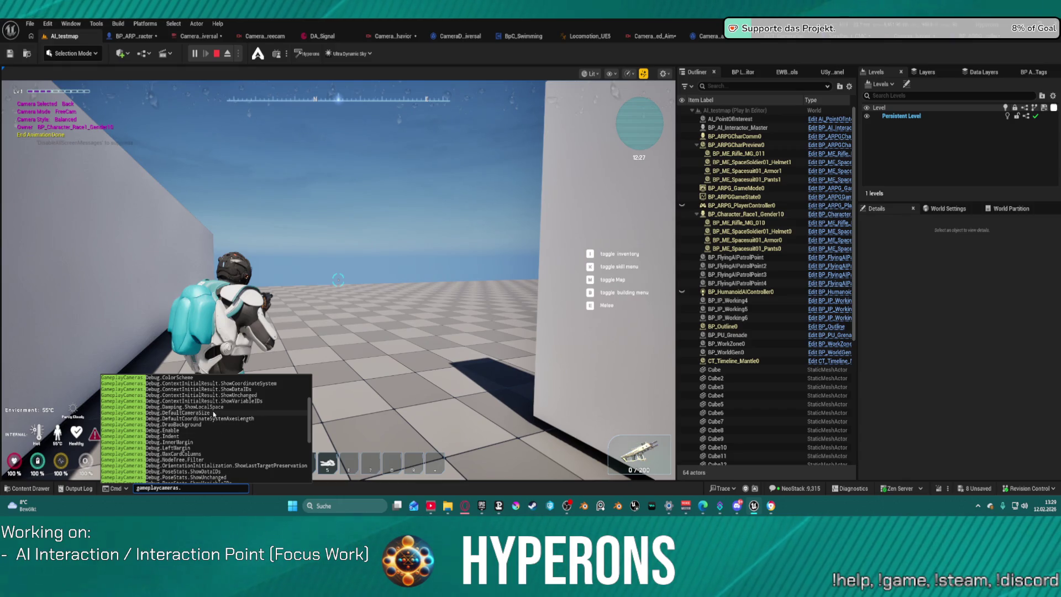
{"action": "scroll", "coordinate": [214, 413], "scroll_direction": "up", "scroll_amount": 1}
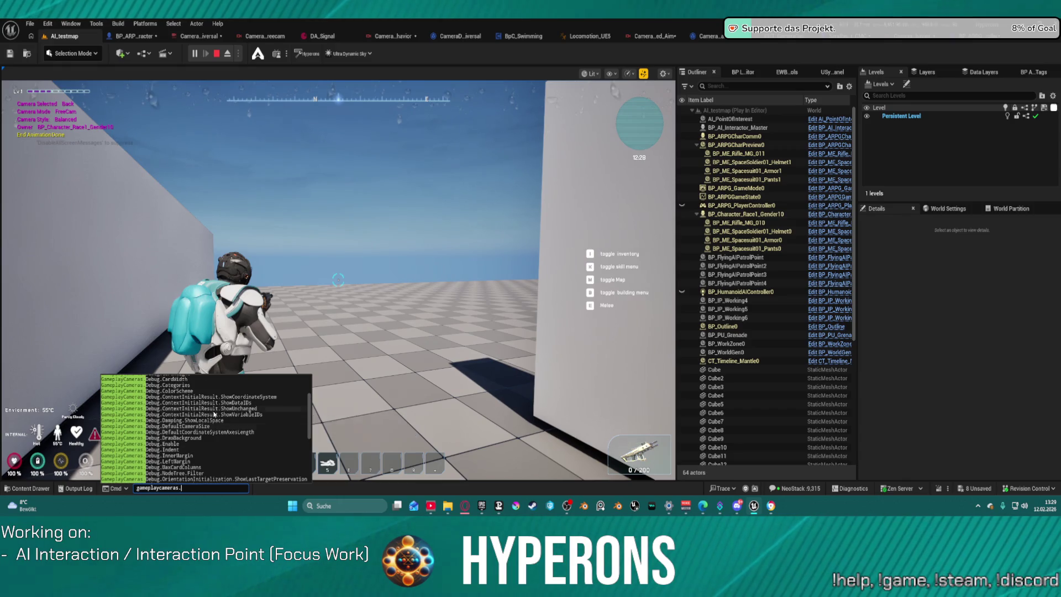
{"action": "left_click", "coordinate": [202, 446]}
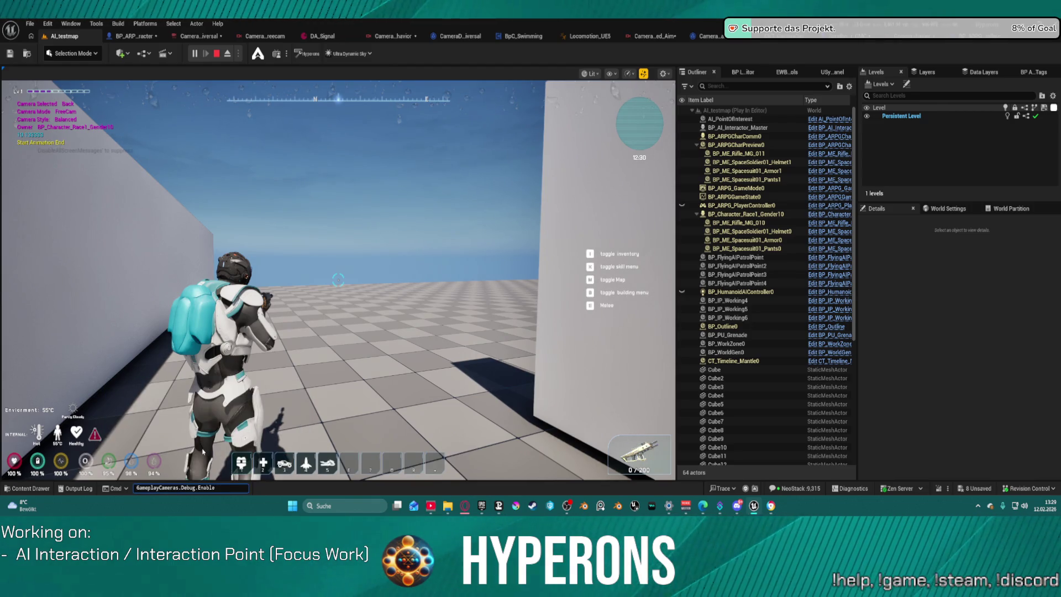
{"action": "left_click", "coordinate": [339, 279]}
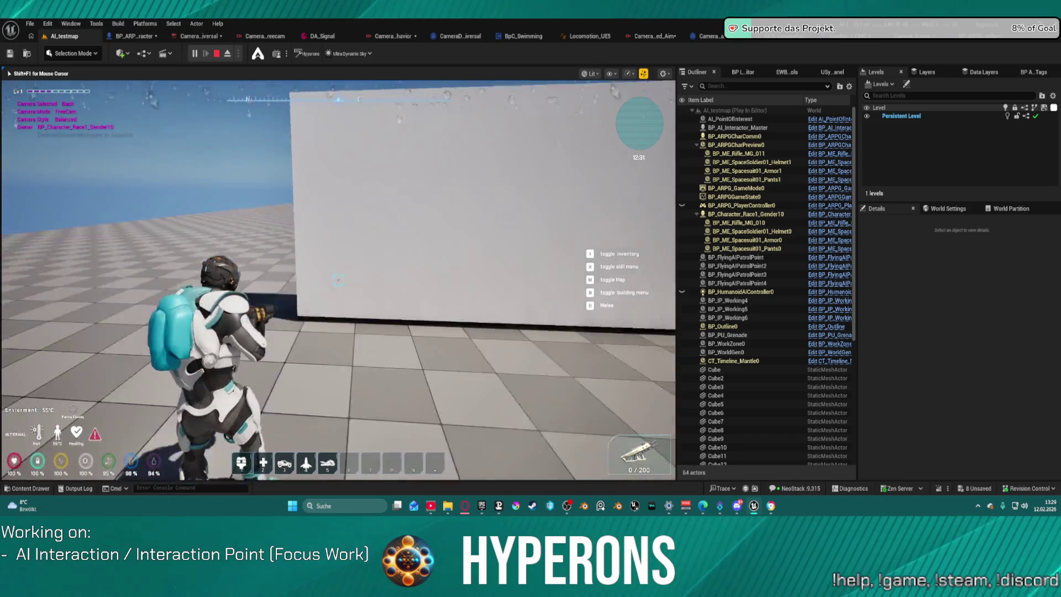
Step: Enter 'GameplayCameras.Debug.Enable 1' in the console and resume play
{"action": "key", "text": "w"}
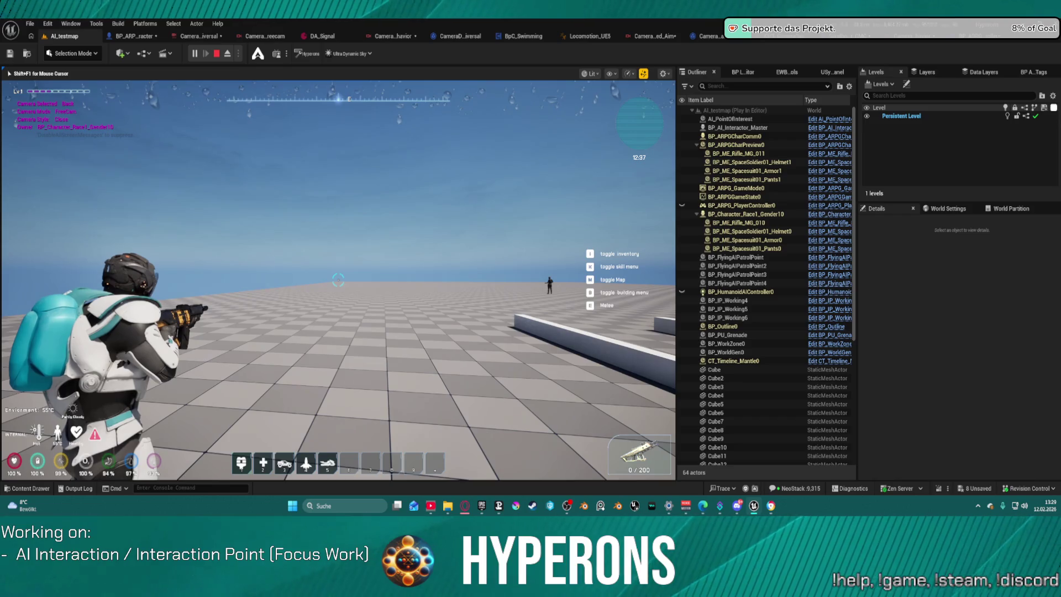
{"action": "key", "text": "super"}
{"action": "left_click", "coordinate": [154, 488]}
{"action": "key", "text": "Up"}
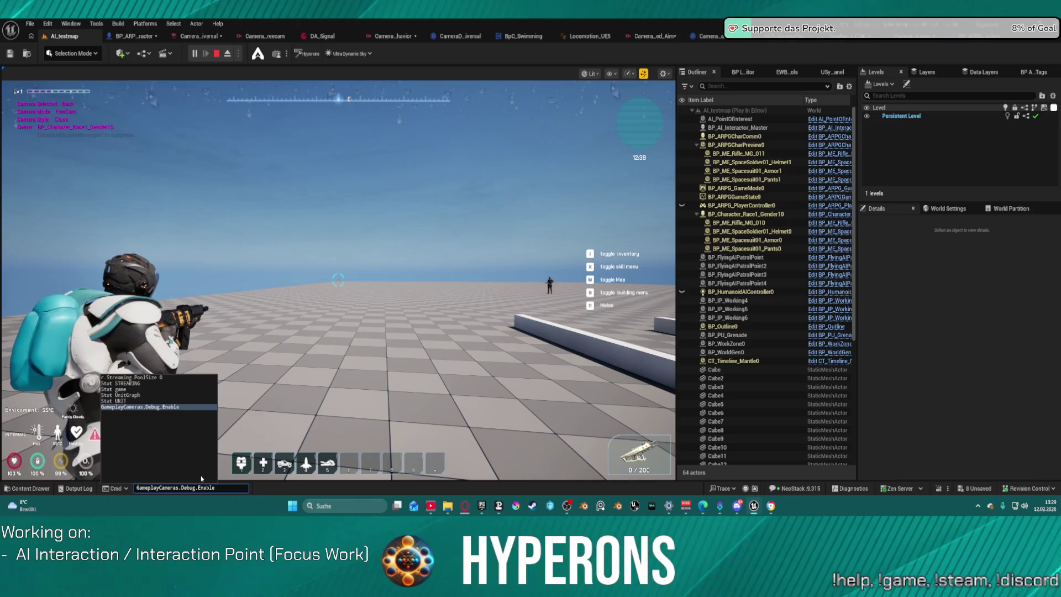
{"action": "key", "text": "BackSpace"}
{"action": "key", "text": "BackSpace"}
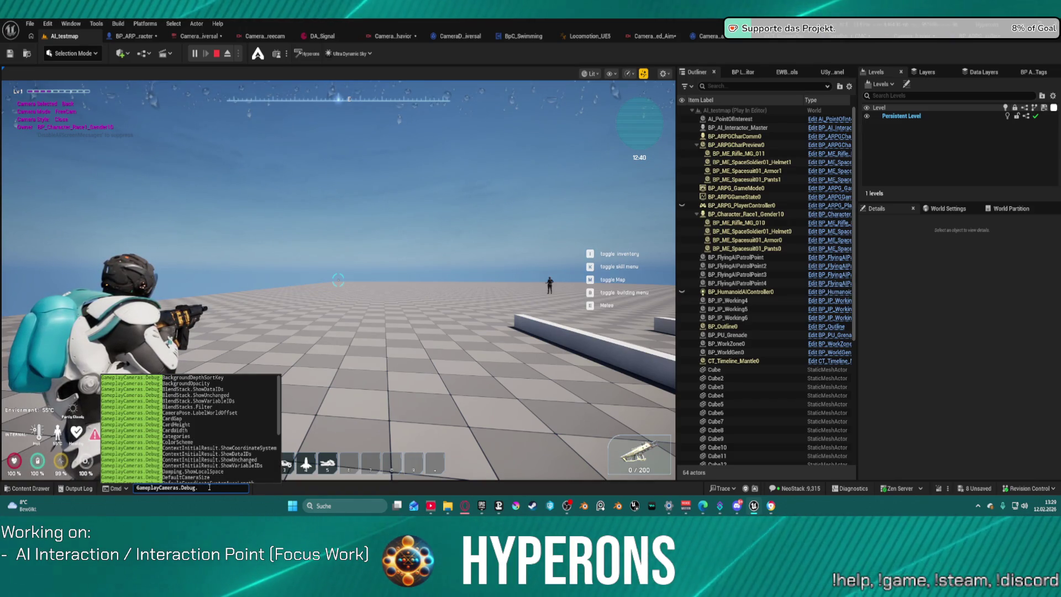
{"action": "type", "text": "en"}
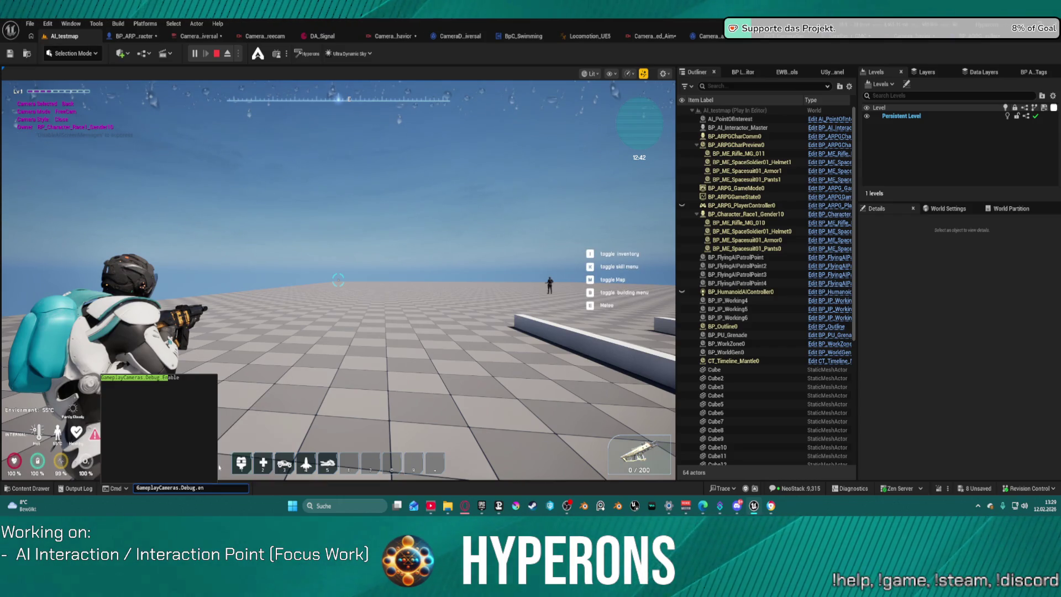
{"action": "left_click", "coordinate": [179, 379]}
{"action": "type", "text": "1"}
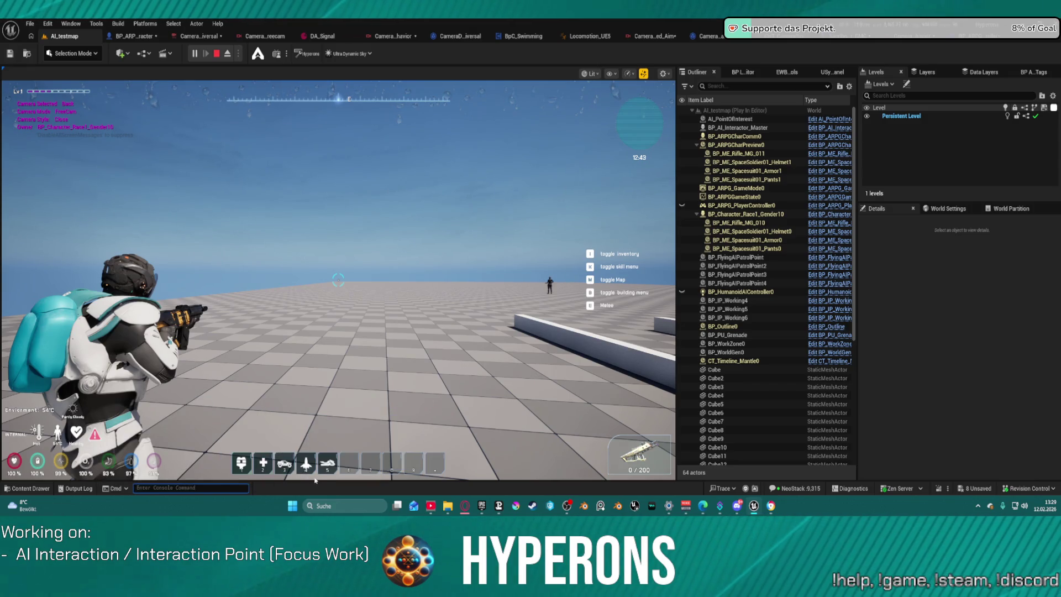
{"action": "left_click", "coordinate": [288, 477]}
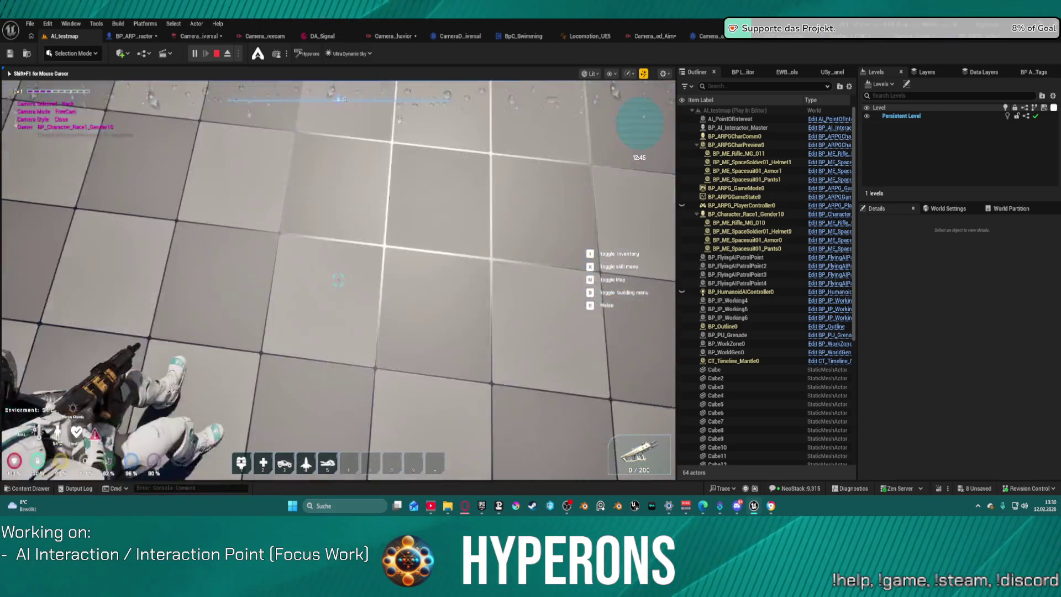
Step: Run 'GameplayCameras.Debug.Enable 0' to turn the camera debug display off
{"action": "key", "text": "super"}
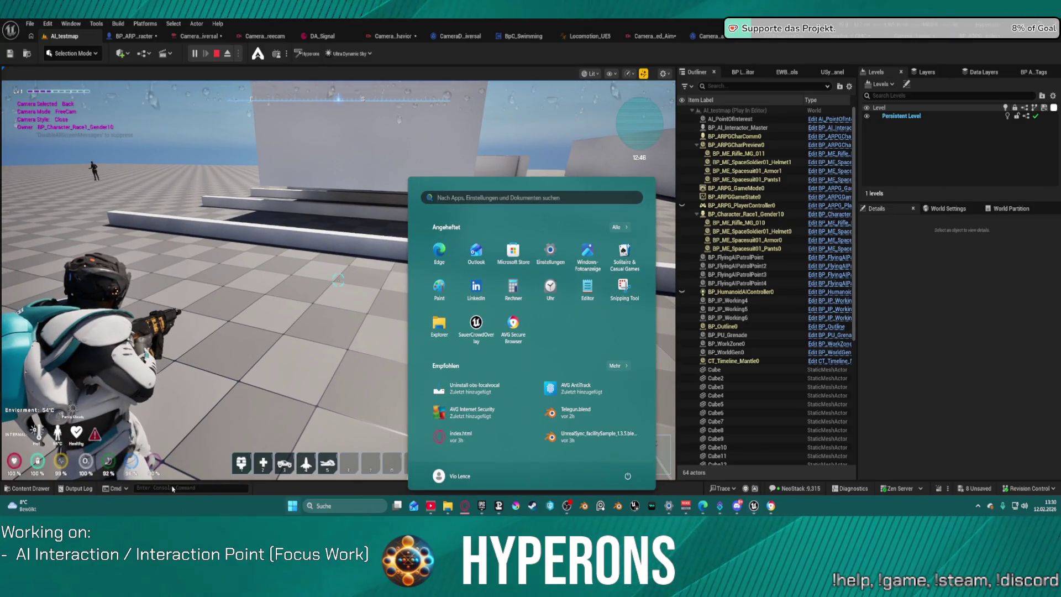
{"action": "key", "text": "super"}
{"action": "left_click", "coordinate": [197, 487]}
{"action": "key", "text": "BackSpace"}
{"action": "type", "text": "0"}
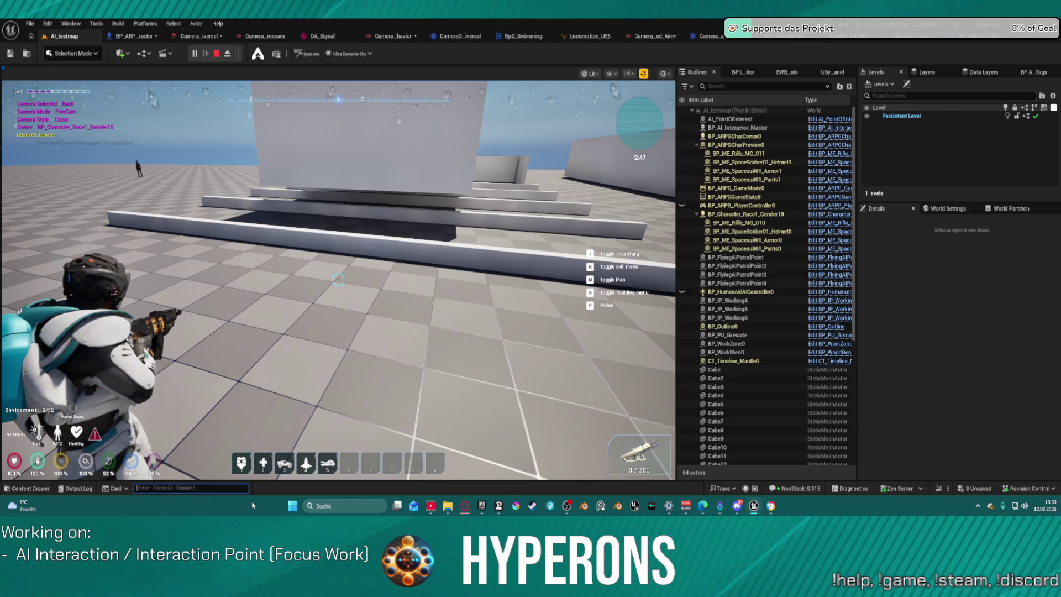
{"action": "key", "text": "Return"}
{"action": "key", "text": "Up"}
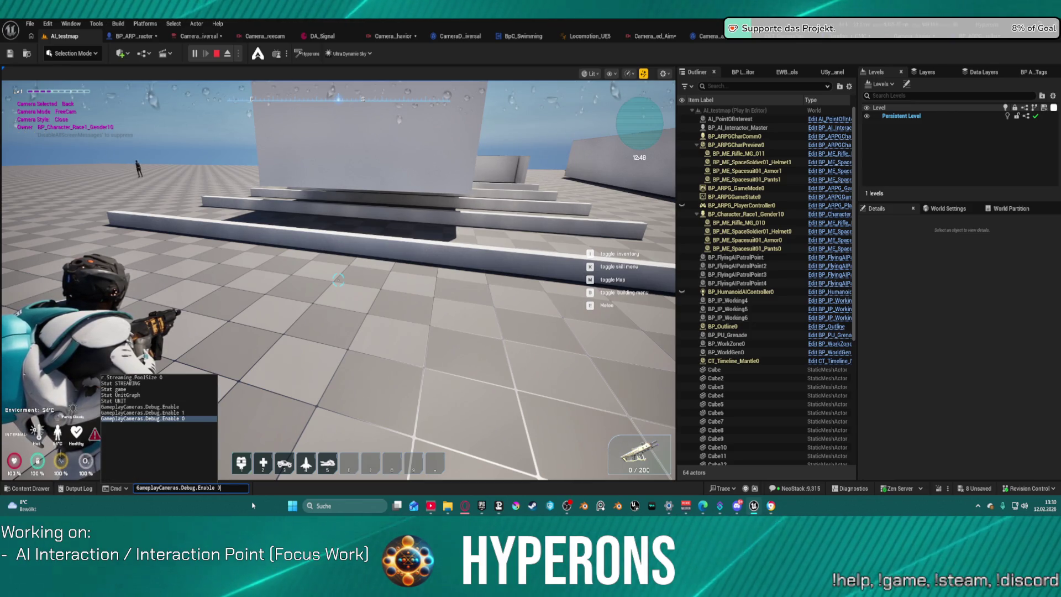
Step: Browse the GameplayCameras.Debug suggestions and choose ContextInitialResult.ShowVariableIDs
{"action": "key", "text": "BackSpace"}
{"action": "key", "text": "BackSpace"}
{"action": "key", "text": "BackSpace"}
{"action": "key", "text": "BackSpace"}
{"action": "key", "text": "BackSpace"}
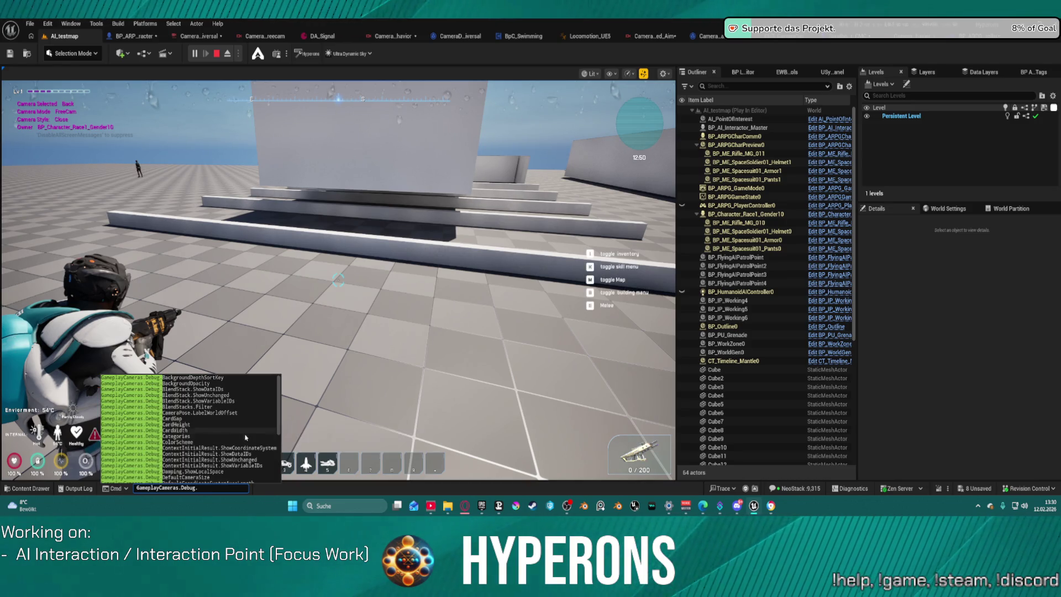
{"action": "scroll", "coordinate": [221, 445], "scroll_direction": "down", "scroll_amount": 3}
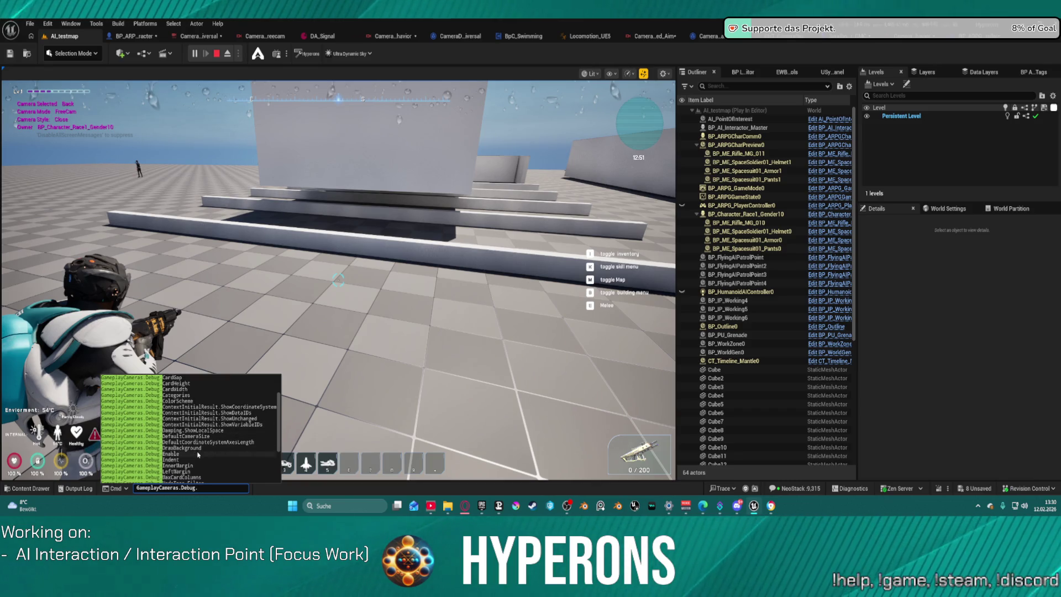
{"action": "mouse_move", "coordinate": [208, 440]}
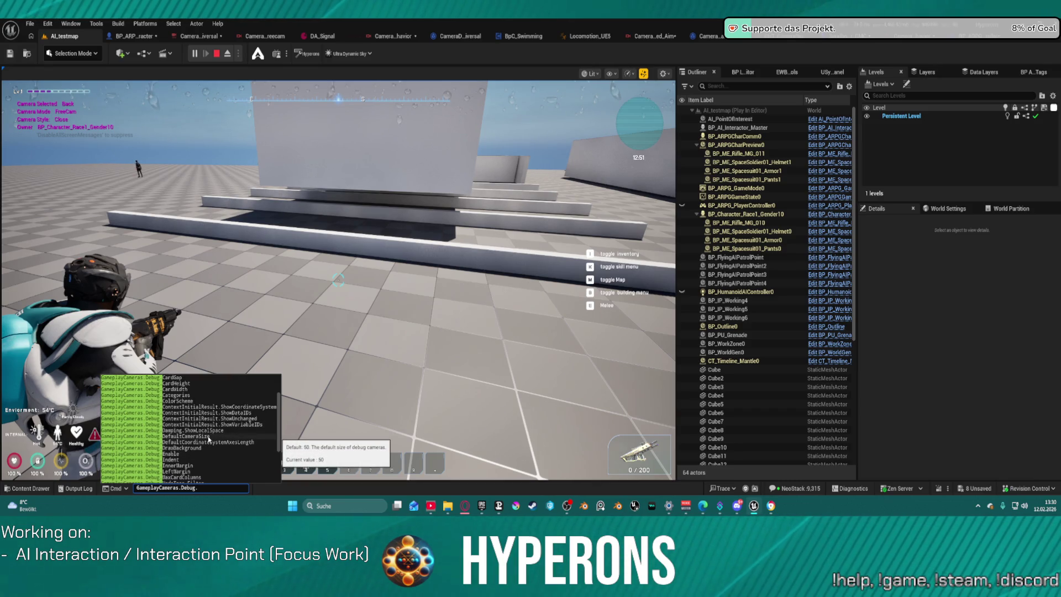
{"action": "scroll", "coordinate": [208, 442], "scroll_direction": "down", "scroll_amount": 3}
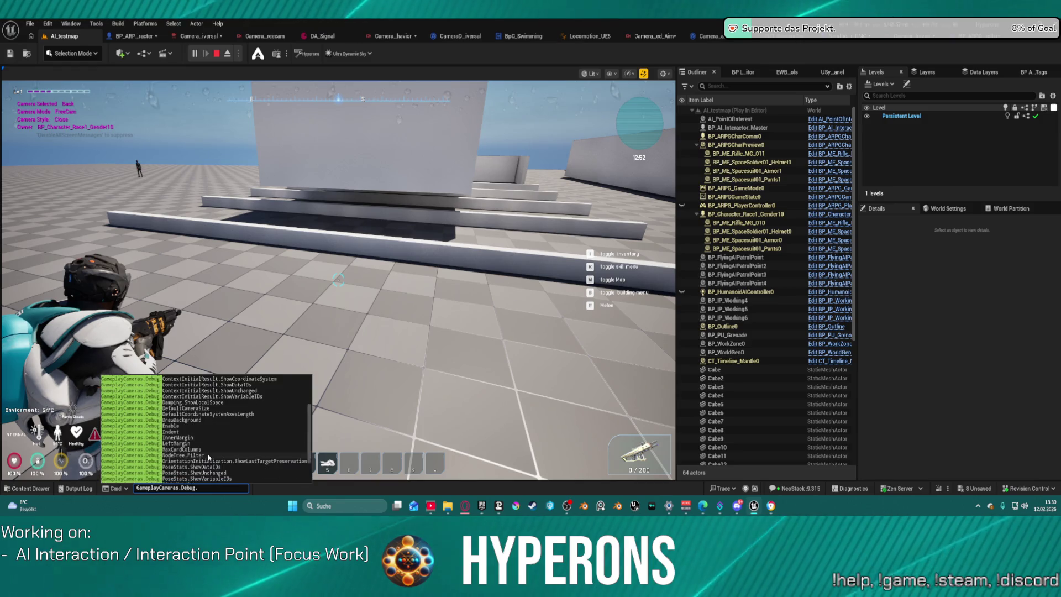
{"action": "scroll", "coordinate": [209, 457], "scroll_direction": "down", "scroll_amount": 2}
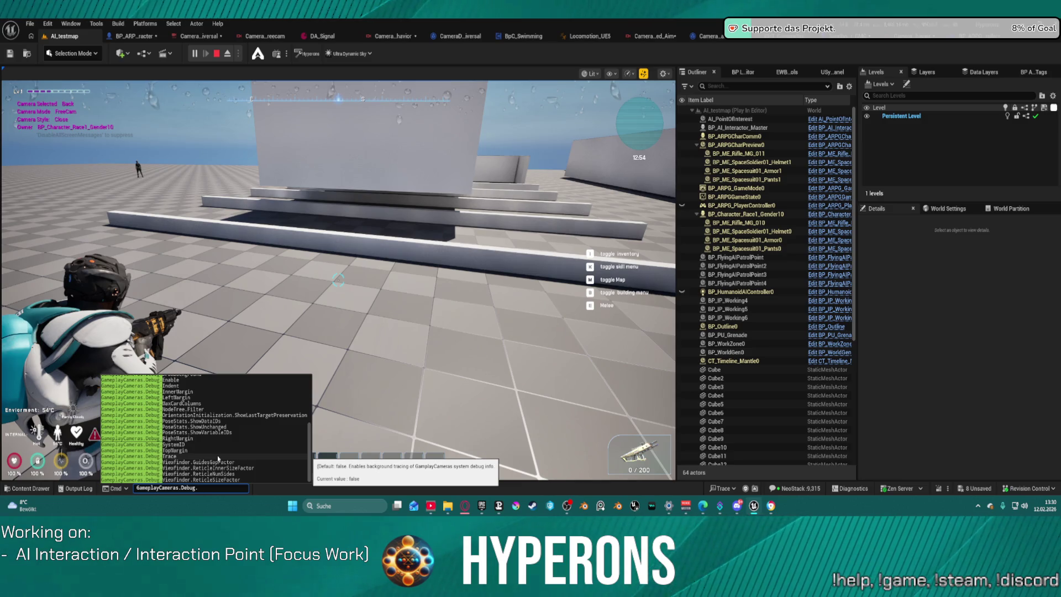
{"action": "mouse_move", "coordinate": [234, 481]}
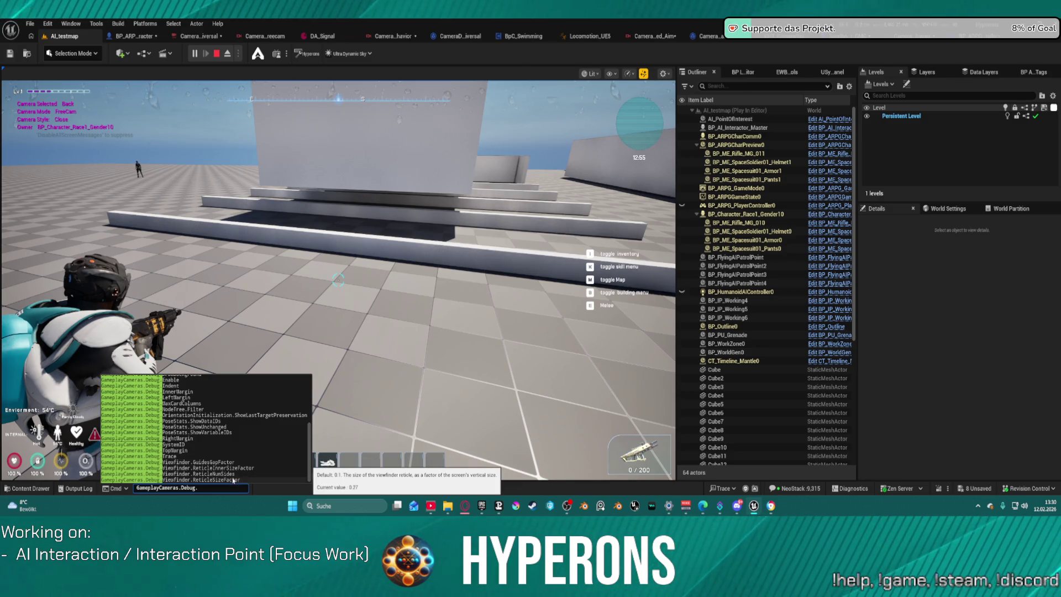
{"action": "scroll", "coordinate": [234, 480], "scroll_direction": "up", "scroll_amount": 3}
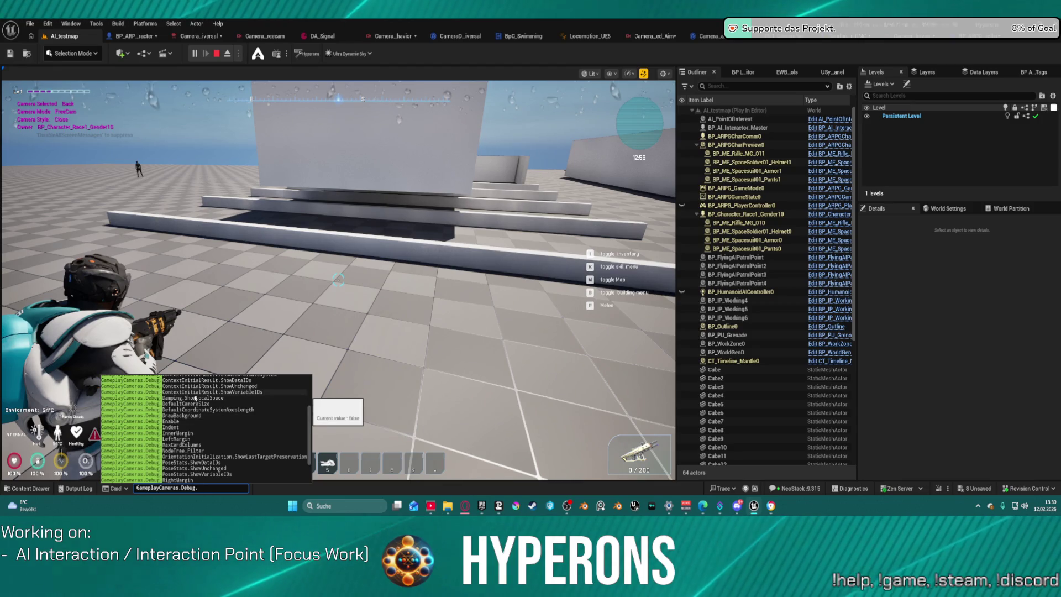
{"action": "scroll", "coordinate": [204, 403], "scroll_direction": "up", "scroll_amount": 3}
{"action": "mouse_move", "coordinate": [214, 408]}
{"action": "scroll", "coordinate": [214, 408], "scroll_direction": "up", "scroll_amount": 1}
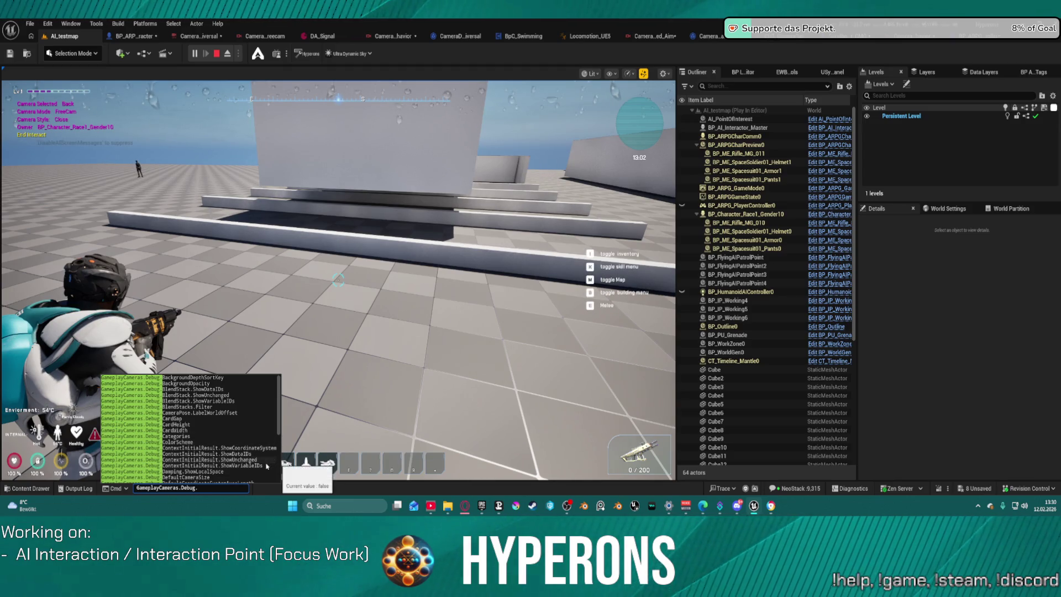
{"action": "mouse_move", "coordinate": [264, 468]}
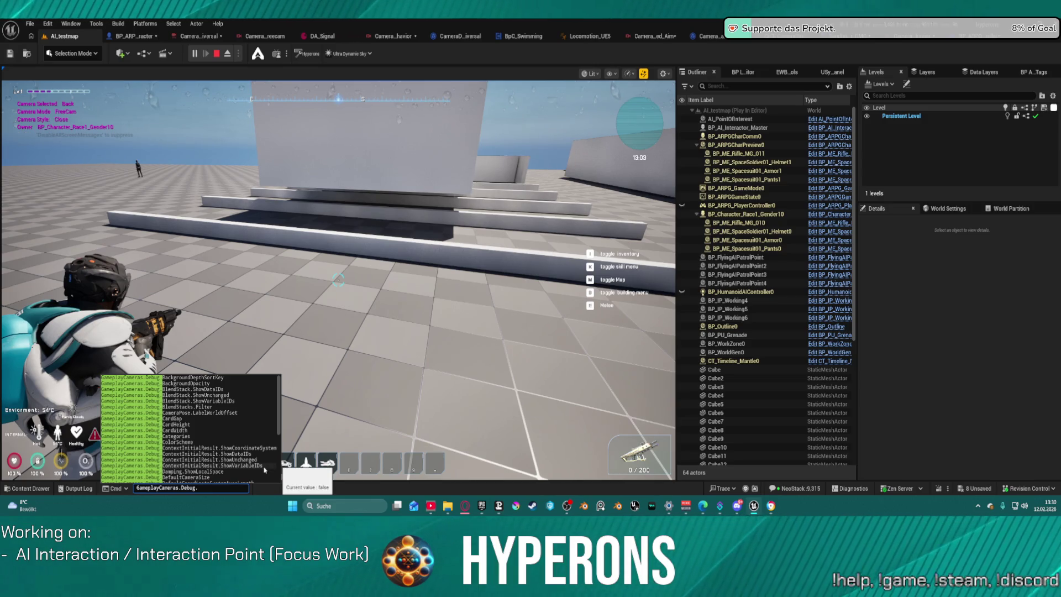
{"action": "left_click", "coordinate": [265, 467]}
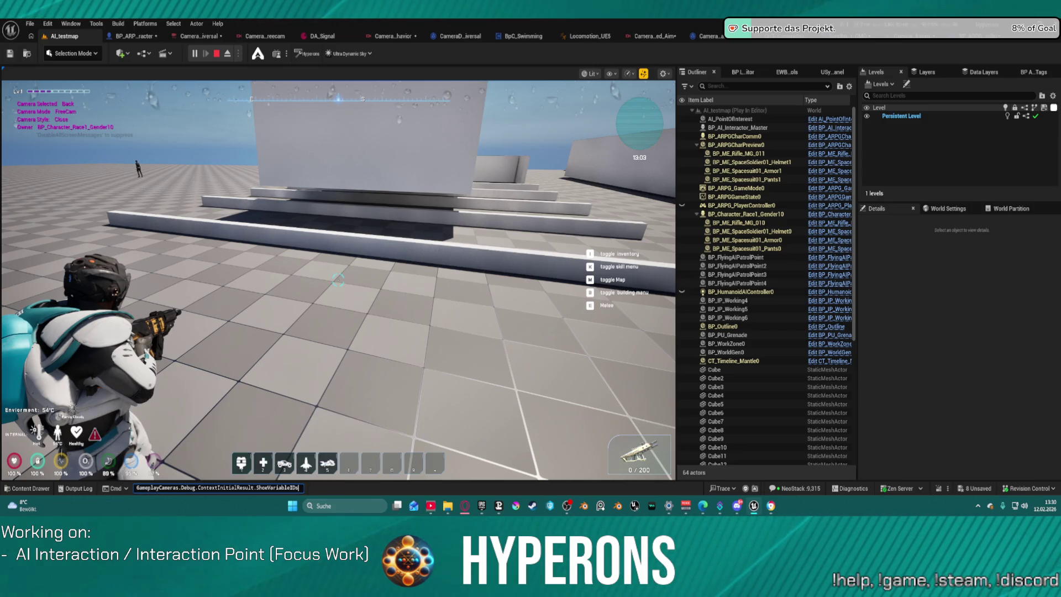
Step: Run GameplayCameras.Debug.ContextInitialResult.ShowVariableIDs 1 and return to the game
{"action": "key", "text": "Return"}
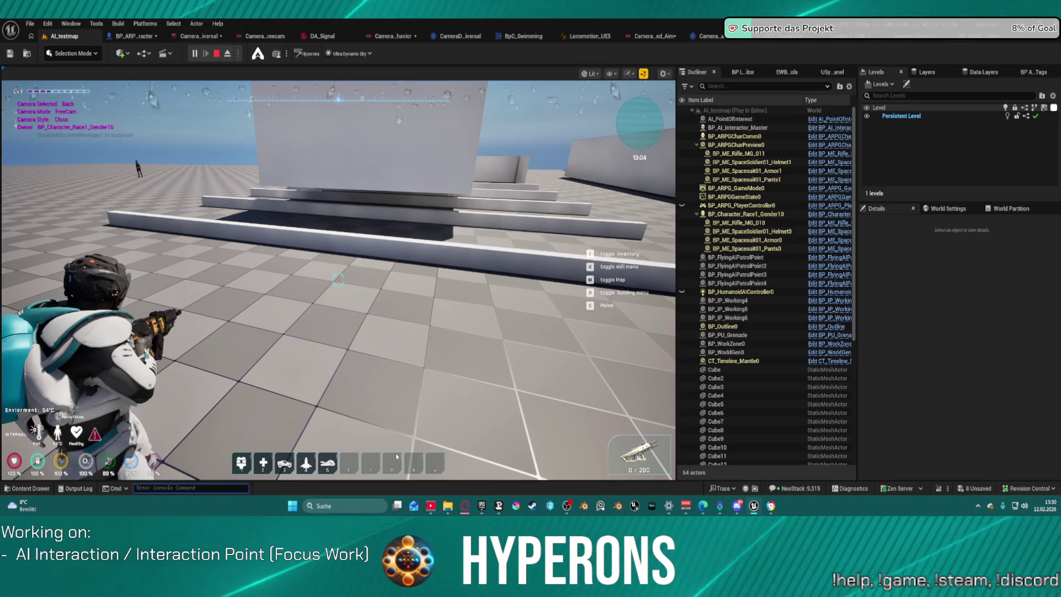
{"action": "key", "text": "Up"}
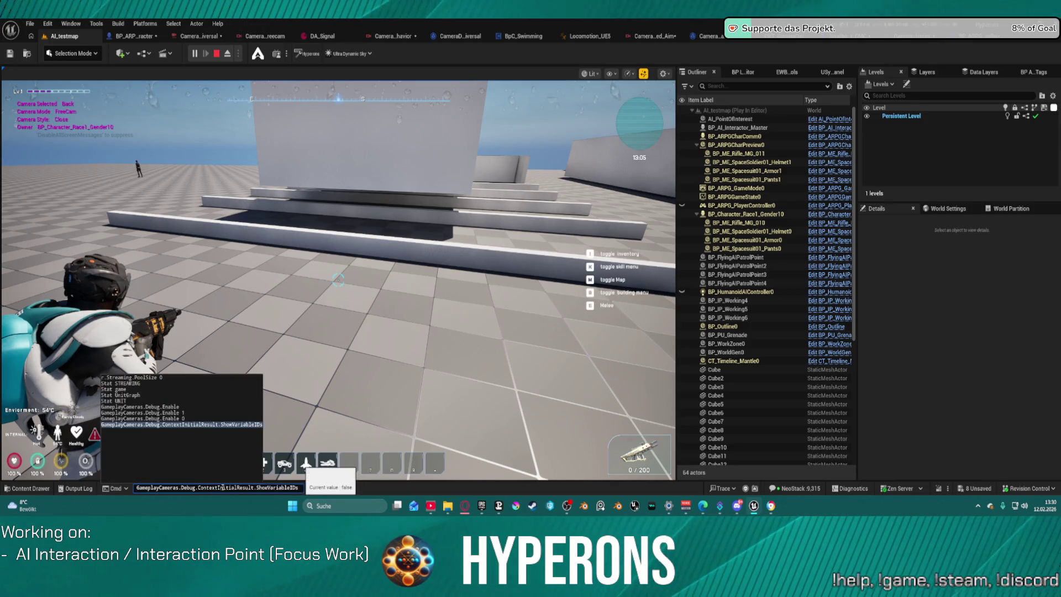
{"action": "key", "text": "Return"}
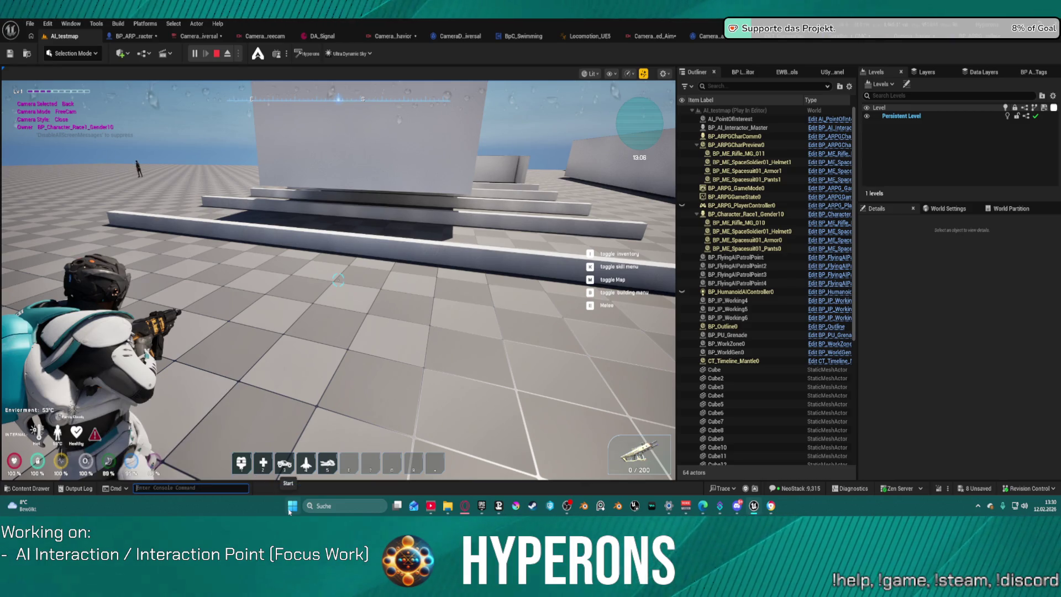
{"action": "key", "text": "Up"}
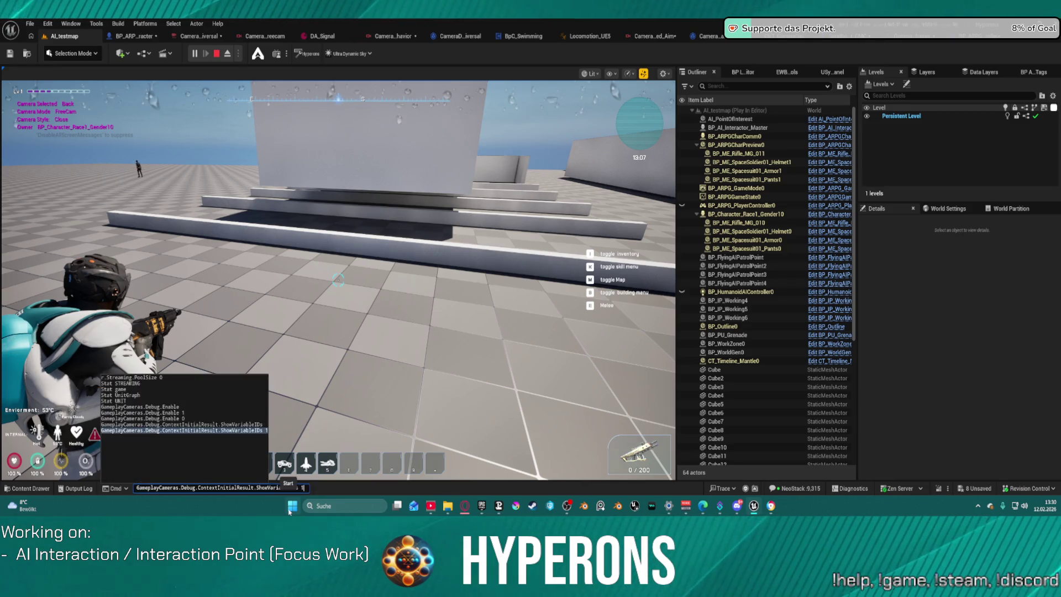
{"action": "key", "text": "BackSpace"}
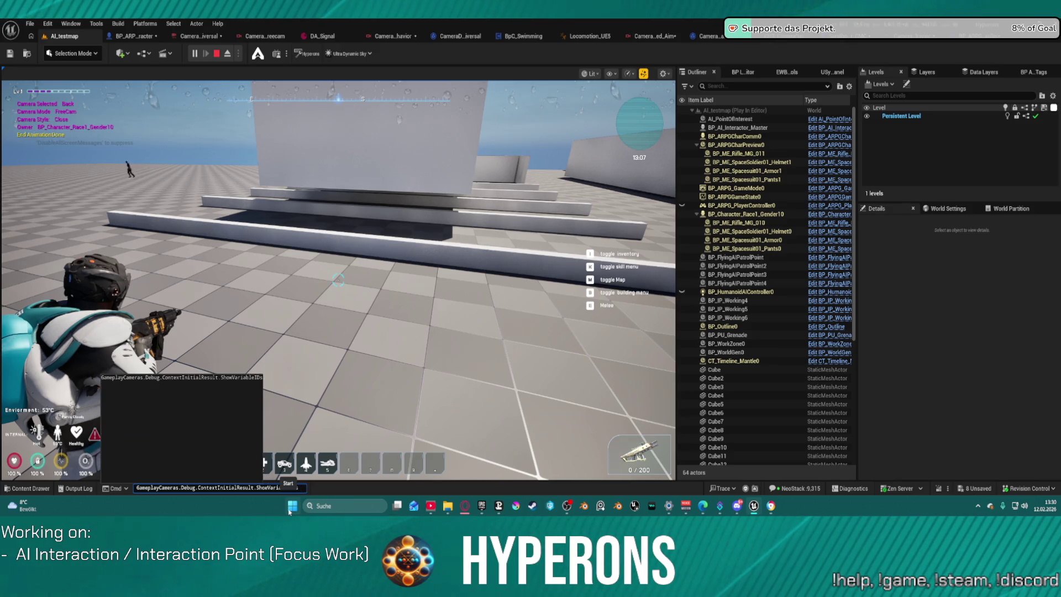
{"action": "key", "text": "Return"}
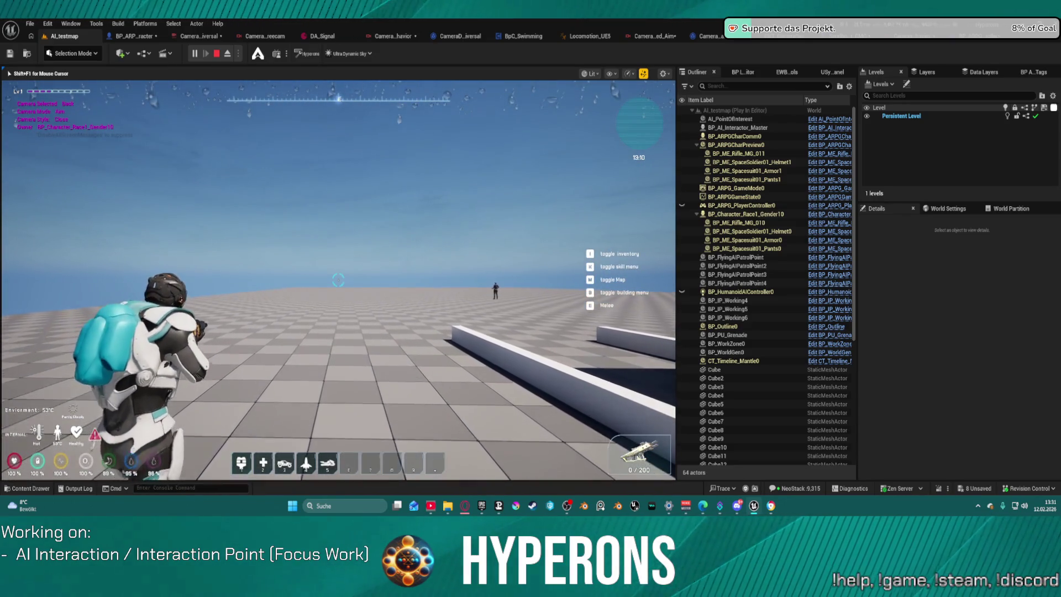
Step: Move the character and toggle between Strafe and FreeCam camera modes
{"action": "key", "text": "super"}
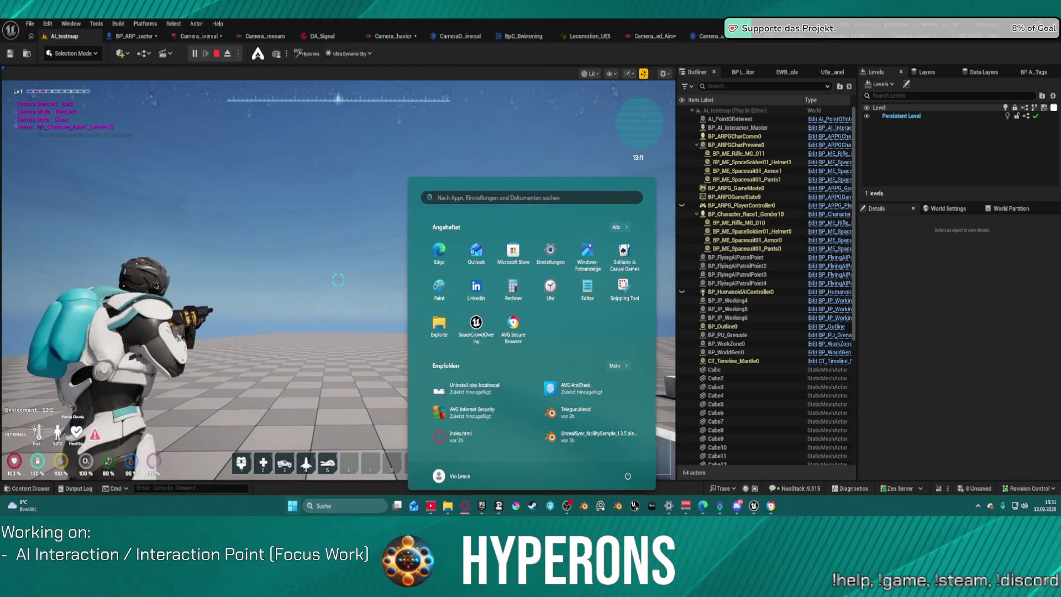
{"action": "key", "text": "Escape"}
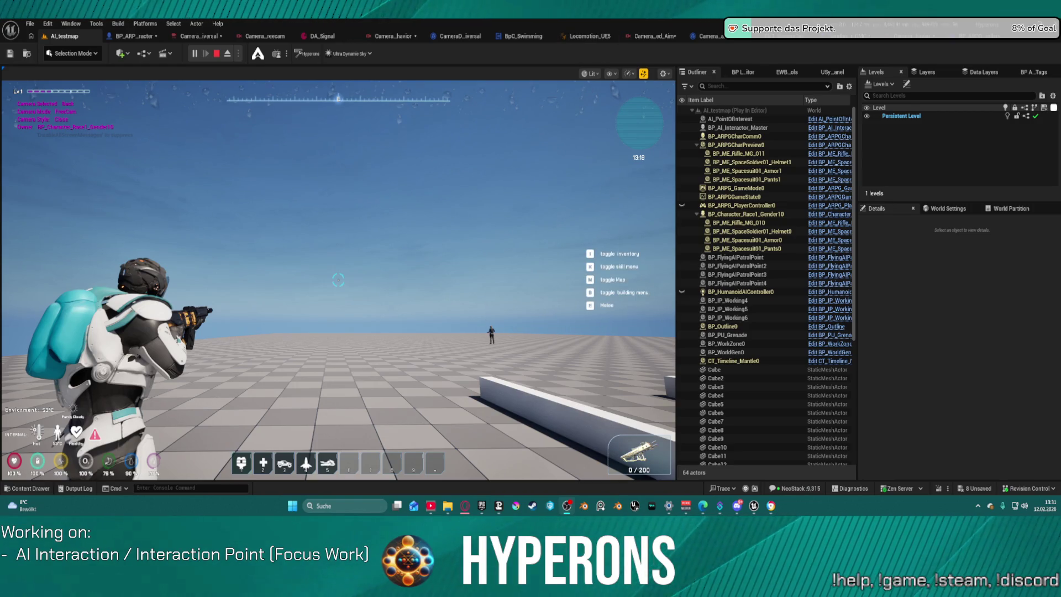
{"action": "left_click", "coordinate": [387, 166]}
{"action": "key", "text": "w"}
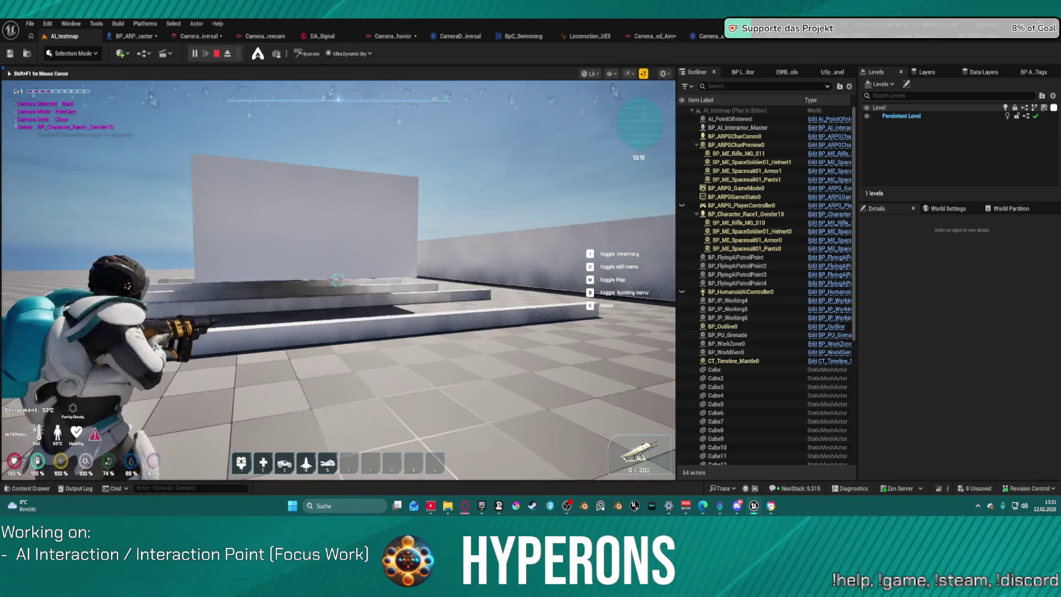
{"action": "key", "text": "space"}
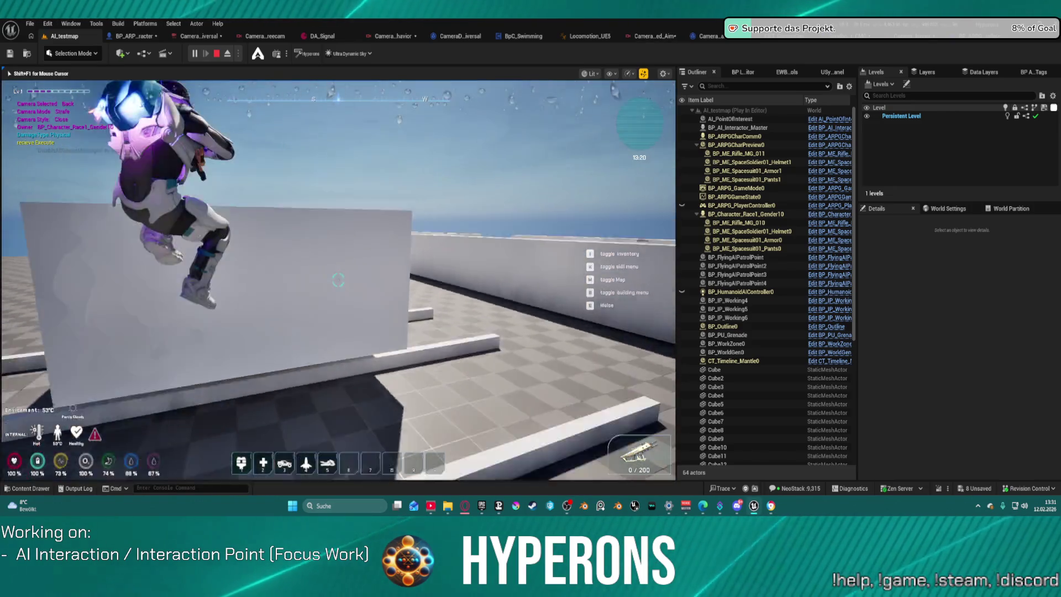
{"action": "key", "text": "w"}
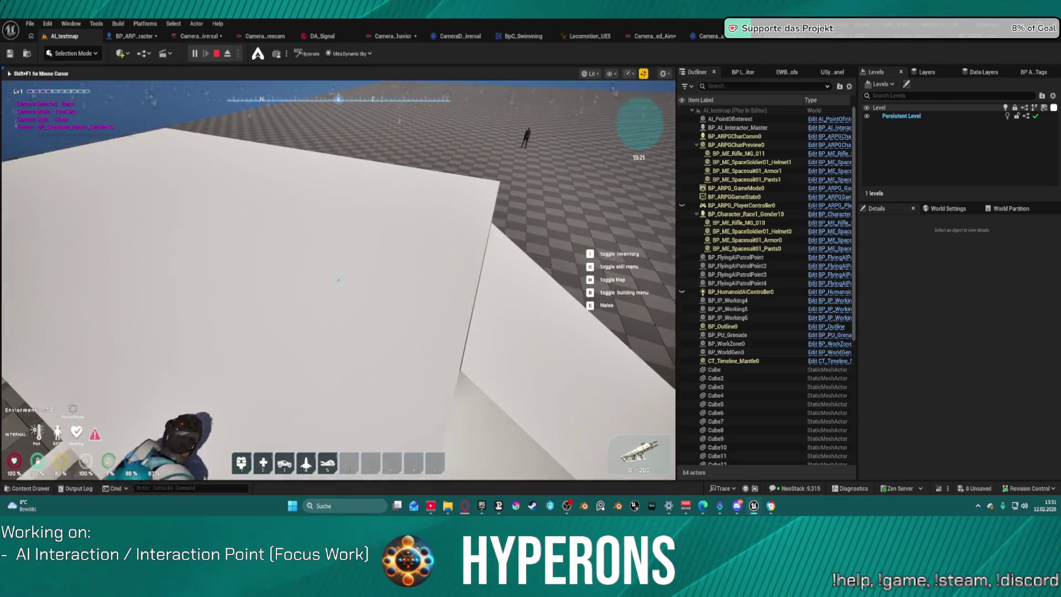
Step: Aim the rifle to check Aim mode, then stop play and open the Balanced Freecam asset
{"action": "right_click", "coordinate": [338, 280]}
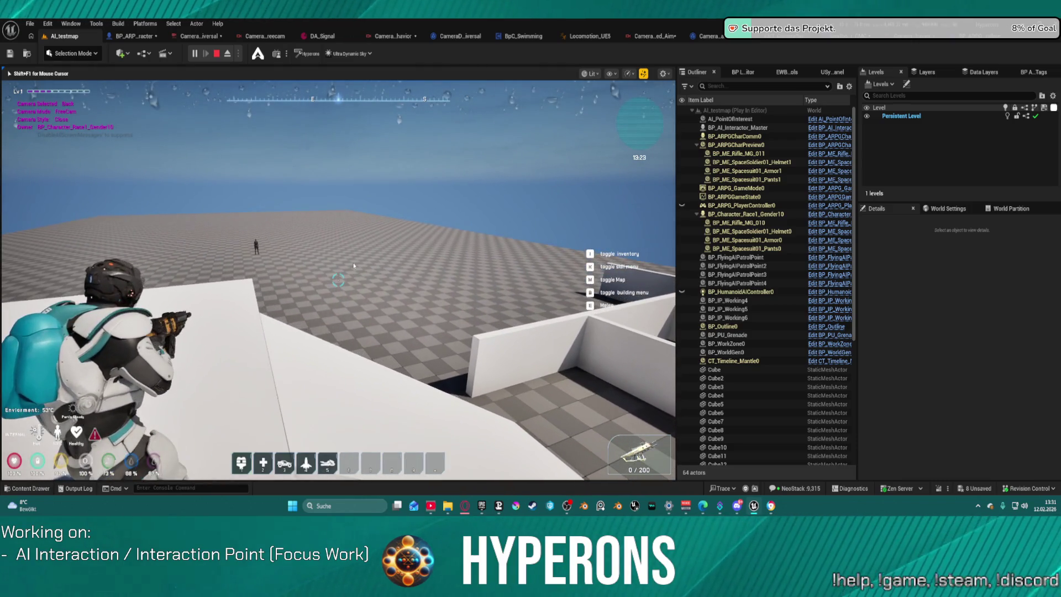
{"action": "key", "text": "Escape"}
{"action": "left_click", "coordinate": [254, 36]}
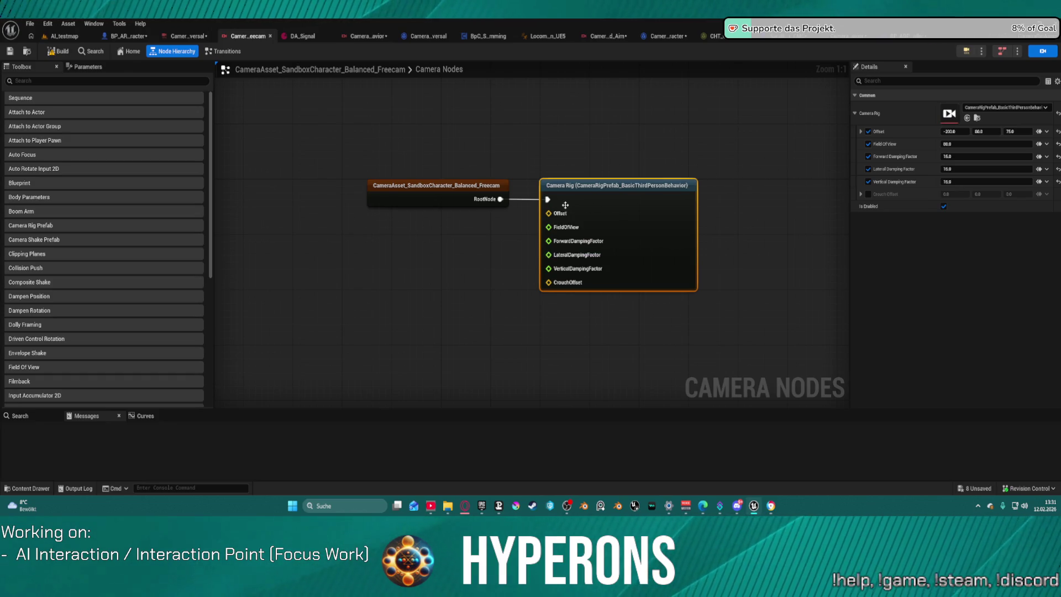
Step: Inspect the Freecam transitions and the director's Aiming Activate Camera Rig node, then return to BP_ARPG_Character
{"action": "left_click", "coordinate": [224, 51]}
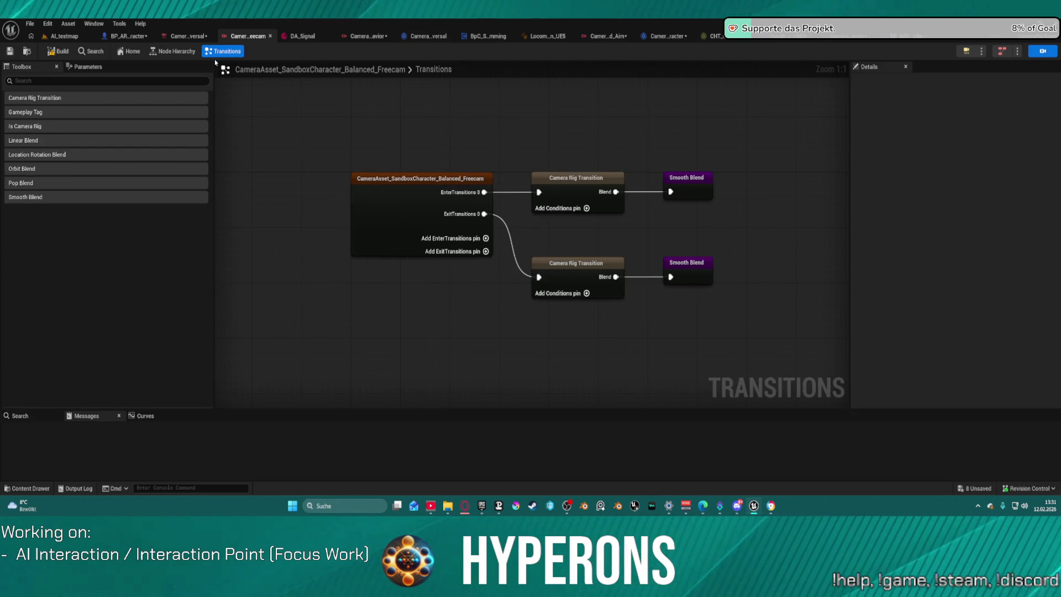
{"action": "left_click", "coordinate": [428, 36]}
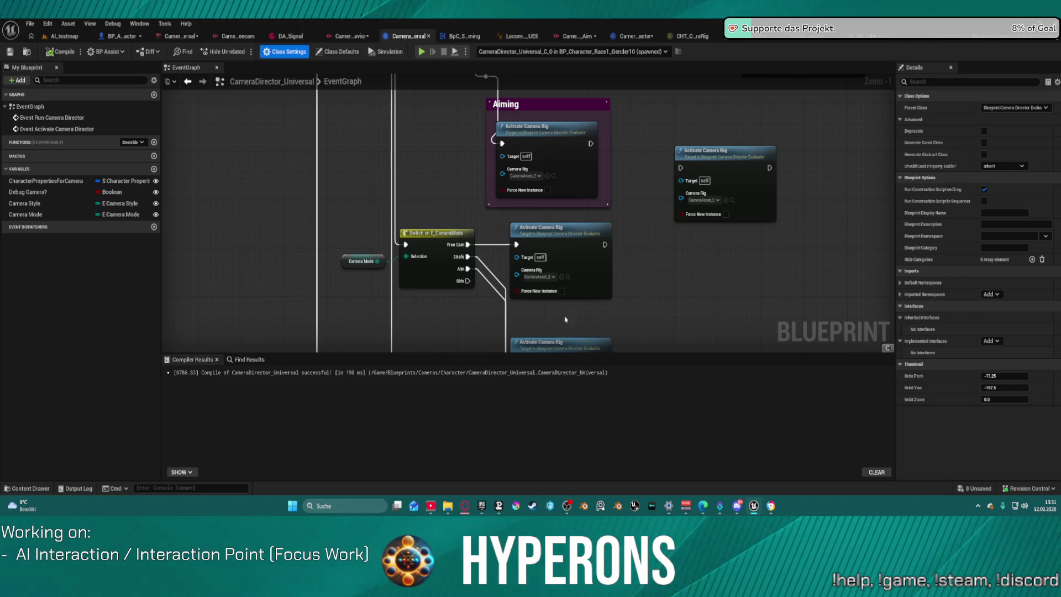
{"action": "left_click", "coordinate": [561, 140]}
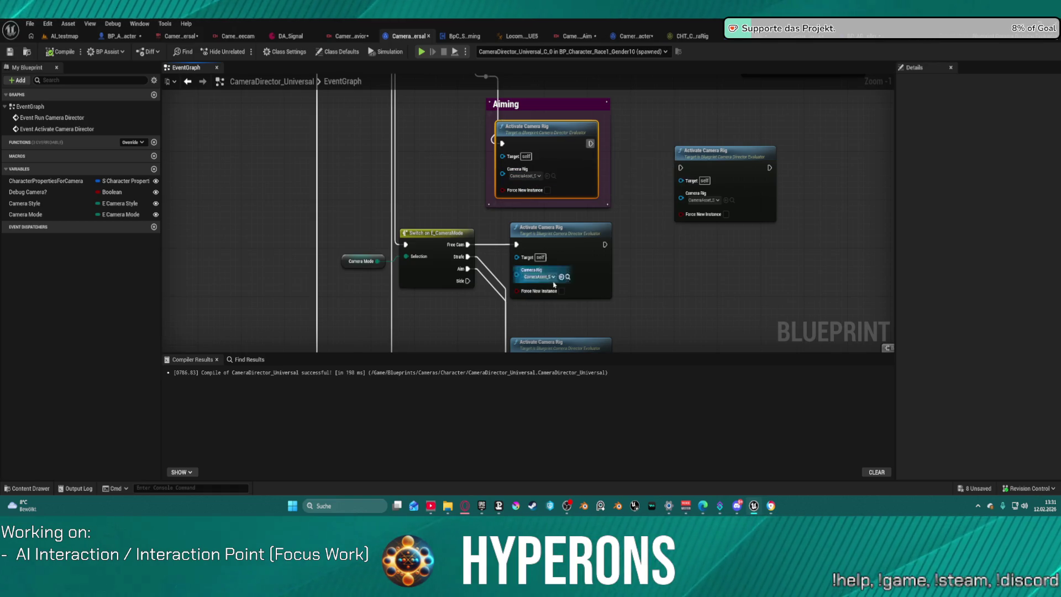
{"action": "right_click", "coordinate": [541, 190]}
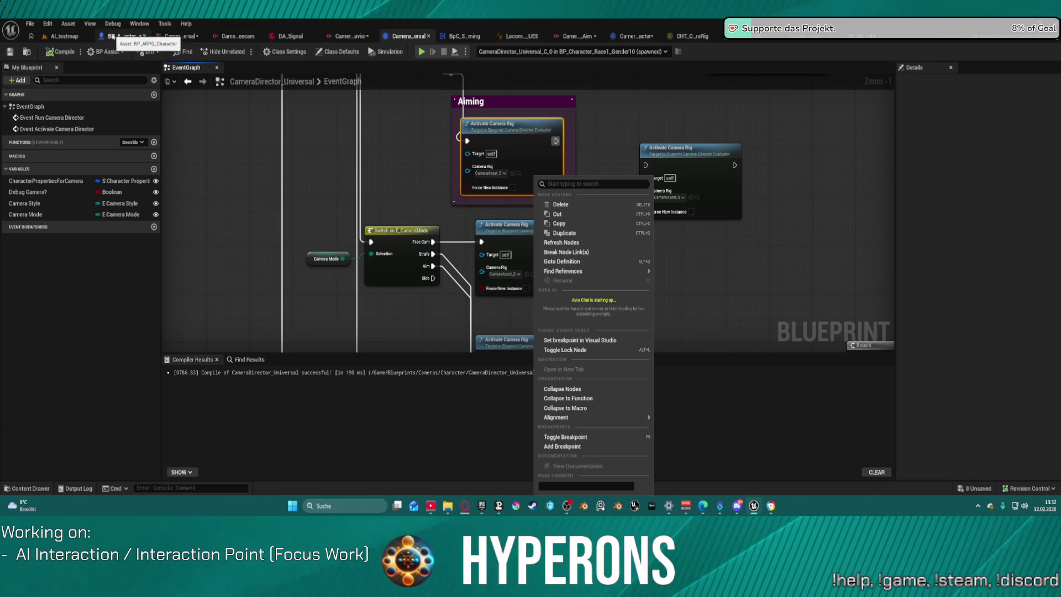
{"action": "left_click", "coordinate": [113, 36]}
{"action": "scroll", "coordinate": [120, 209], "scroll_direction": "down", "scroll_amount": 5}
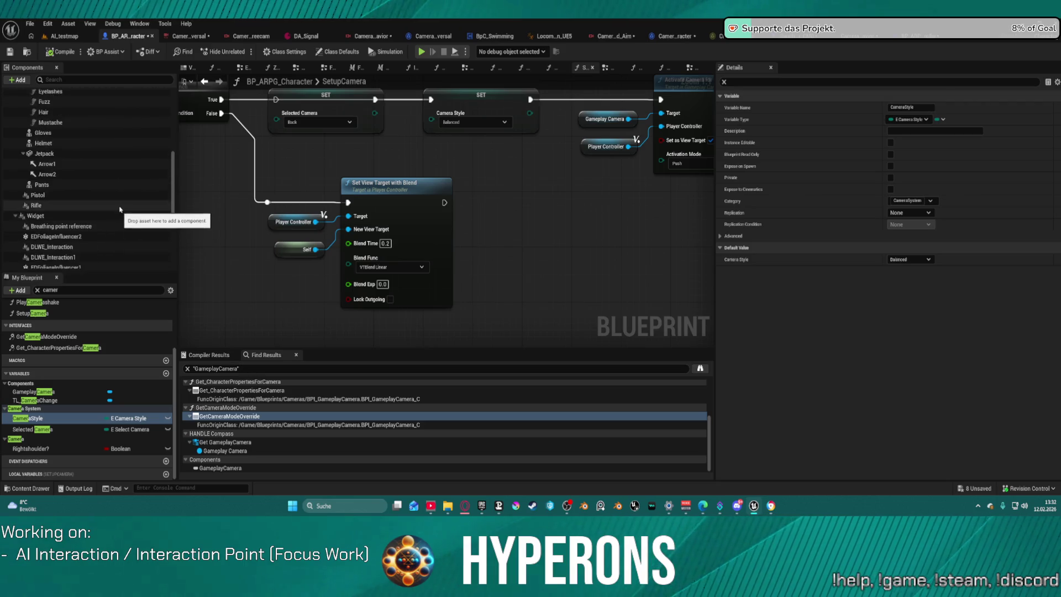
Step: Find GameplayCamera in the Components panel, check its Camera Asset, and delete the component
{"action": "scroll", "coordinate": [130, 211], "scroll_direction": "down", "scroll_amount": 1}
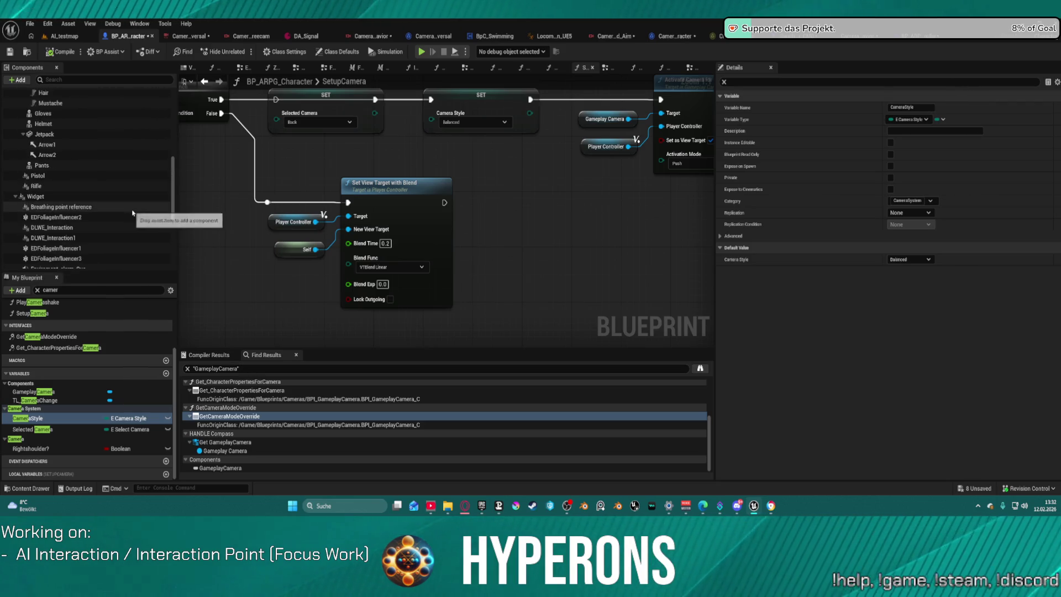
{"action": "scroll", "coordinate": [133, 213], "scroll_direction": "up", "scroll_amount": 5}
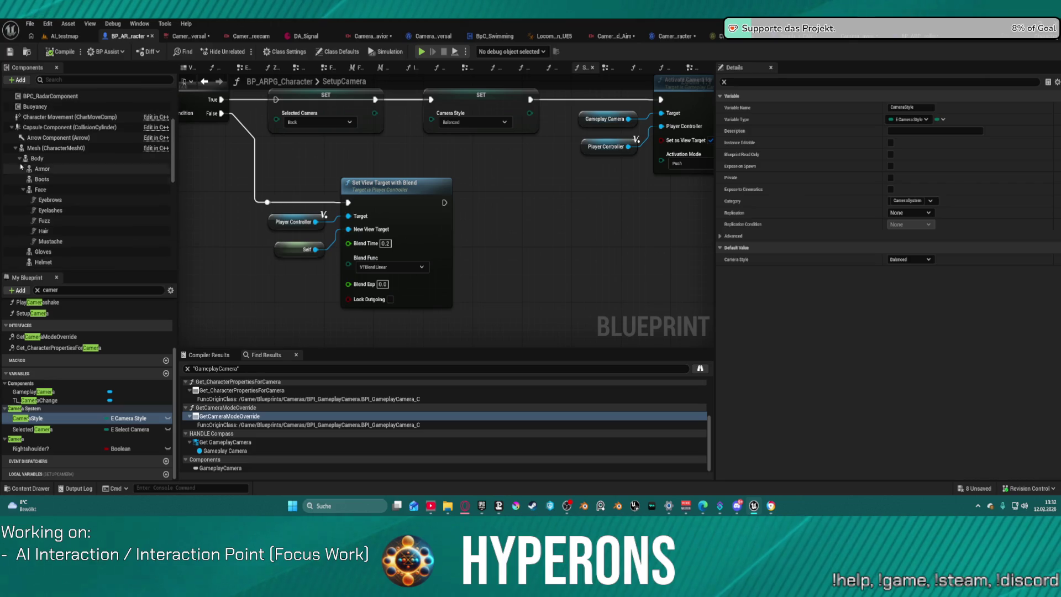
{"action": "left_click", "coordinate": [19, 158]}
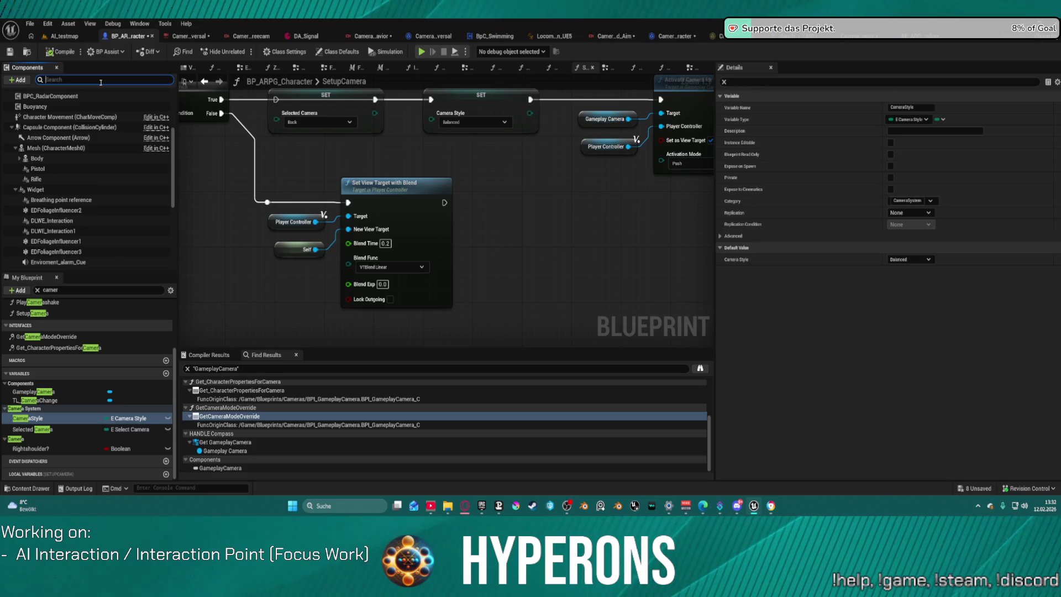
{"action": "type", "text": "cam"}
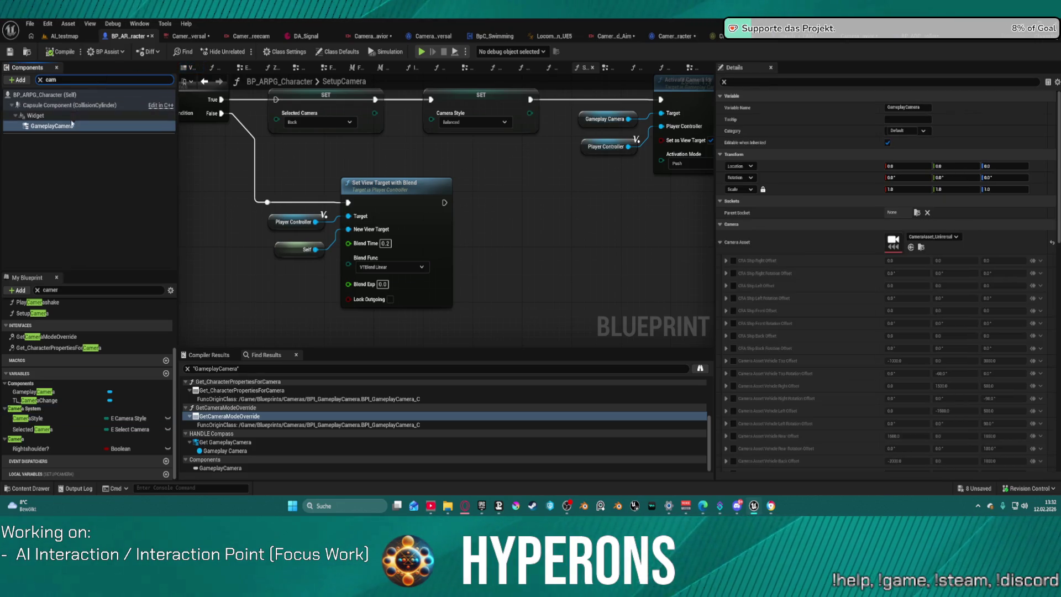
{"action": "left_click", "coordinate": [148, 126]}
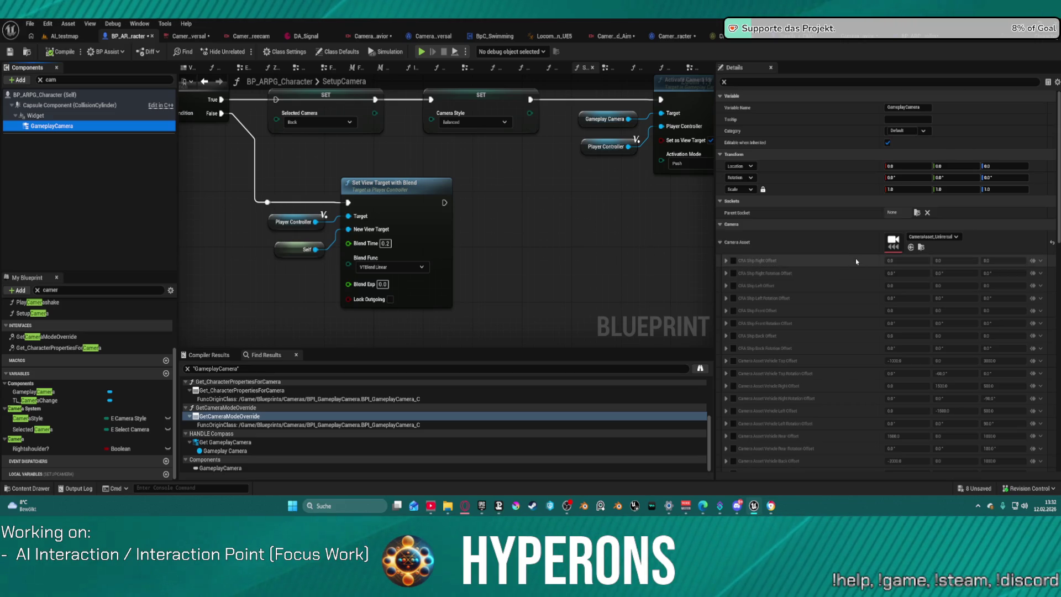
{"action": "scroll", "coordinate": [884, 243], "scroll_direction": "down", "scroll_amount": 1}
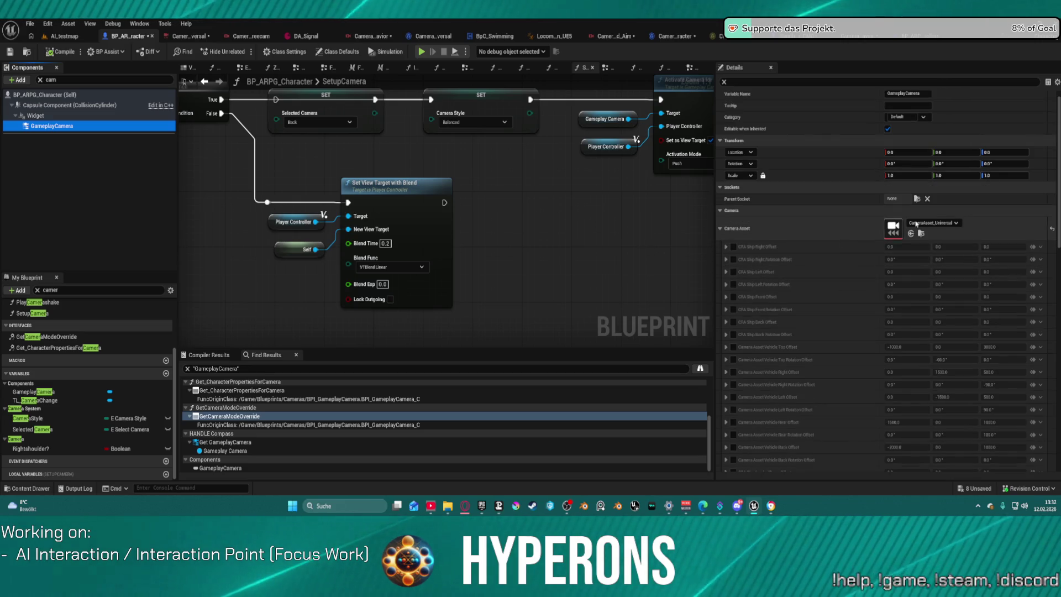
{"action": "left_click", "coordinate": [726, 228]}
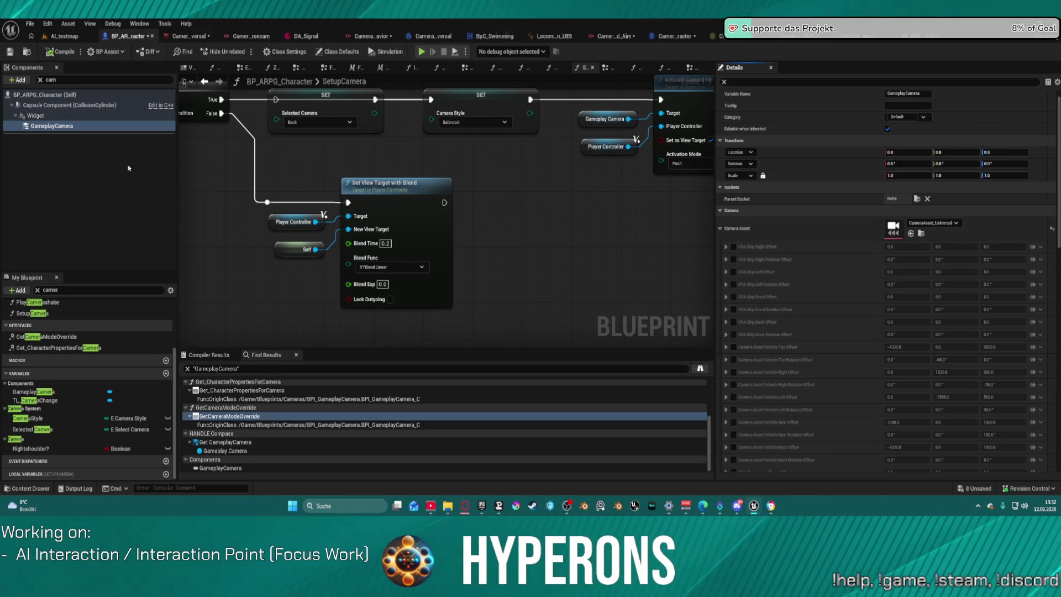
{"action": "key", "text": "Delete"}
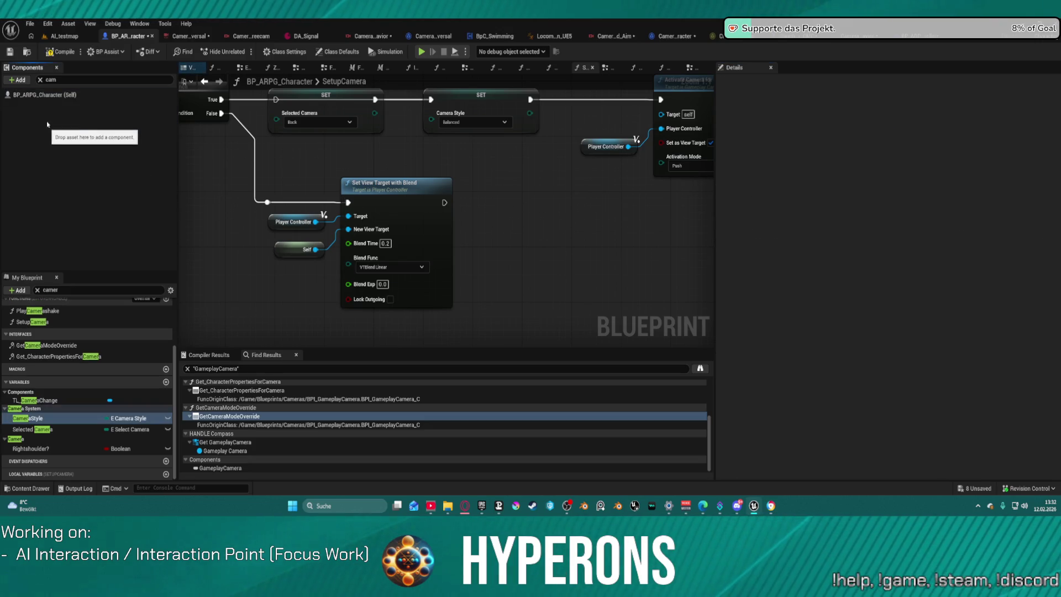
Step: Add a new Gameplay Camera component and keep its name GameplayCamera
{"action": "left_click", "coordinate": [18, 80]}
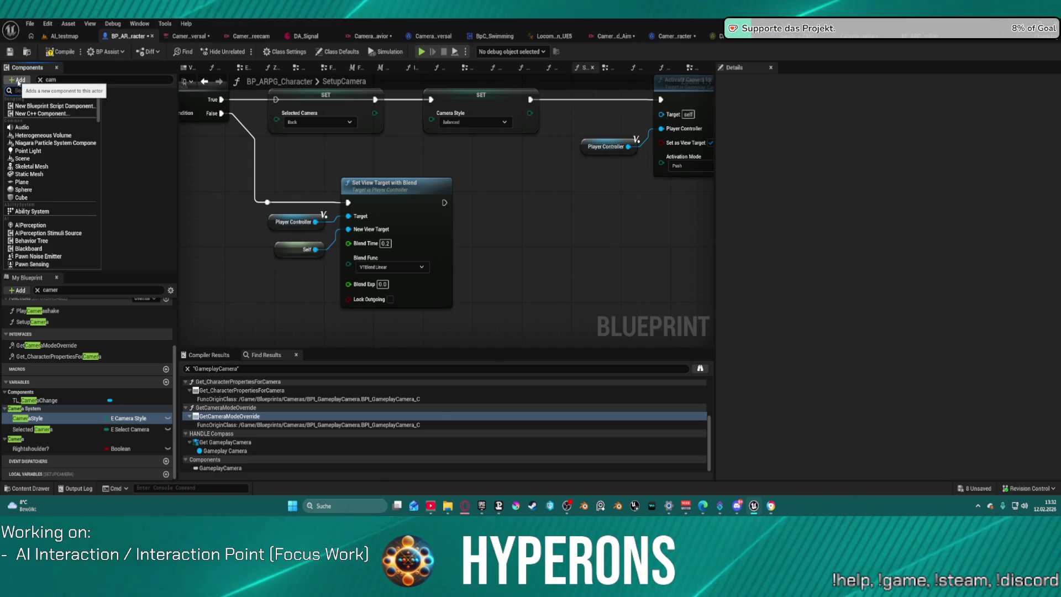
{"action": "type", "text": "gamep"}
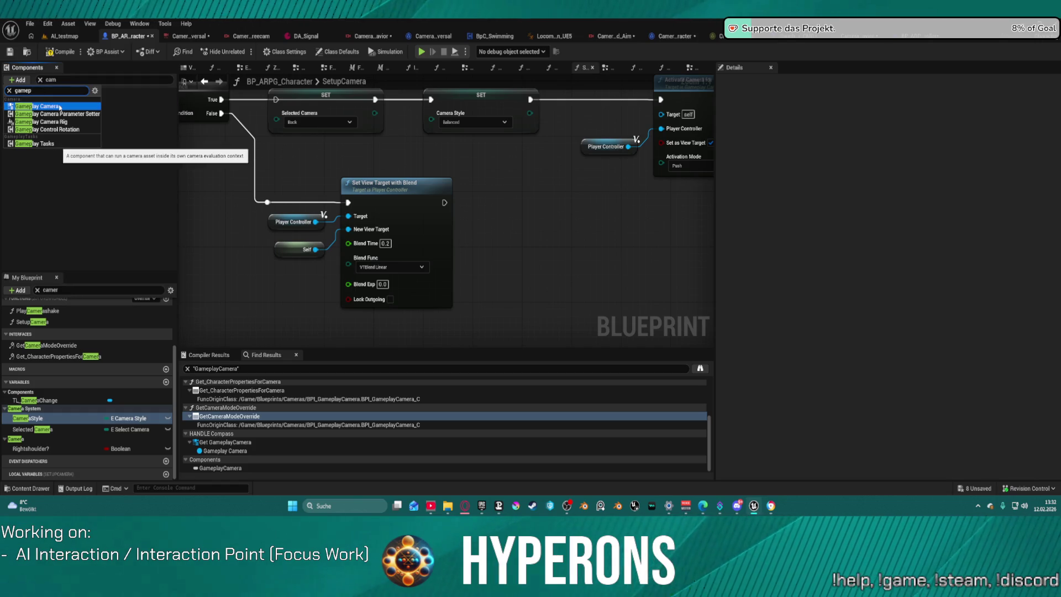
{"action": "left_click", "coordinate": [42, 106]}
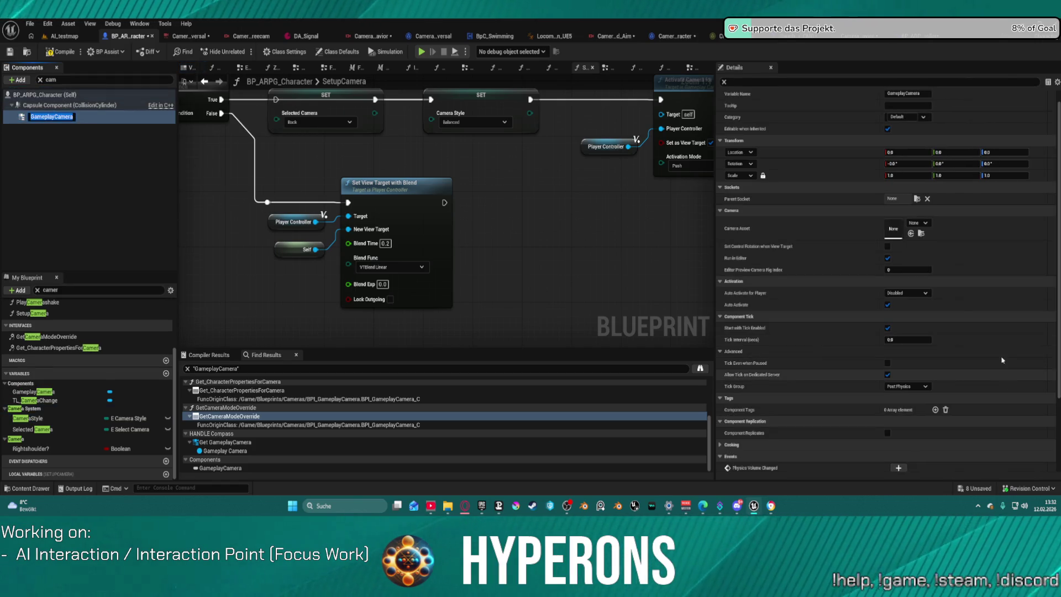
{"action": "left_click", "coordinate": [911, 233]}
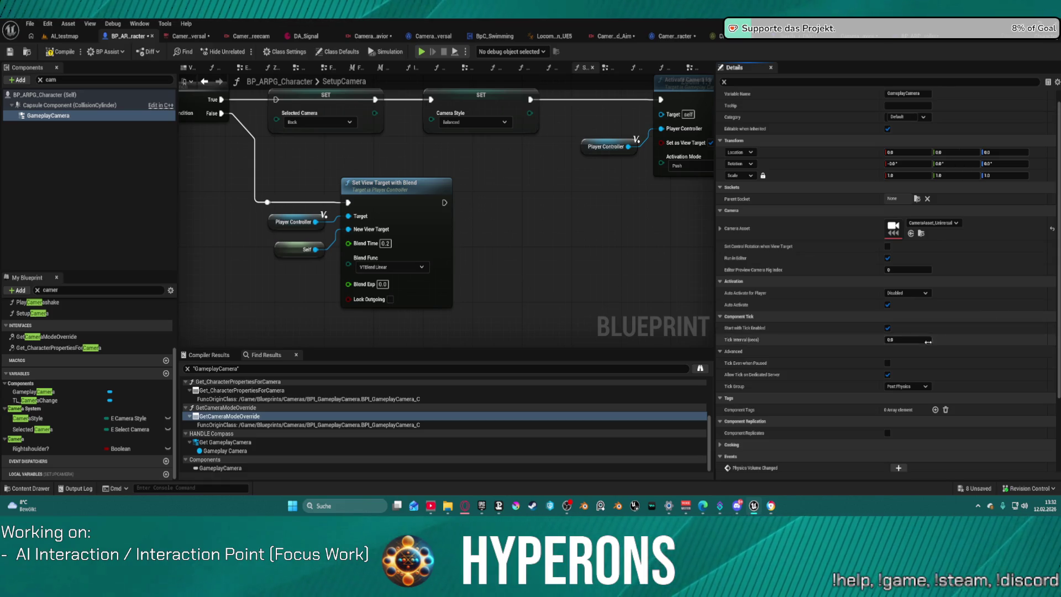
Step: Set the camera to auto-activate for Player 0 and compile, which reports 2 errors
{"action": "left_click", "coordinate": [909, 294]}
{"action": "left_click", "coordinate": [906, 309]}
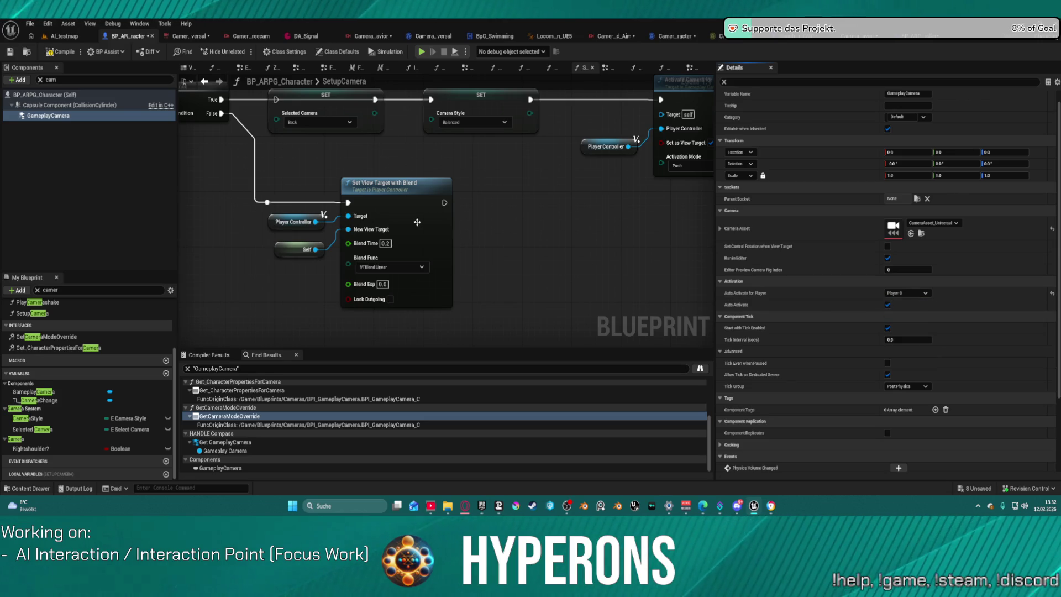
{"action": "left_click", "coordinate": [50, 53]}
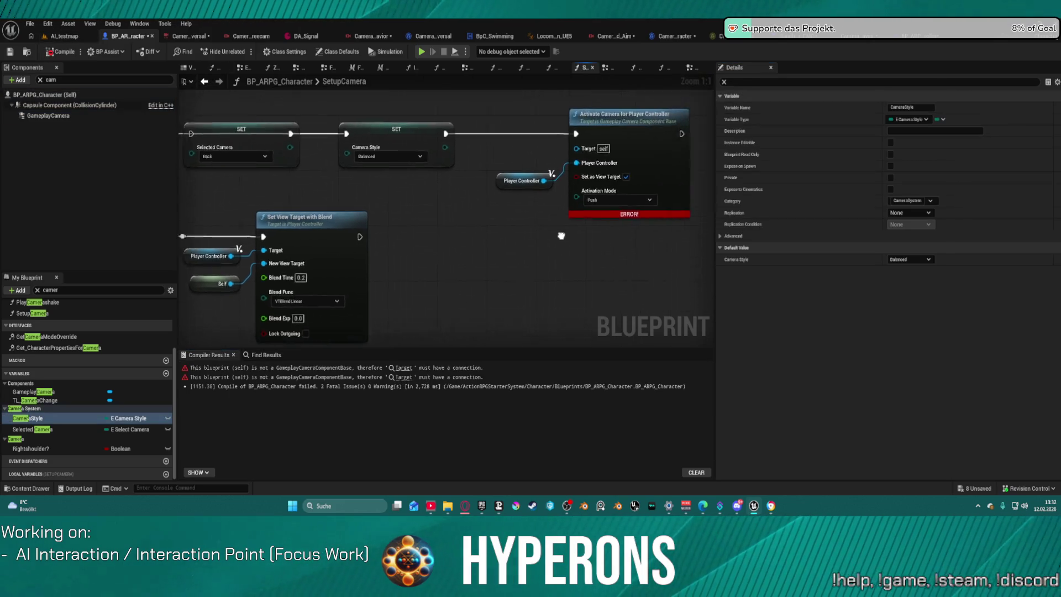
Step: Connect GameplayCamera to the Activate Camera node's Target, recompile, and jump to the remaining error
{"action": "left_click_drag", "start_coordinate": [44, 118], "coordinate": [488, 158]}
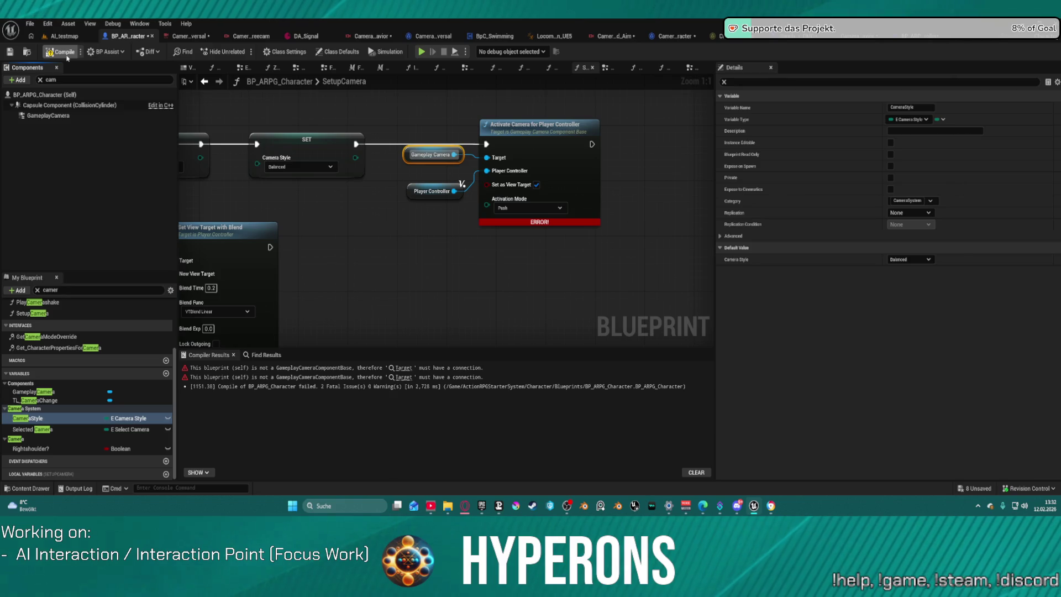
{"action": "left_click", "coordinate": [62, 55]}
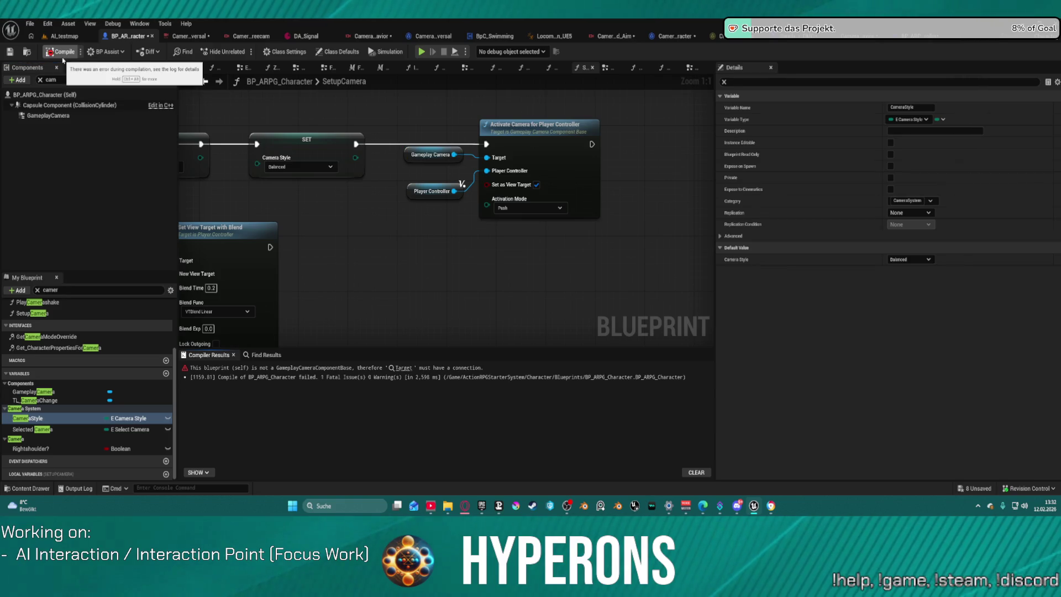
{"action": "left_click", "coordinate": [408, 368]}
{"action": "left_click", "coordinate": [408, 368]}
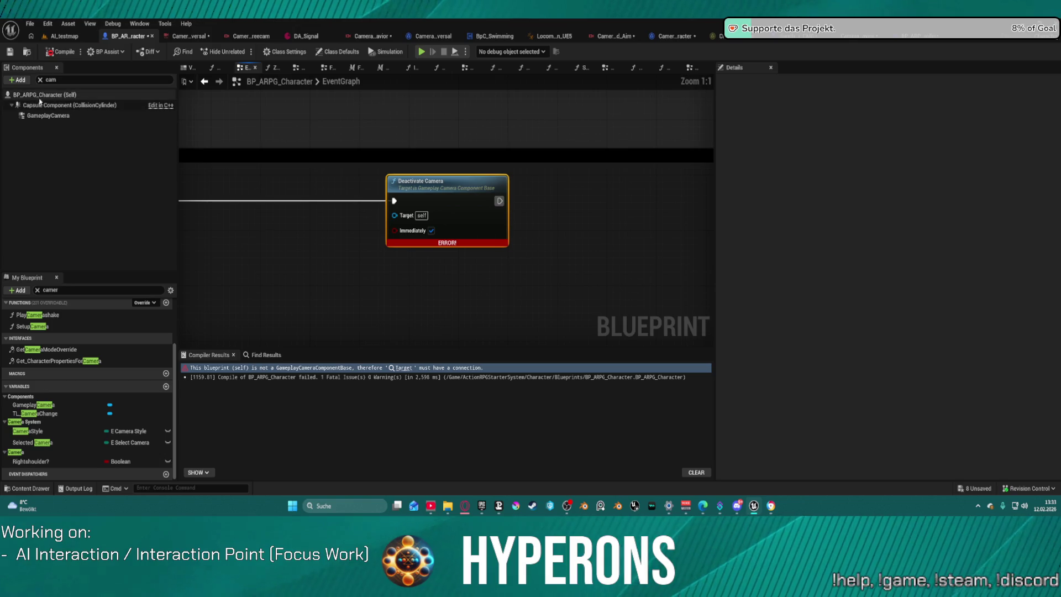
Step: Connect GameplayCamera to Deactivate Camera's Target and switch to the AI_testmap level
{"action": "mouse_move", "coordinate": [61, 105]}
{"action": "left_mouse_down"}
{"action": "mouse_move", "coordinate": [262, 160]}
{"action": "mouse_move", "coordinate": [393, 219]}
{"action": "left_mouse_up"}
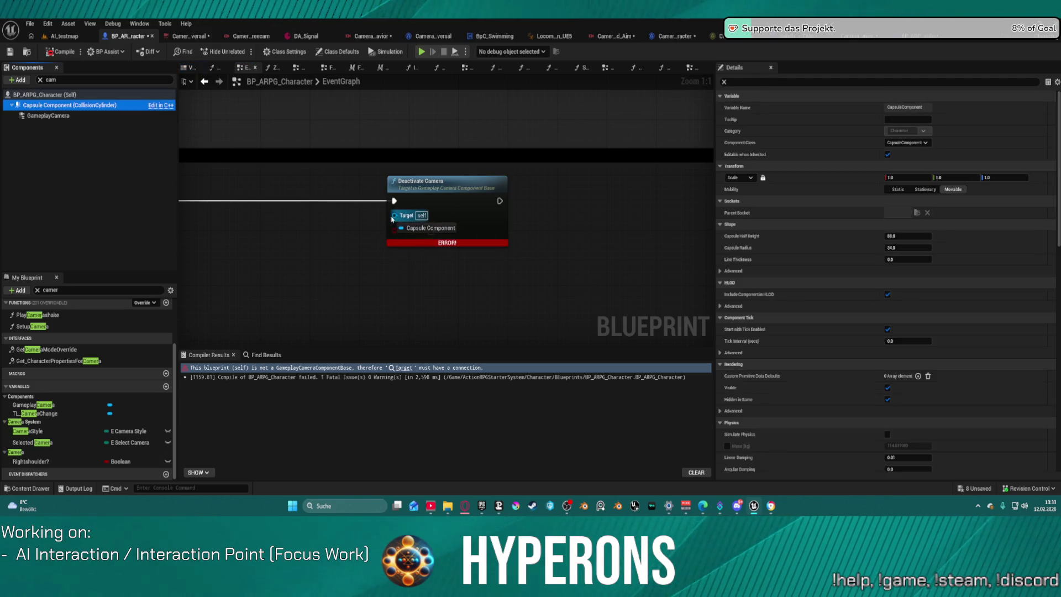
{"action": "mouse_move", "coordinate": [83, 116]}
{"action": "left_mouse_down"}
{"action": "mouse_move", "coordinate": [407, 218]}
{"action": "mouse_move", "coordinate": [395, 215]}
{"action": "left_mouse_up"}
{"action": "left_click", "coordinate": [28, 431]}
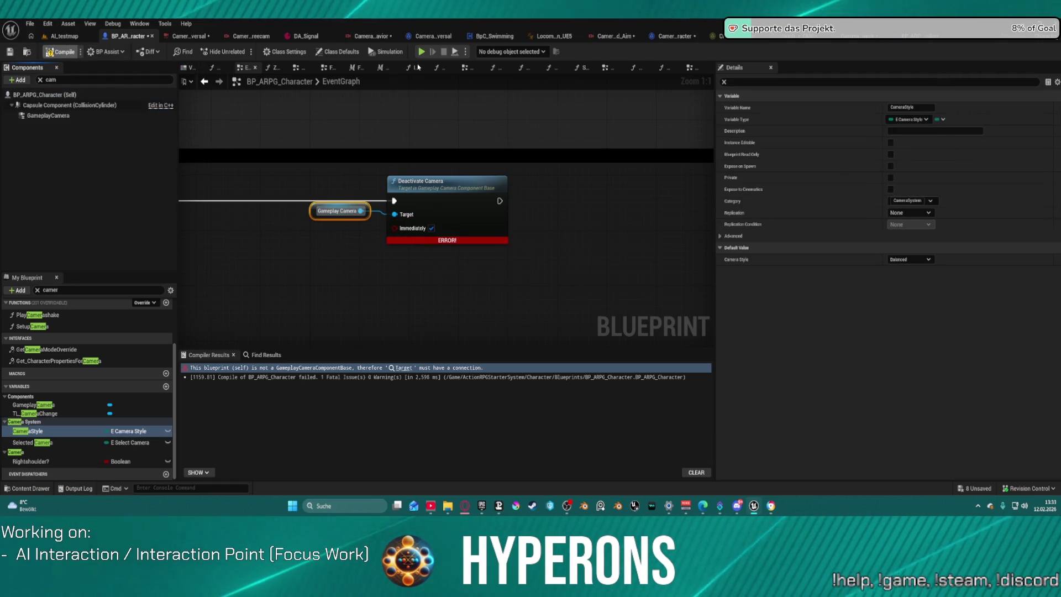
{"action": "left_click", "coordinate": [57, 37]}
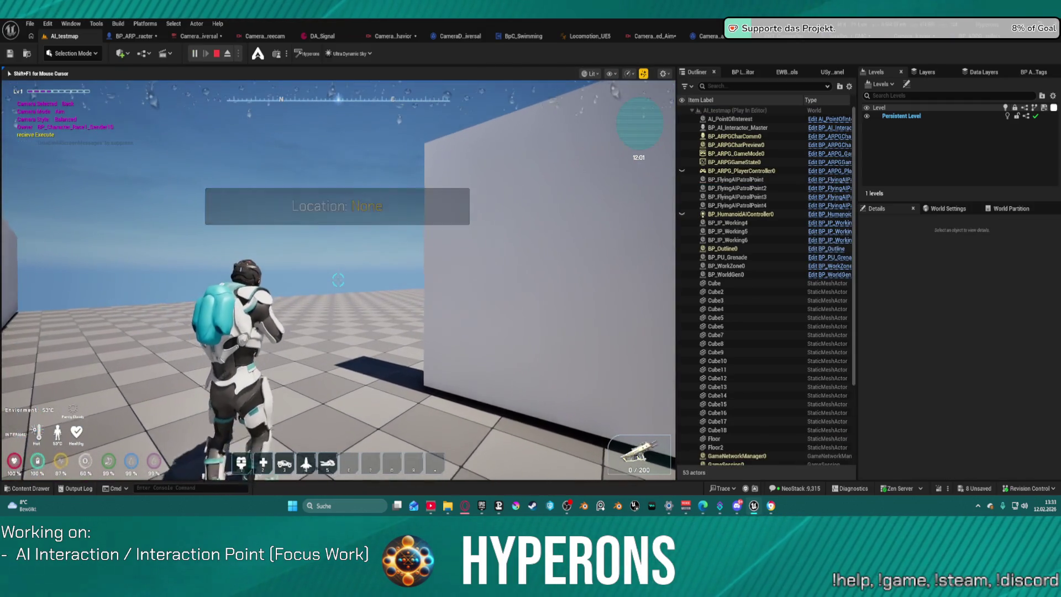
Step: Strafe left, aim the rifle, jump, and drop off the ledge to test the camera
{"action": "key", "text": "a"}
{"action": "right_click", "coordinate": [338, 281]}
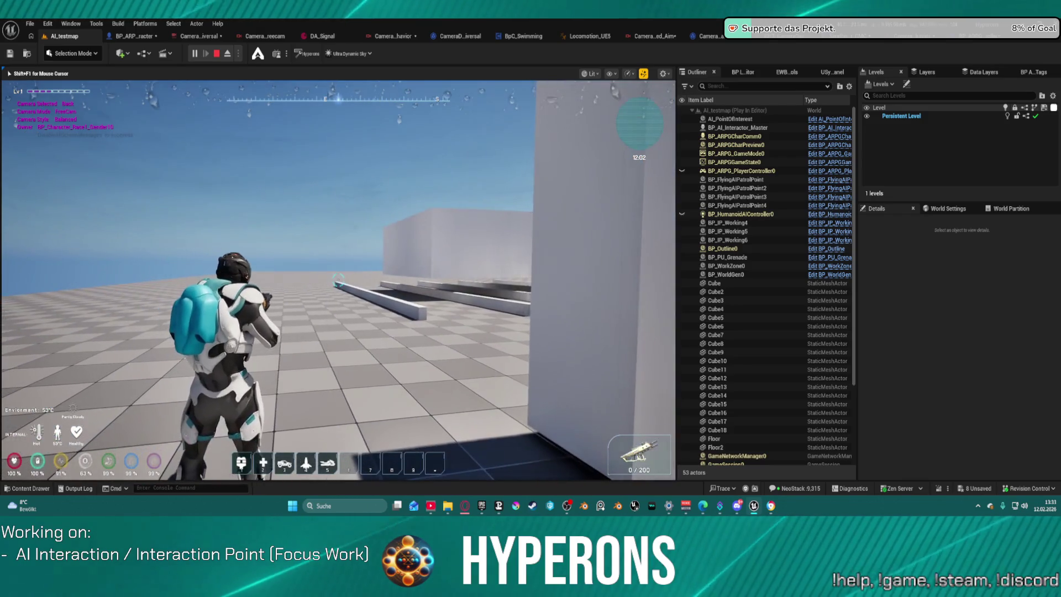
{"action": "key", "text": "a"}
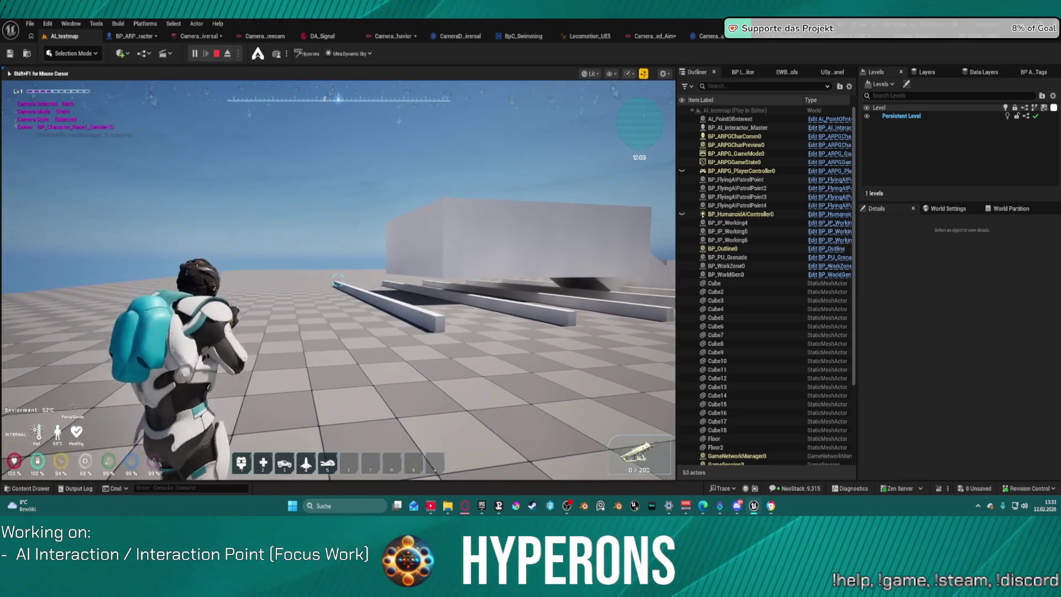
{"action": "key", "text": "a"}
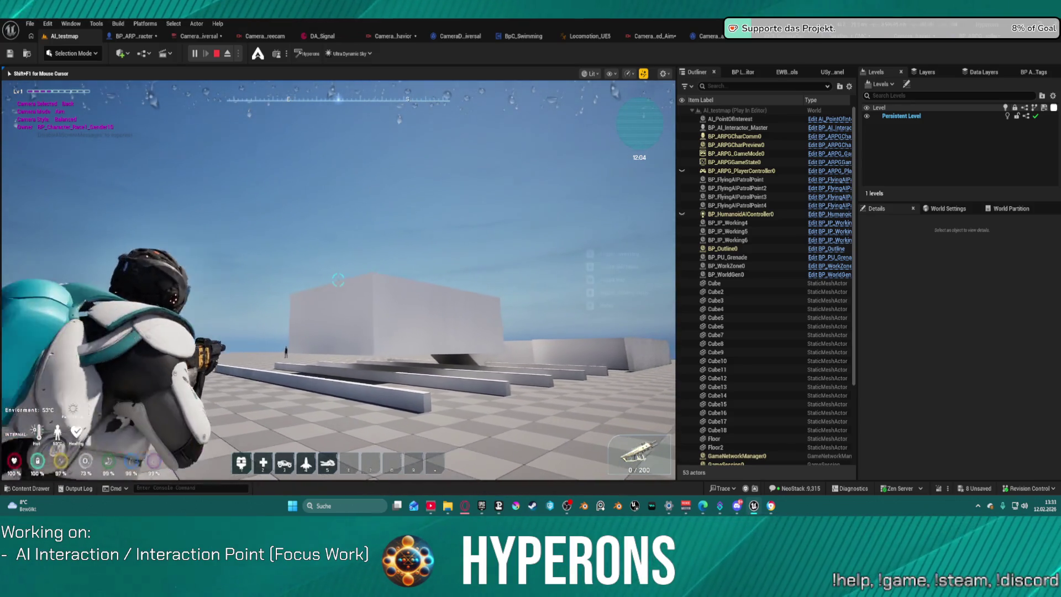
{"action": "key", "text": "space"}
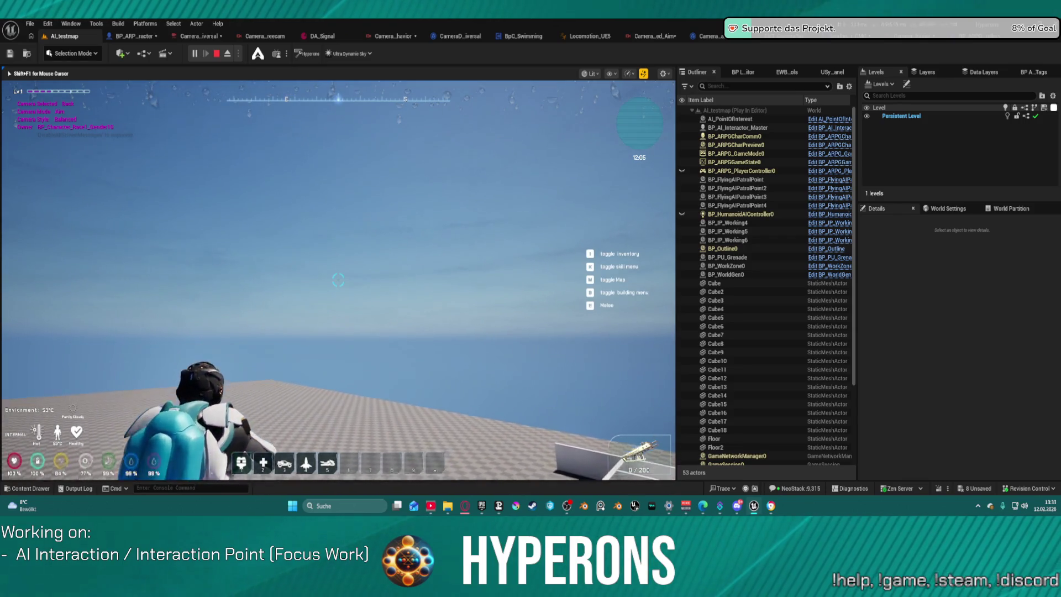
{"action": "key", "text": "w"}
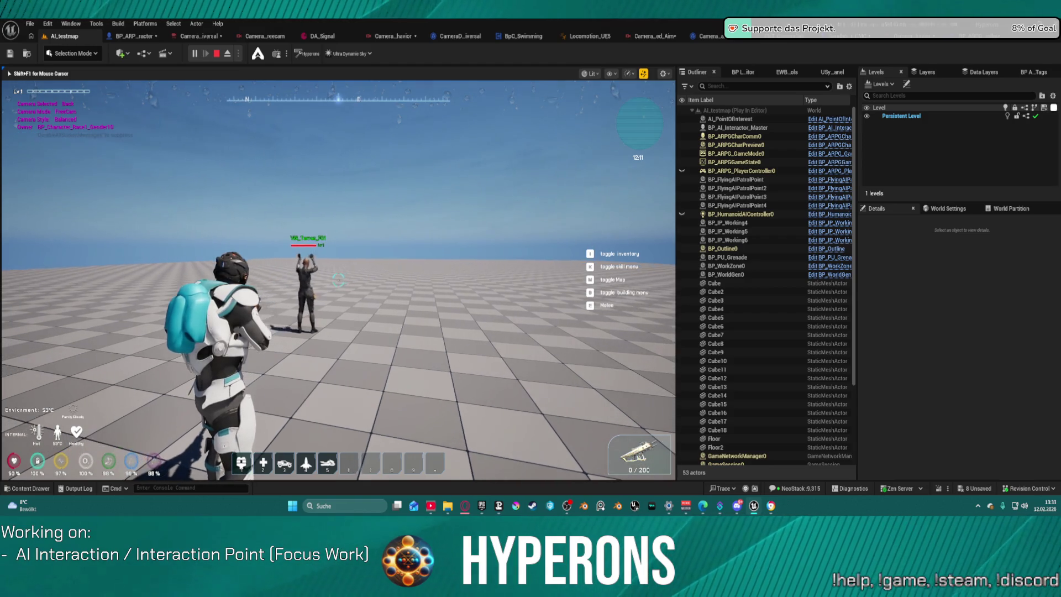
Step: Run toward the NPC and up the ramp, then jump over the wall and platform
{"action": "key", "text": "w"}
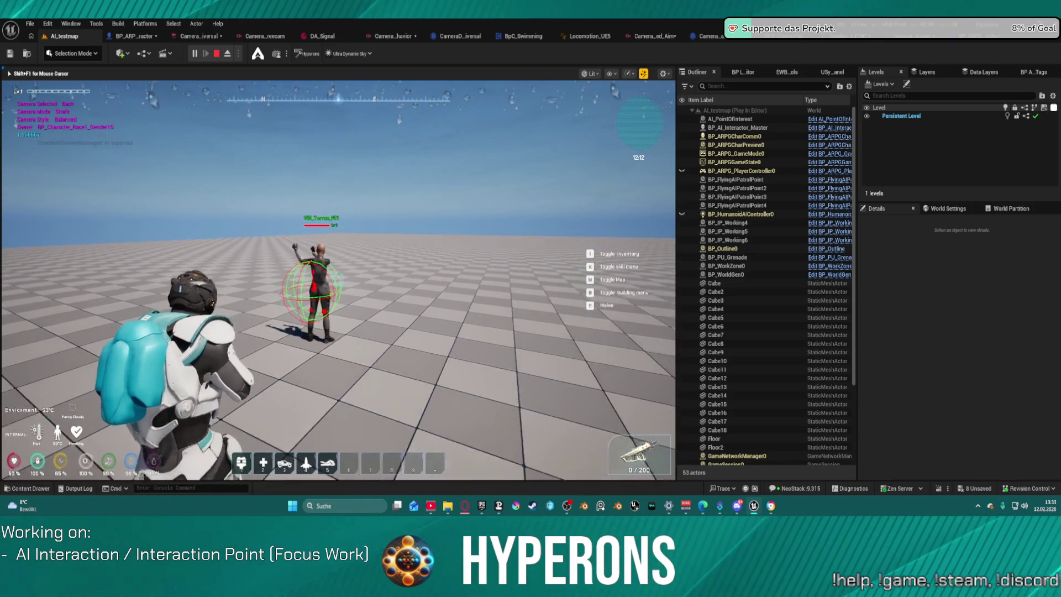
{"action": "key", "text": "w"}
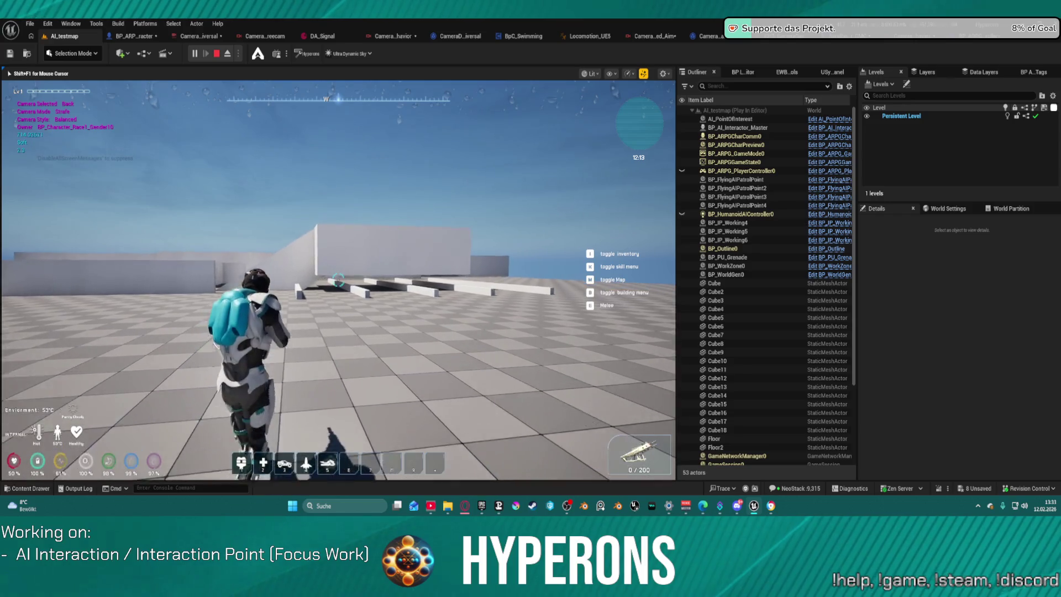
{"action": "key", "text": "w"}
{"action": "key", "text": "space"}
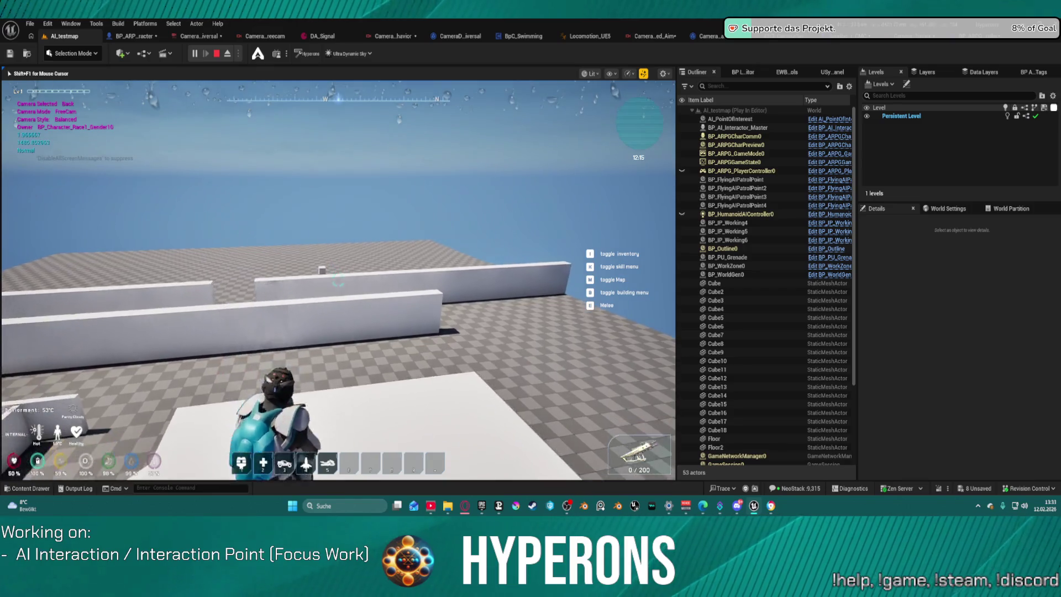
{"action": "key", "text": "space"}
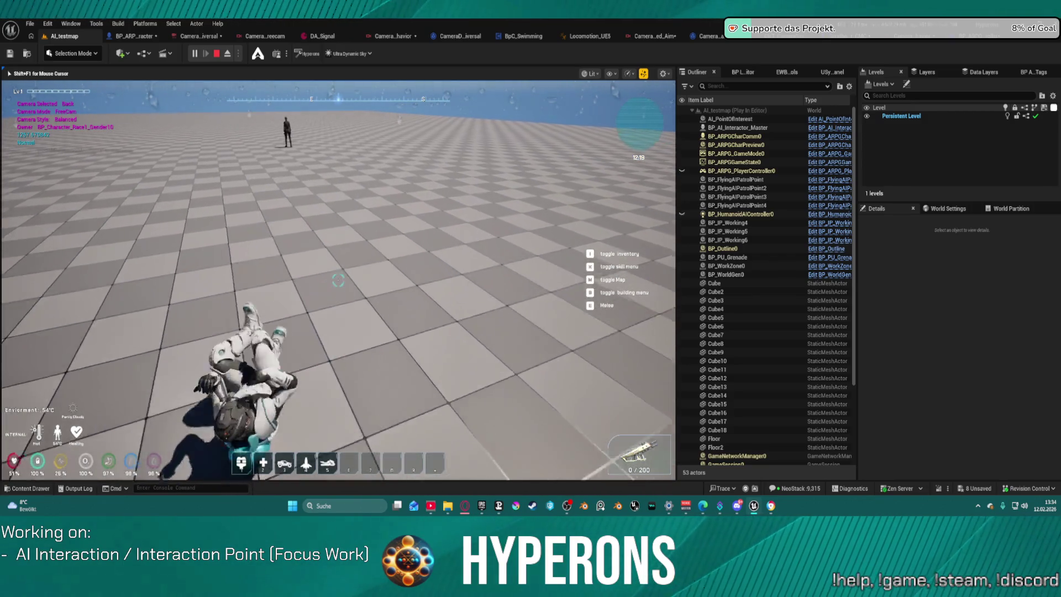
Step: Stop the play session and return to the AI_testmap level editor
{"action": "key", "text": "super"}
{"action": "key", "text": "Escape"}
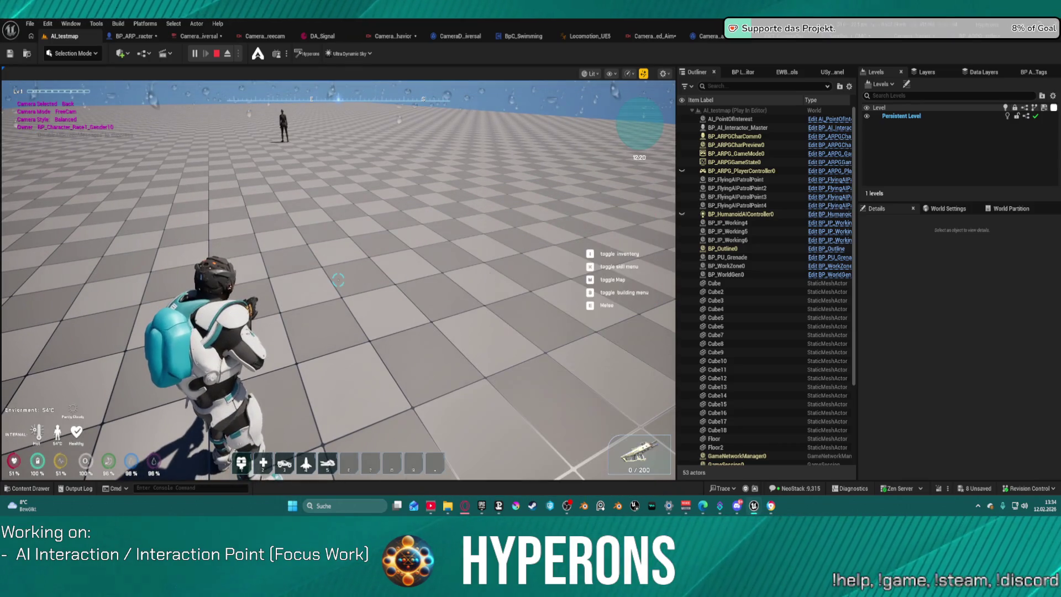
{"action": "key", "text": "Escape"}
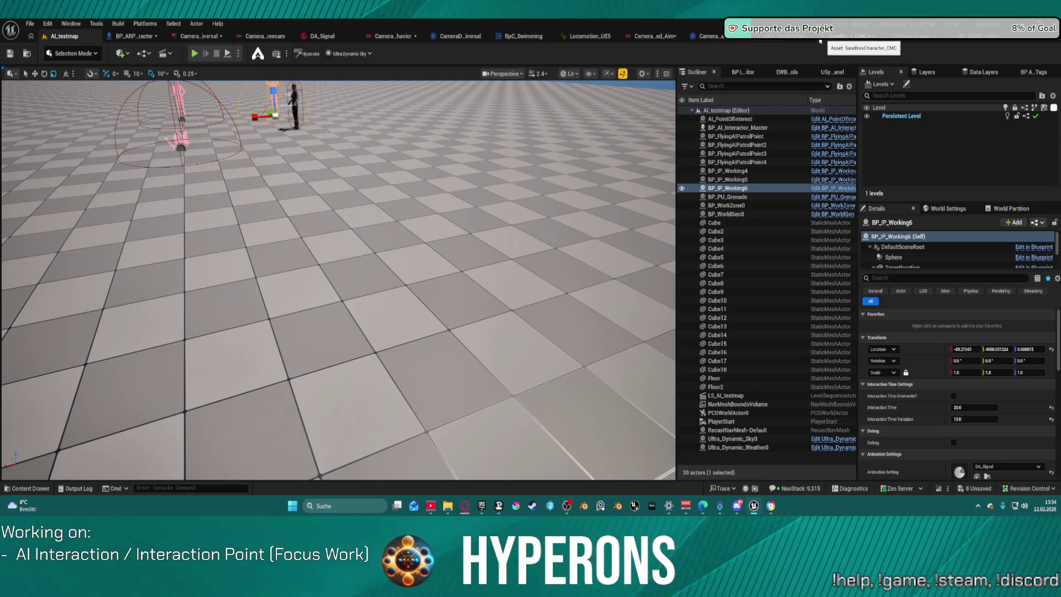
Step: Browse the third-person camera behavior asset and the universal director's available director classes
{"action": "left_click", "coordinate": [404, 35]}
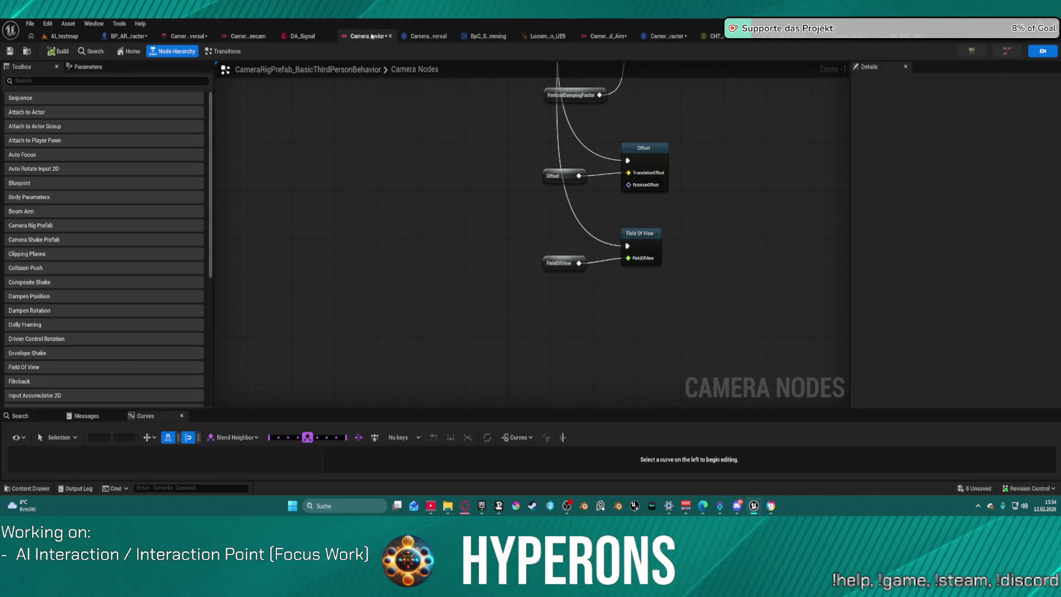
{"action": "left_click", "coordinate": [201, 36]}
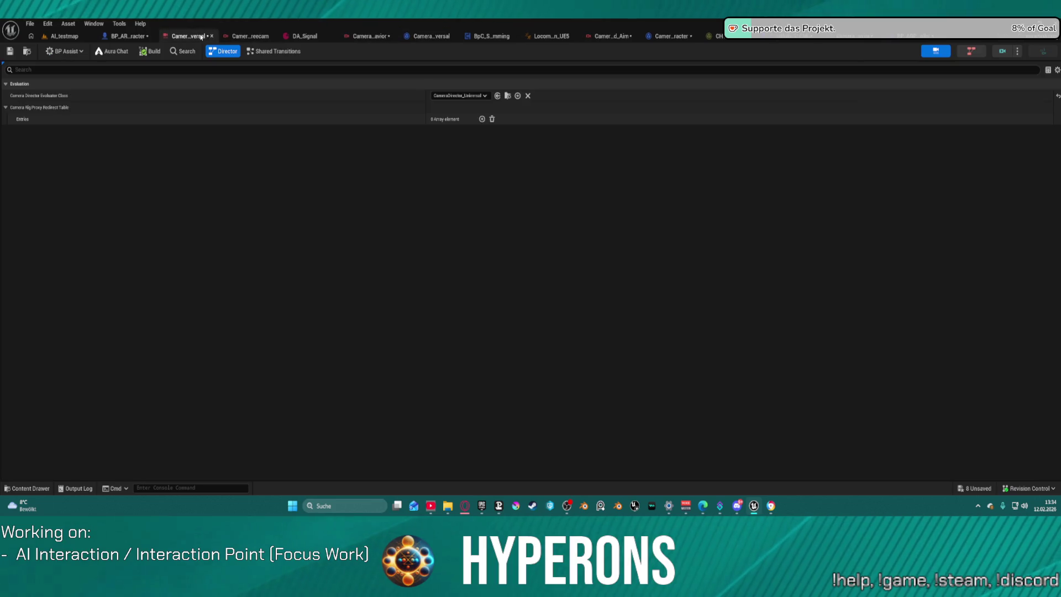
{"action": "left_click", "coordinate": [459, 95]}
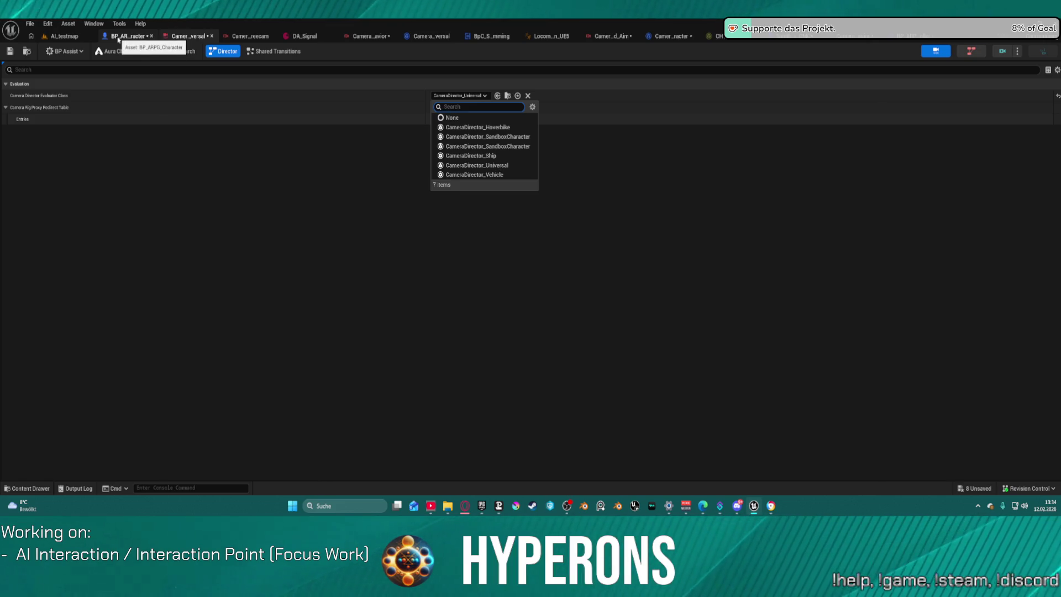
Step: Keep CameraAsset_SandboxCharacter as the GameplayCamera's Camera Asset and launch the game preview
{"action": "left_click", "coordinate": [118, 36]}
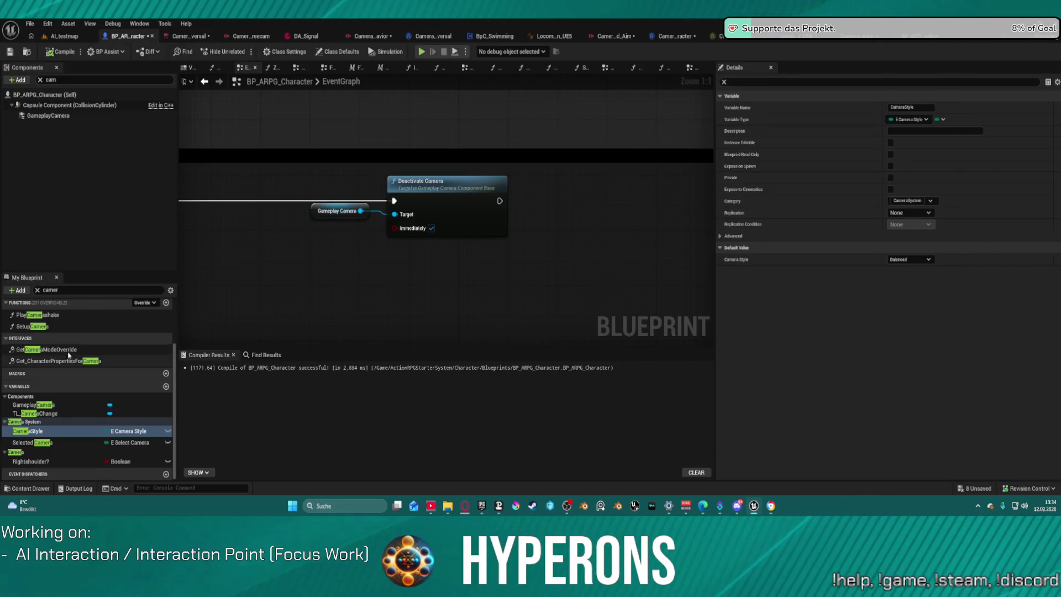
{"action": "left_click", "coordinate": [55, 115]}
{"action": "left_click", "coordinate": [933, 236]}
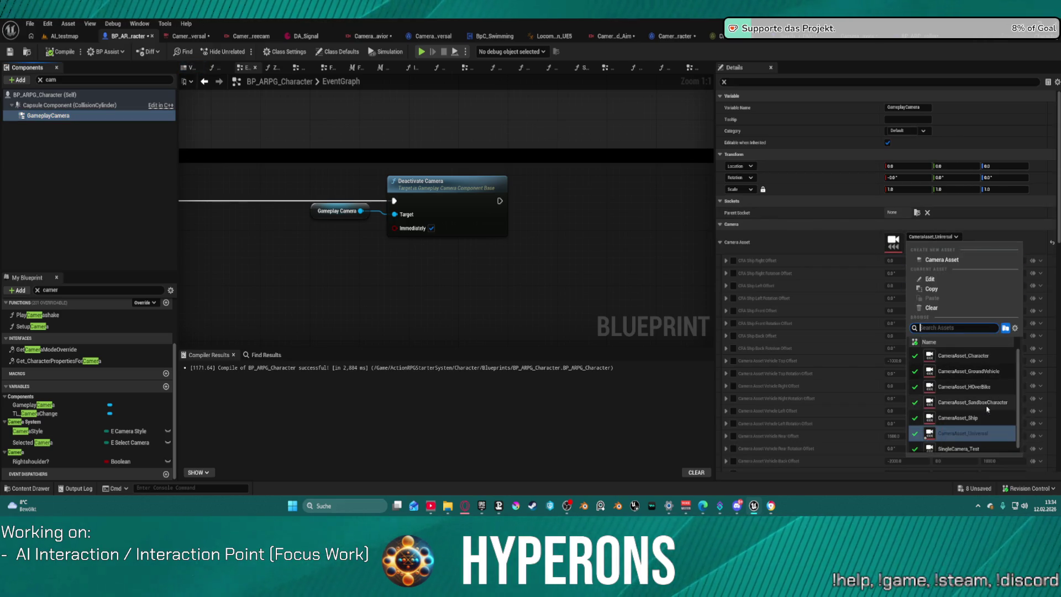
{"action": "left_click", "coordinate": [984, 409]}
{"action": "key", "text": "ctrl+z"}
{"action": "left_click", "coordinate": [422, 53]}
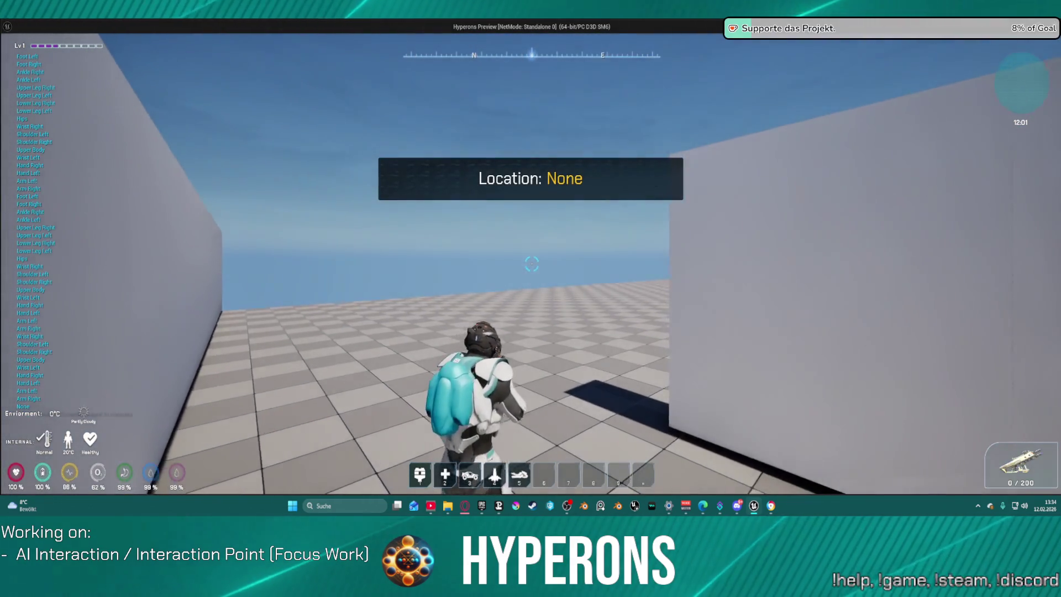
{"action": "key", "text": "w"}
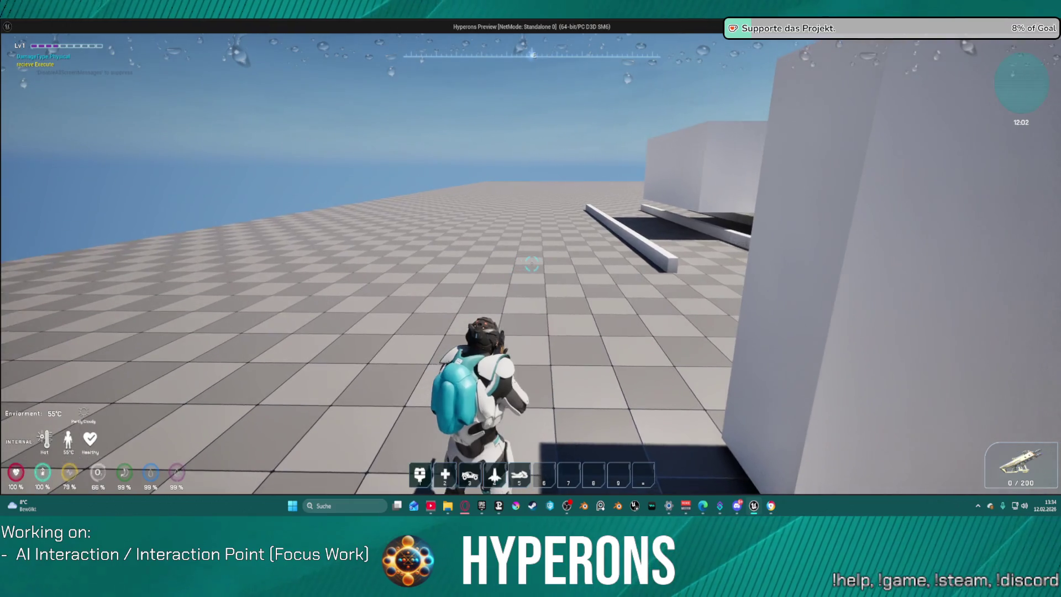
{"action": "key", "text": "w"}
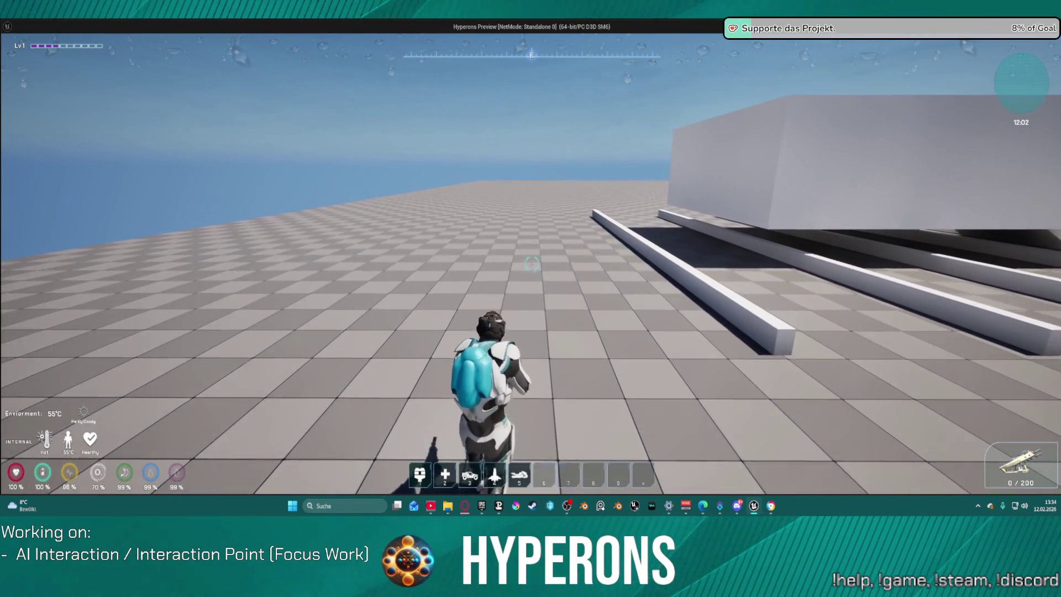
{"action": "key", "text": "w"}
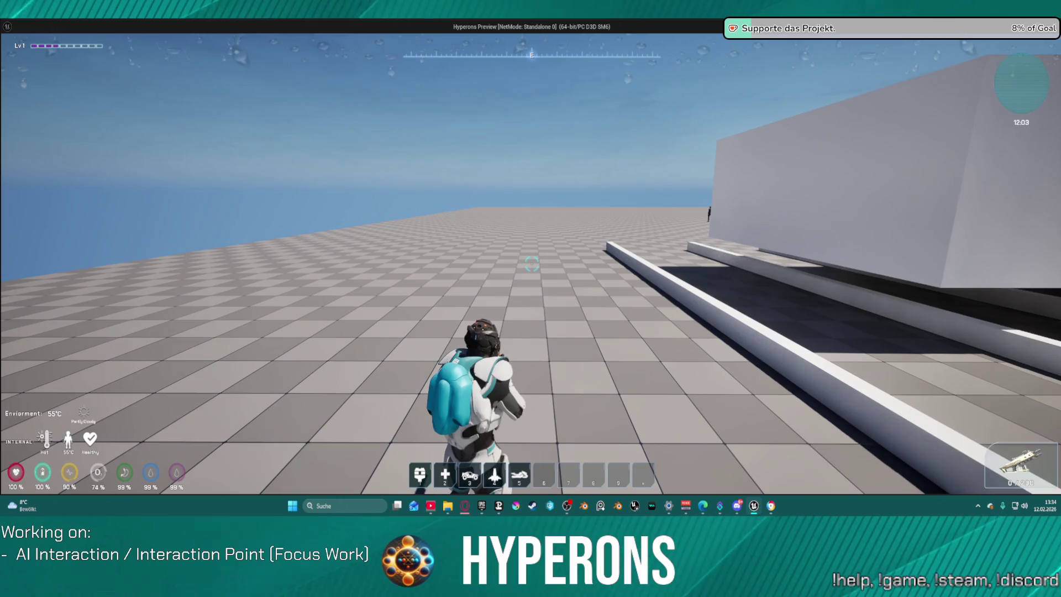
{"action": "key", "text": "w"}
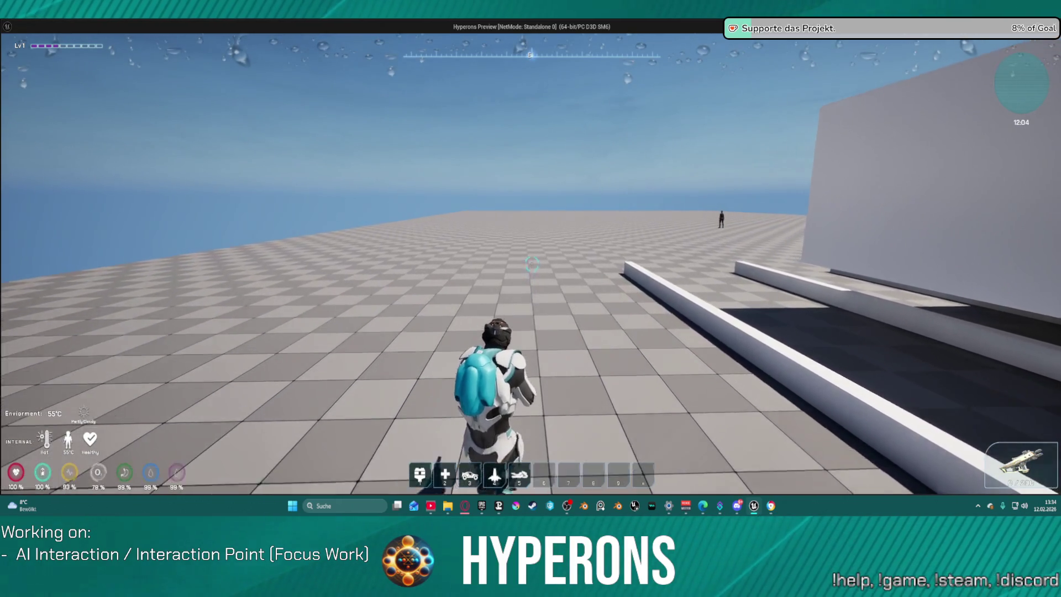
{"action": "key", "text": "Escape"}
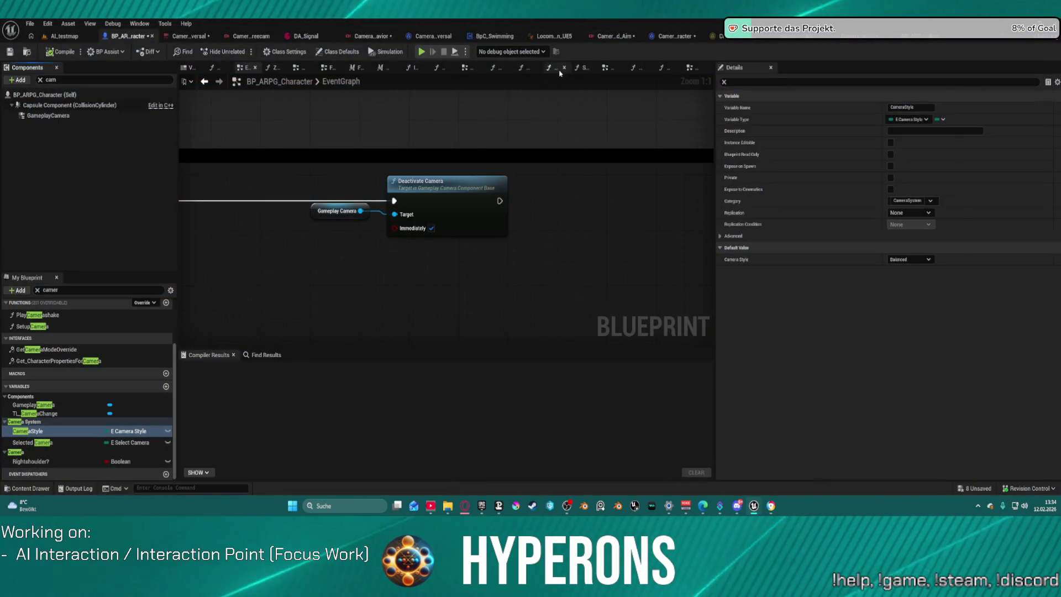
{"action": "left_click", "coordinate": [78, 114]}
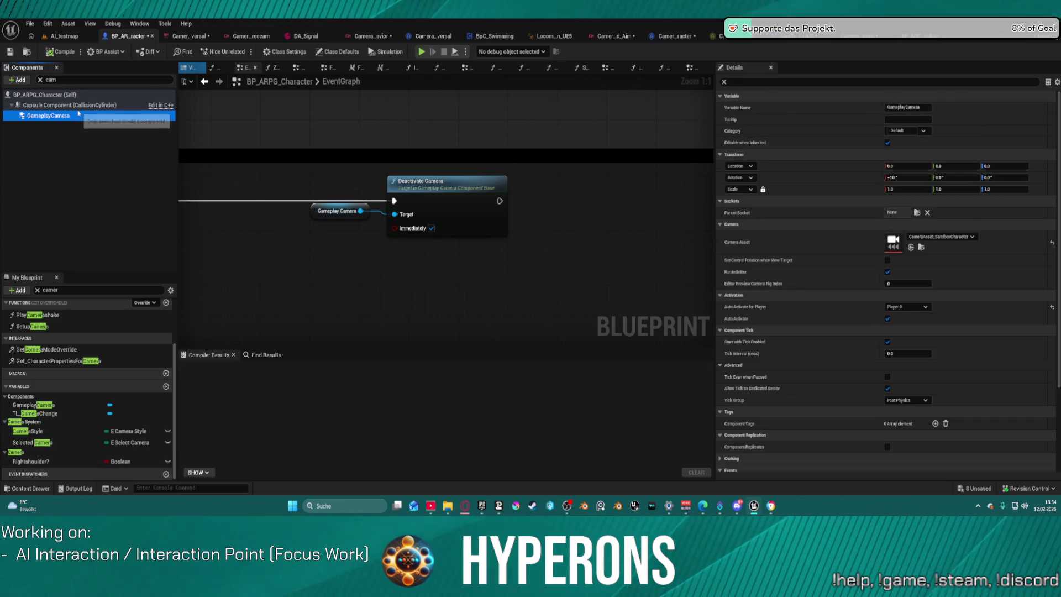
Step: Pick CameraAsset_Character from the GameplayCamera's Camera Asset list
{"action": "left_click", "coordinate": [934, 237]}
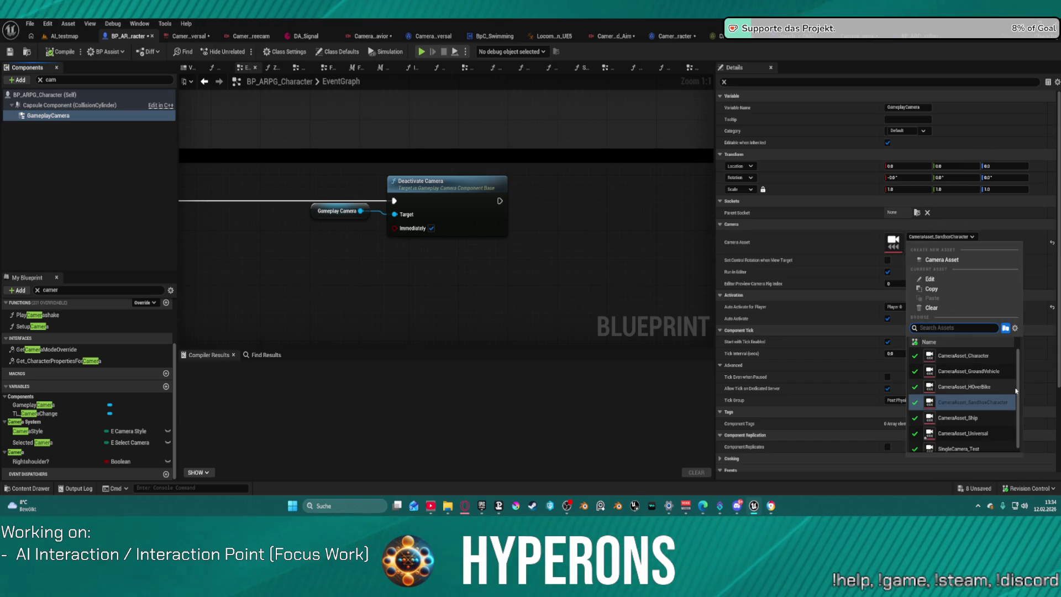
{"action": "scroll", "coordinate": [987, 401], "scroll_direction": "down", "scroll_amount": 1}
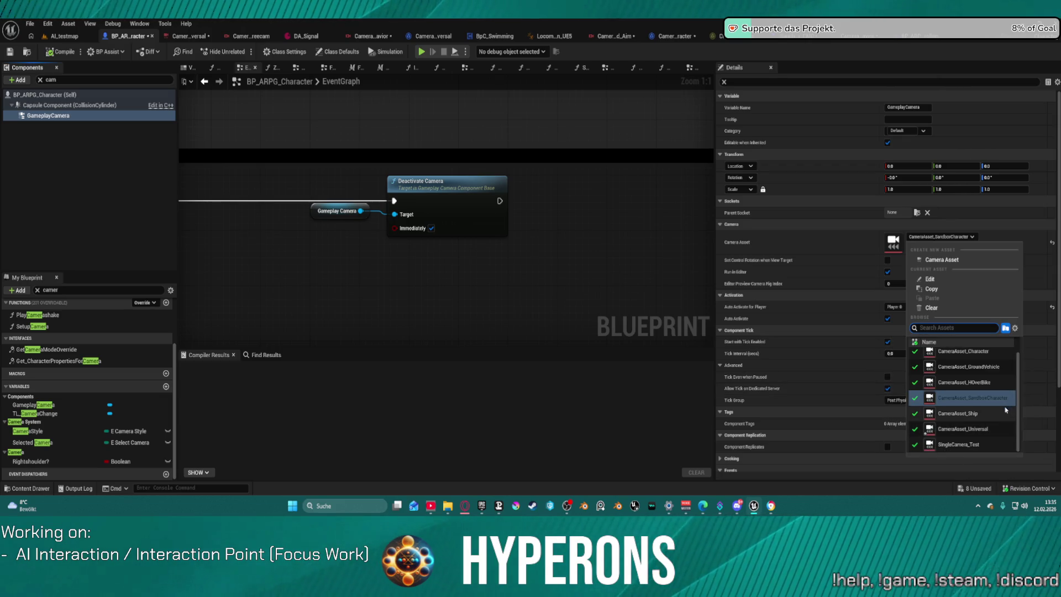
{"action": "left_click", "coordinate": [980, 352]}
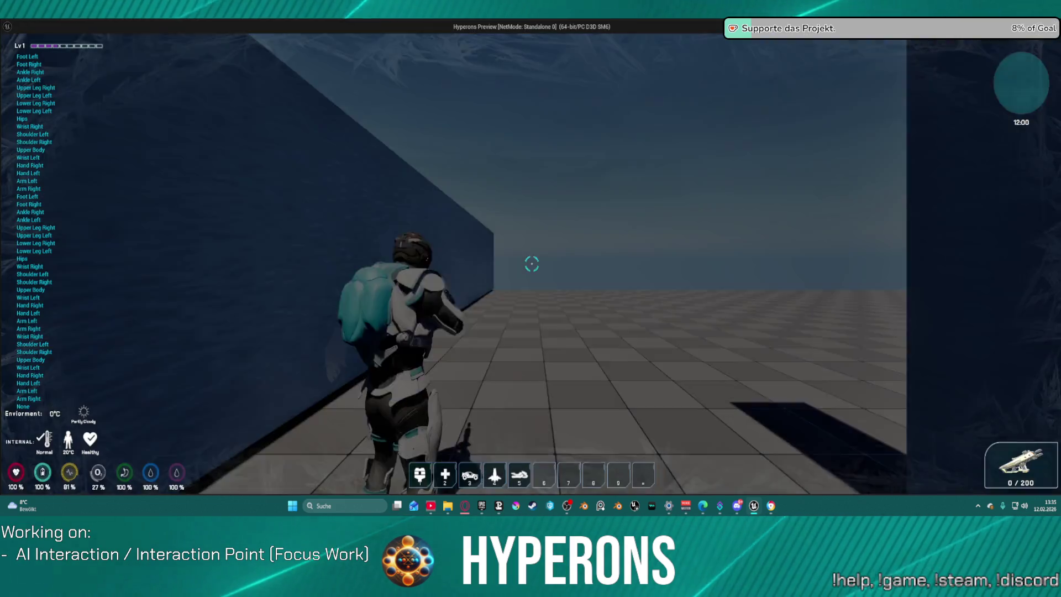
{"action": "key", "text": "w"}
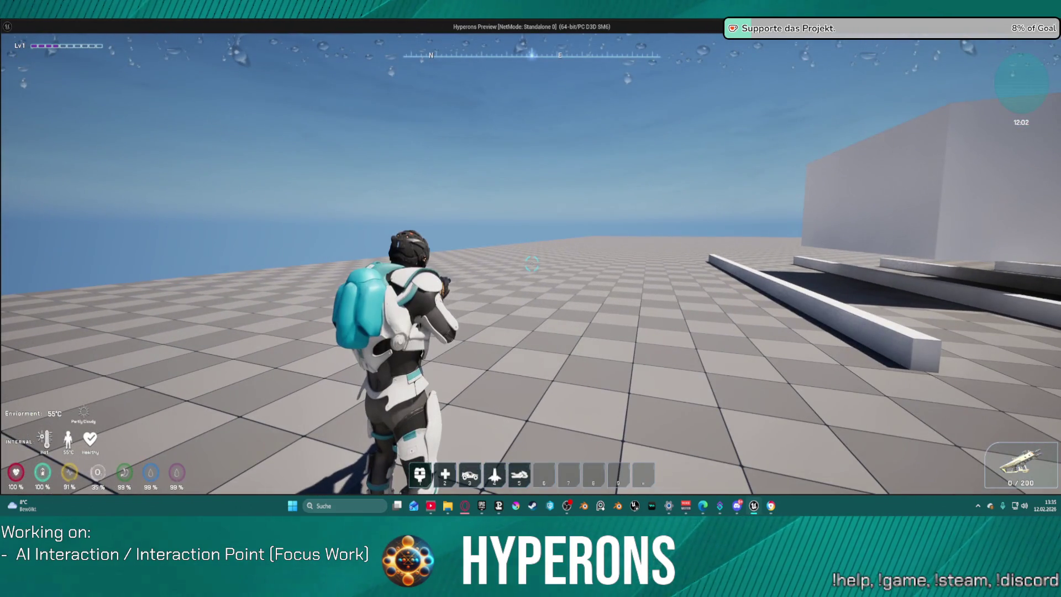
{"action": "right_click", "coordinate": [531, 263]}
{"action": "key", "text": "d"}
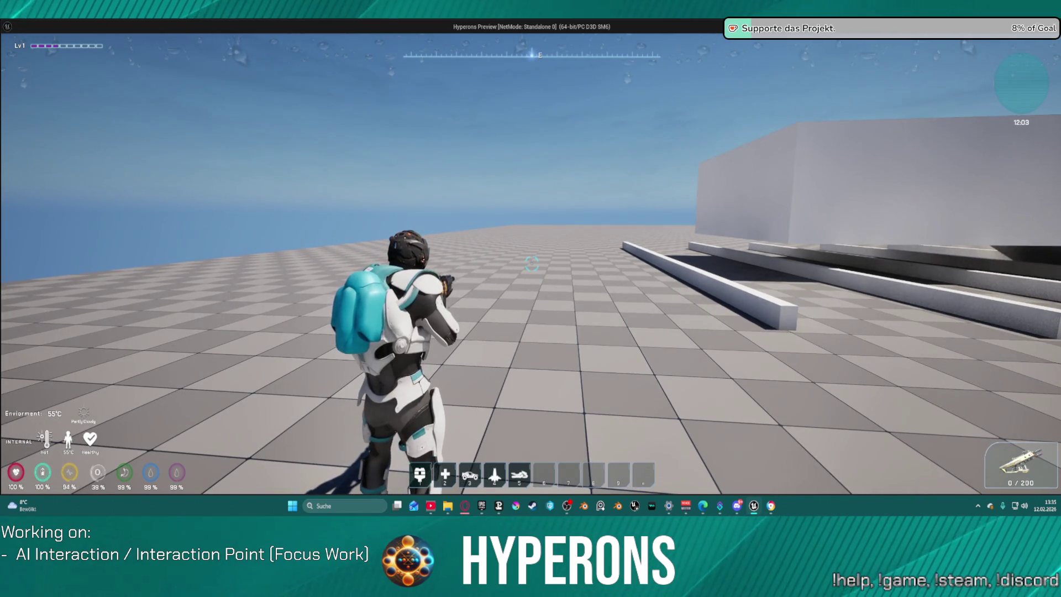
{"action": "key", "text": "Escape"}
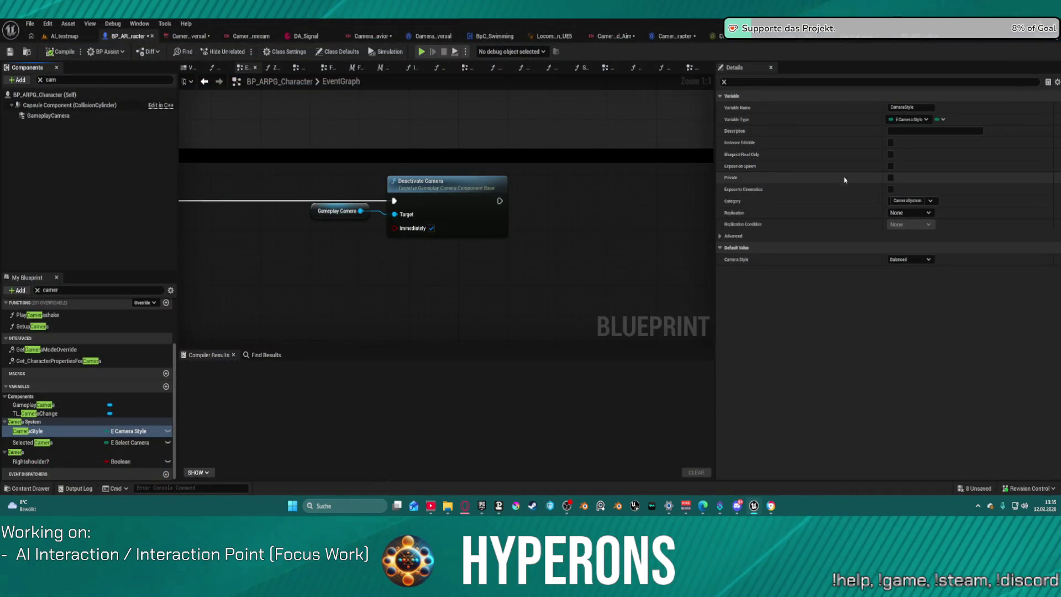
Step: Switch the GameplayCamera's Camera Asset to CameraAsset_Universal and collapse its offset settings
{"action": "left_click", "coordinate": [132, 115]}
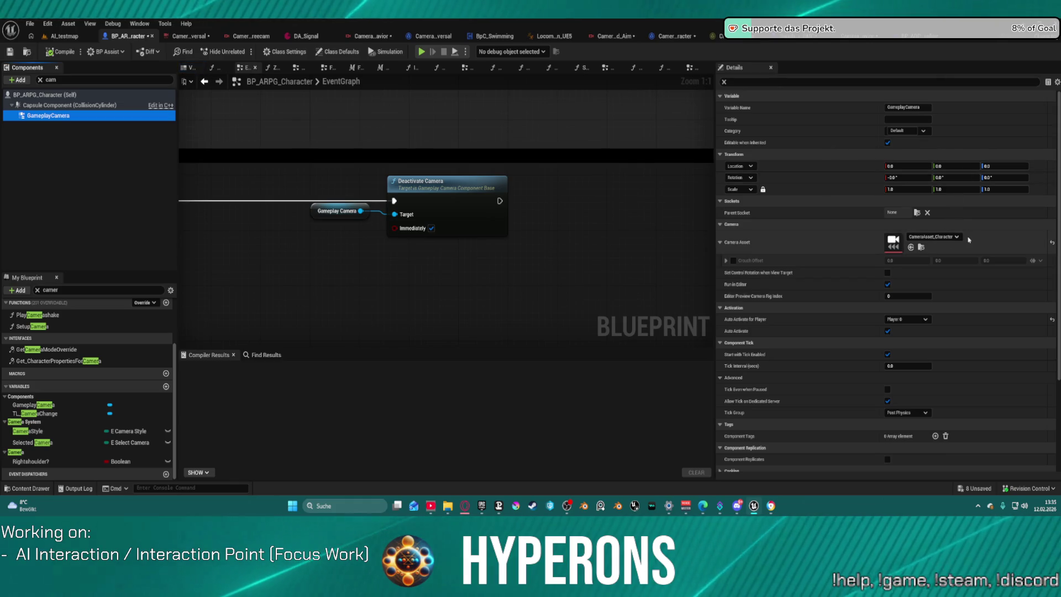
{"action": "left_click", "coordinate": [954, 239]}
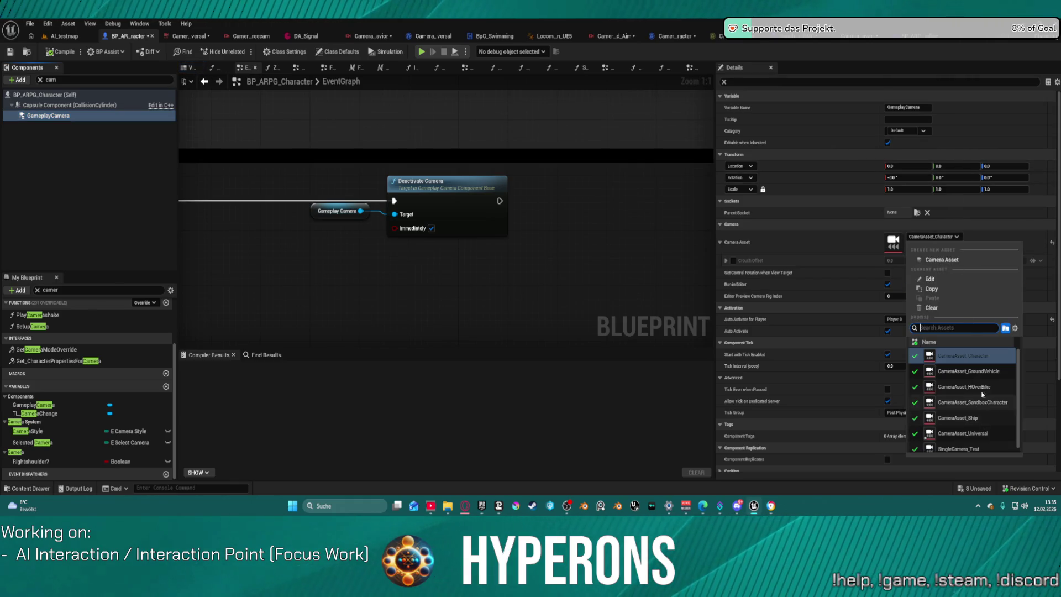
{"action": "left_click", "coordinate": [984, 439]}
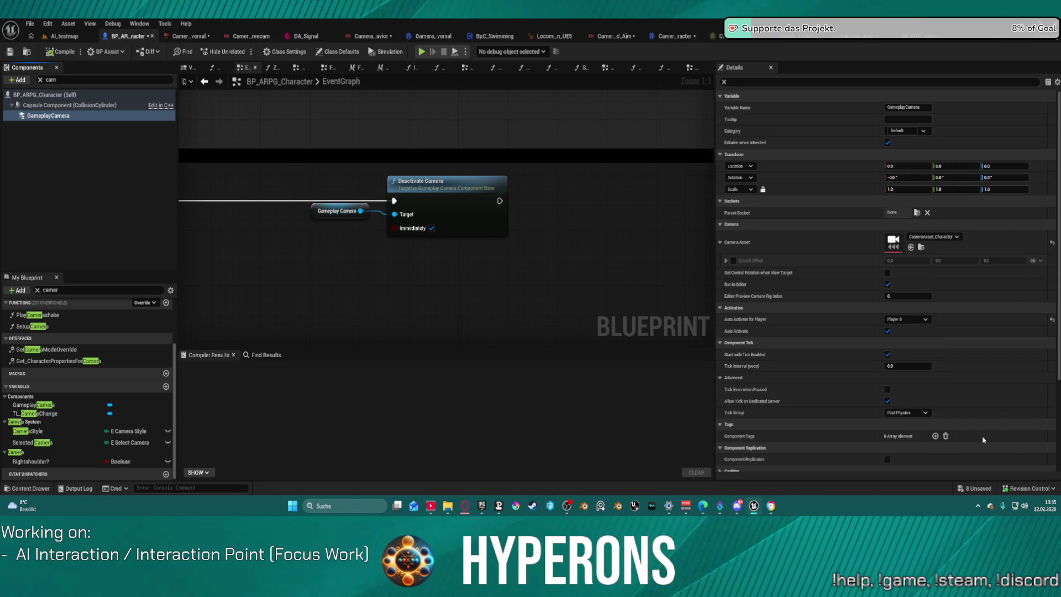
{"action": "left_click", "coordinate": [720, 243]}
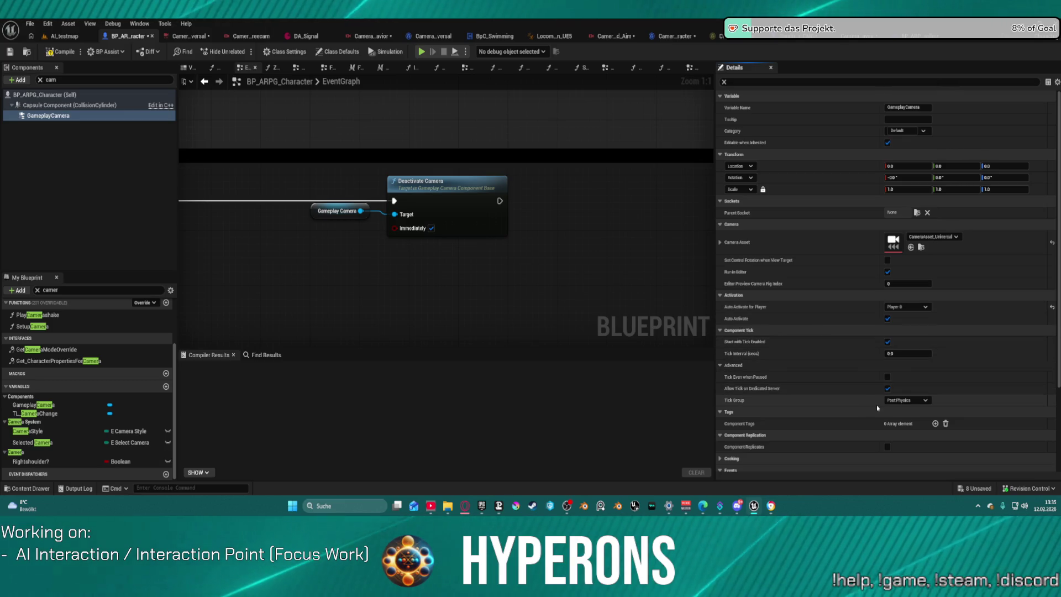
{"action": "scroll", "coordinate": [876, 387], "scroll_direction": "down", "scroll_amount": 4}
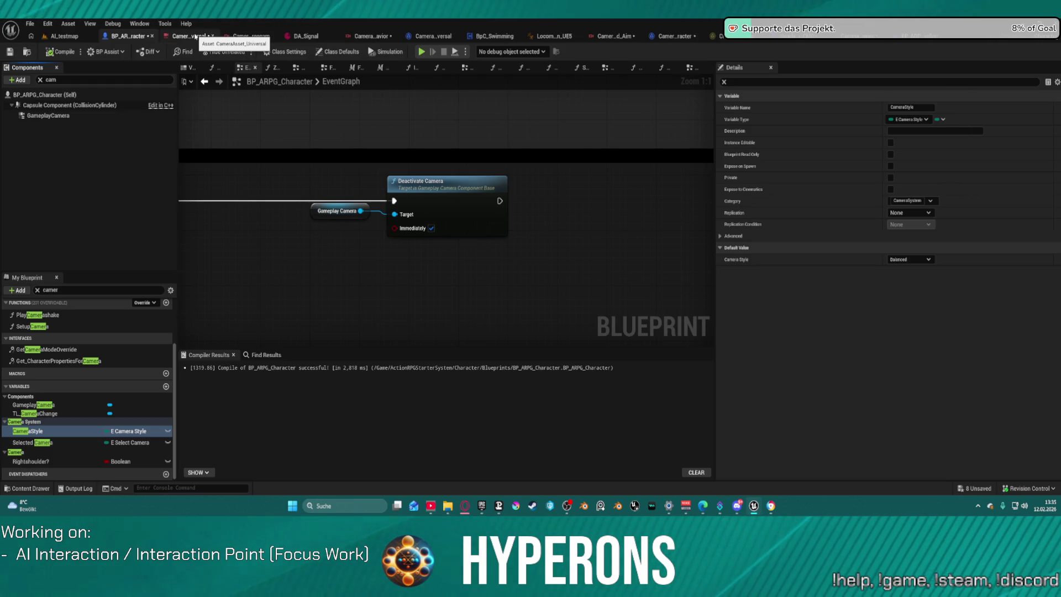
Step: Review the GameplayCamera's camera asset details again, then go back to AI_testmap
{"action": "left_click", "coordinate": [50, 116]}
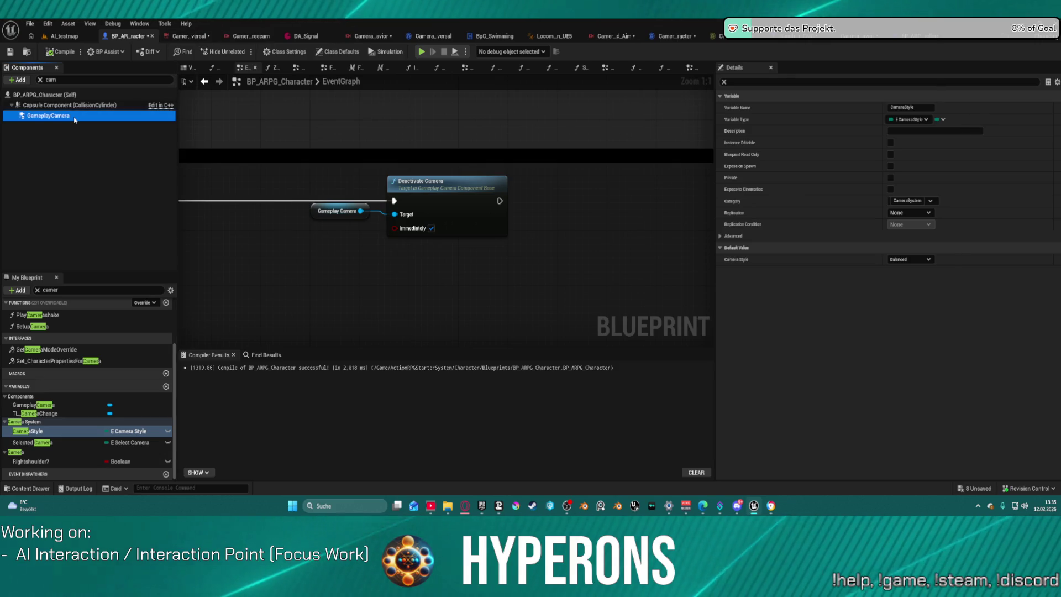
{"action": "left_click", "coordinate": [720, 242]}
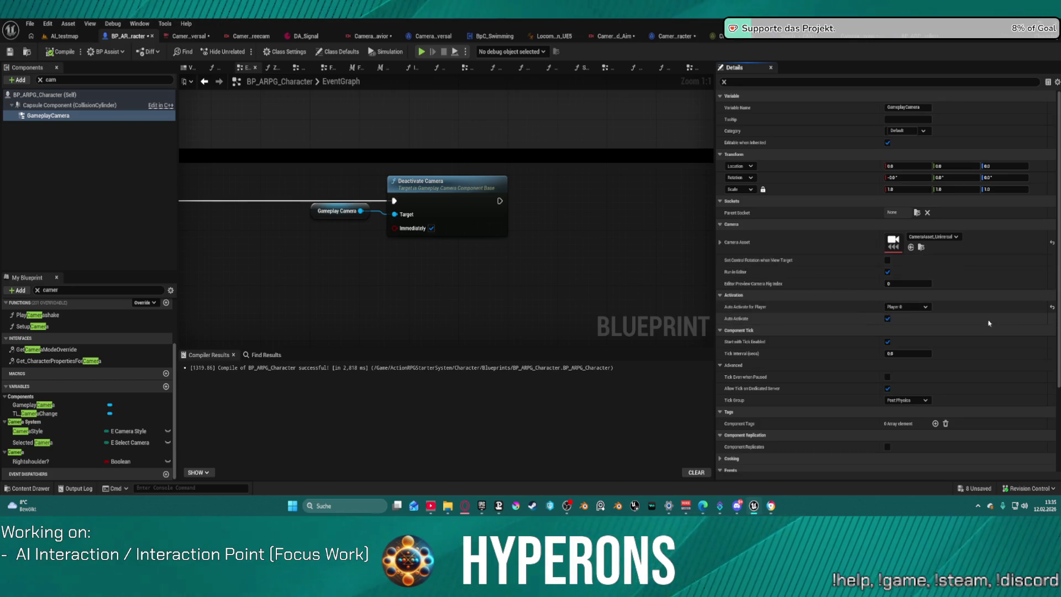
{"action": "scroll", "coordinate": [977, 335], "scroll_direction": "down", "scroll_amount": 2}
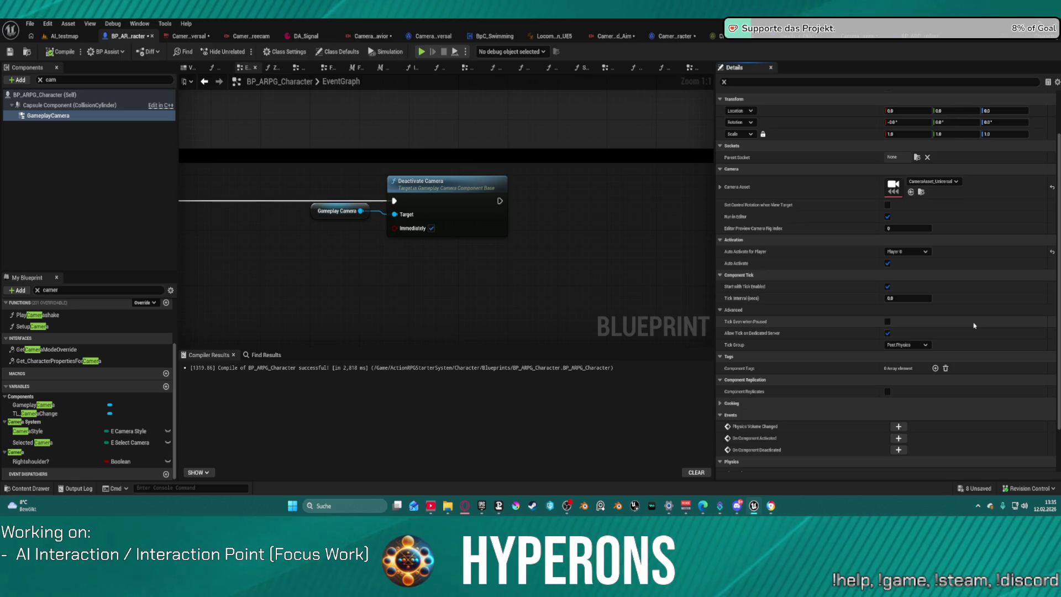
{"action": "scroll", "coordinate": [974, 325], "scroll_direction": "down", "scroll_amount": 2}
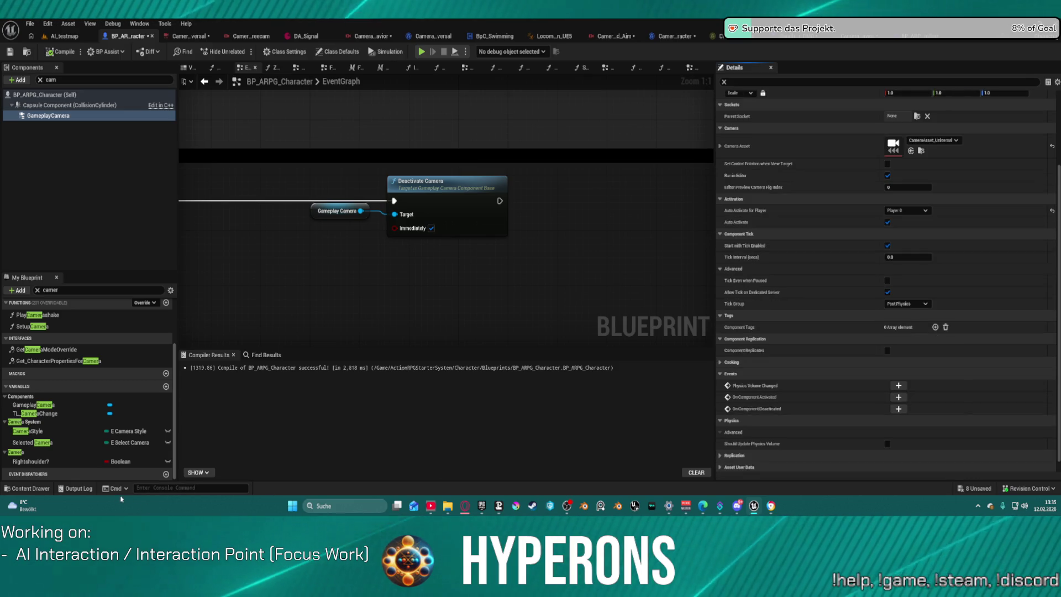
{"action": "left_click", "coordinate": [52, 37]}
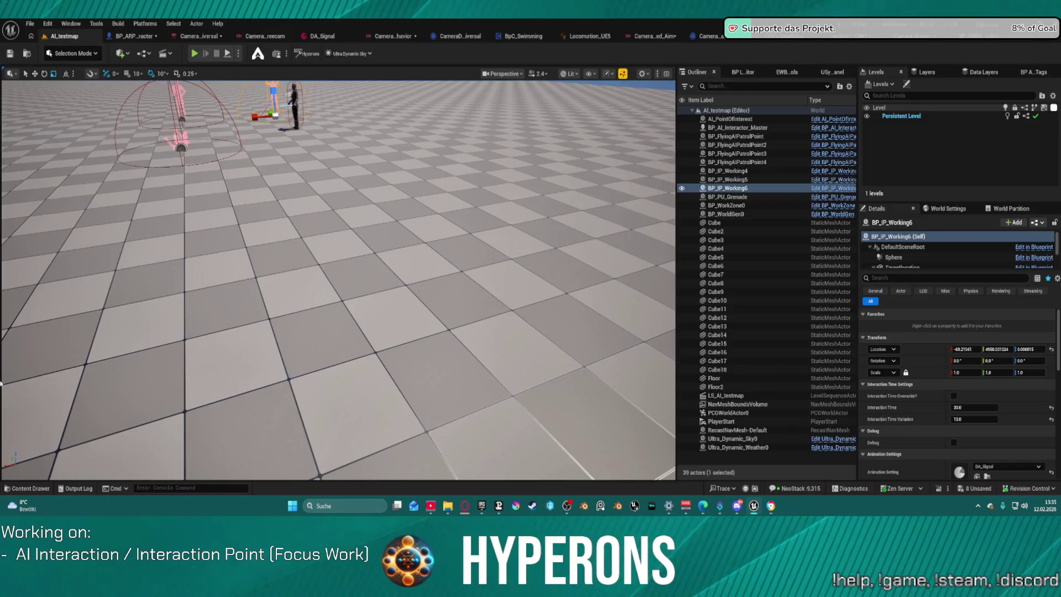
Step: Enter 'gameplaycamera' in the Cmd console and pick DDCVar.NewGameplayCameraSystem.Enable from autocomplete
{"action": "left_click", "coordinate": [23, 478]}
{"action": "left_click", "coordinate": [27, 488]}
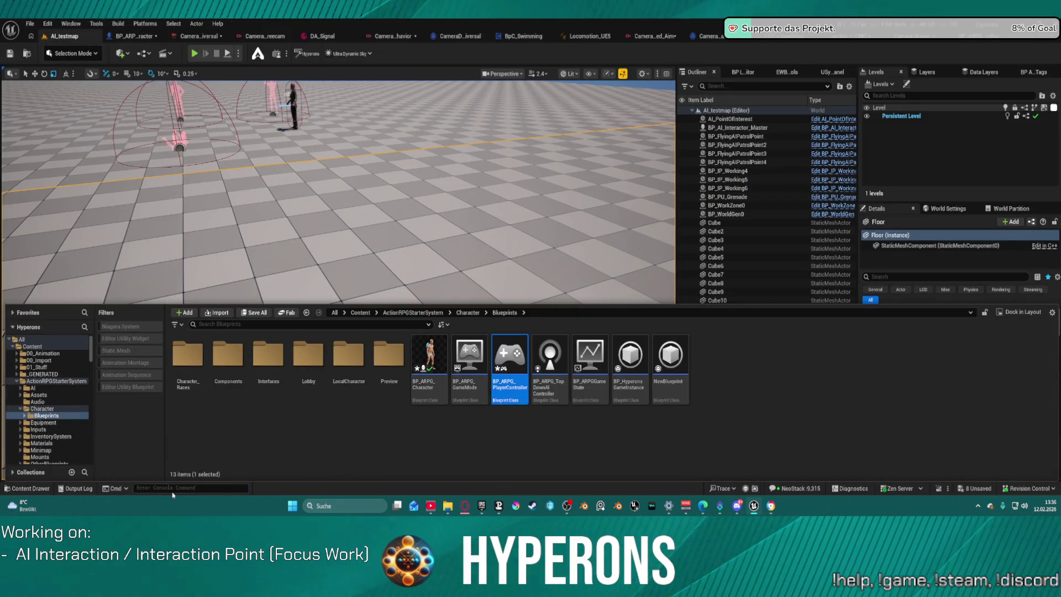
{"action": "type", "text": "gamp"}
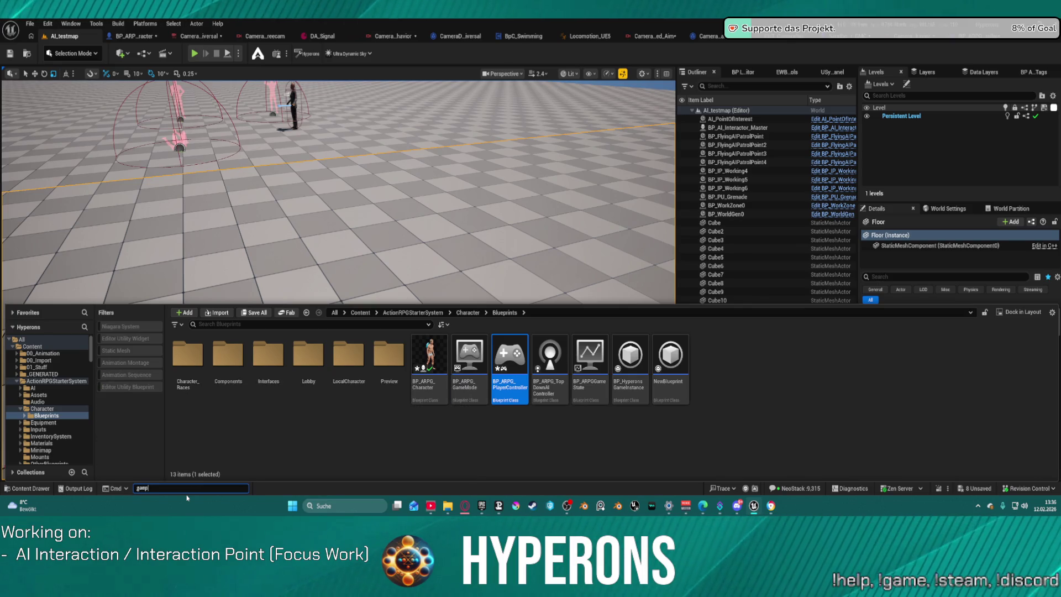
{"action": "key", "text": "BackSpace"}
{"action": "key", "text": "BackSpace"}
{"action": "key", "text": "BackSpace"}
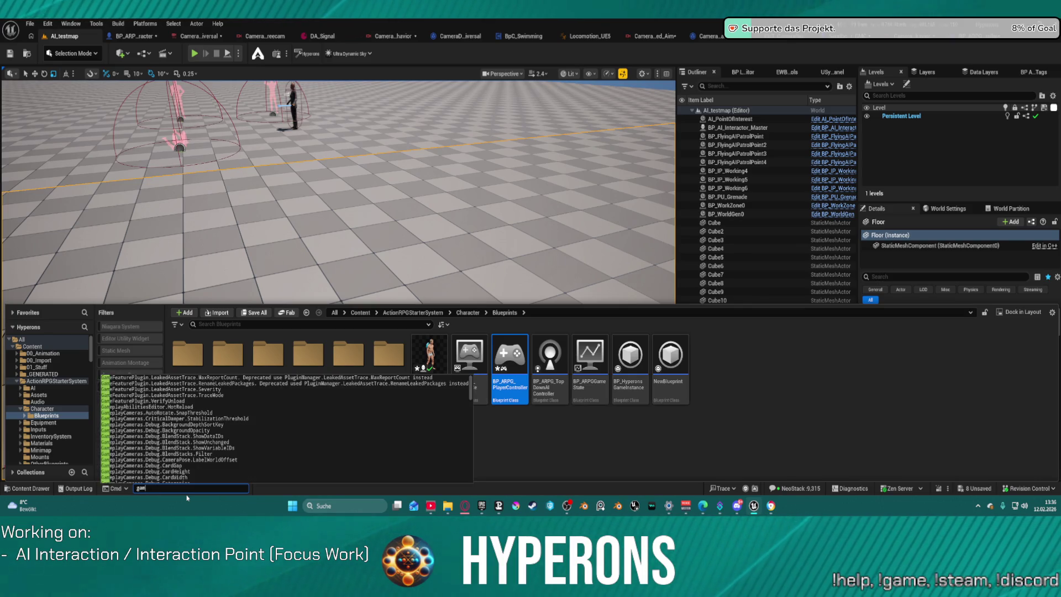
{"action": "type", "text": "eplaycamera"}
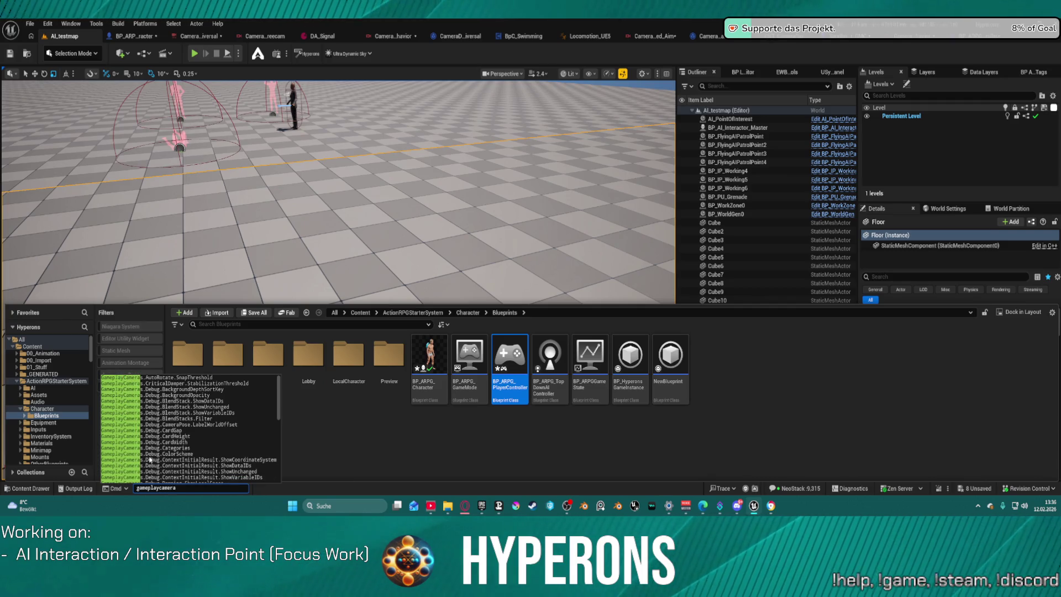
{"action": "scroll", "coordinate": [204, 395], "scroll_direction": "down", "scroll_amount": 10}
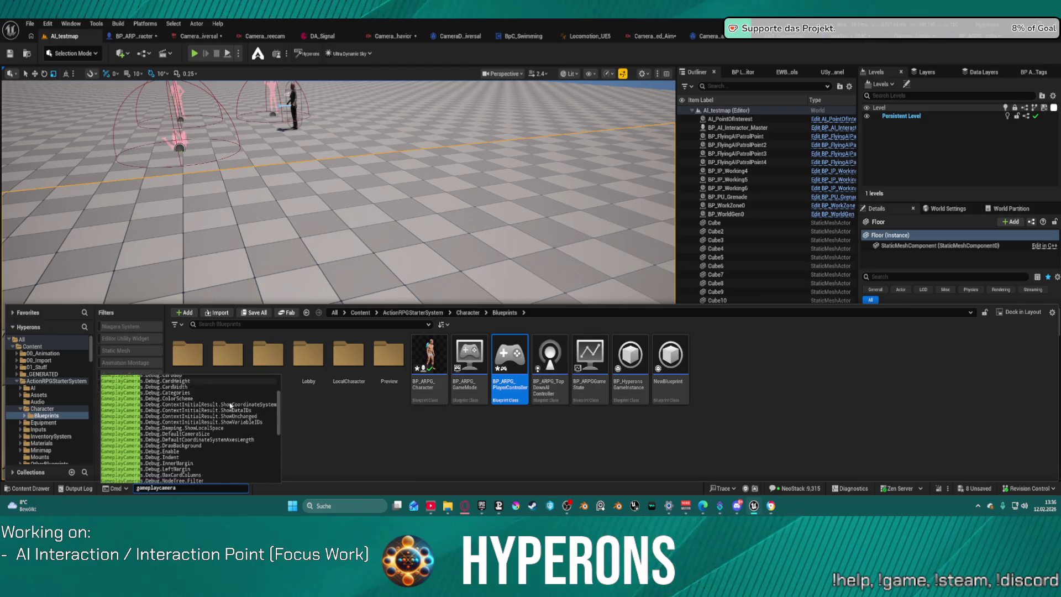
{"action": "scroll", "coordinate": [235, 430], "scroll_direction": "down", "scroll_amount": 3}
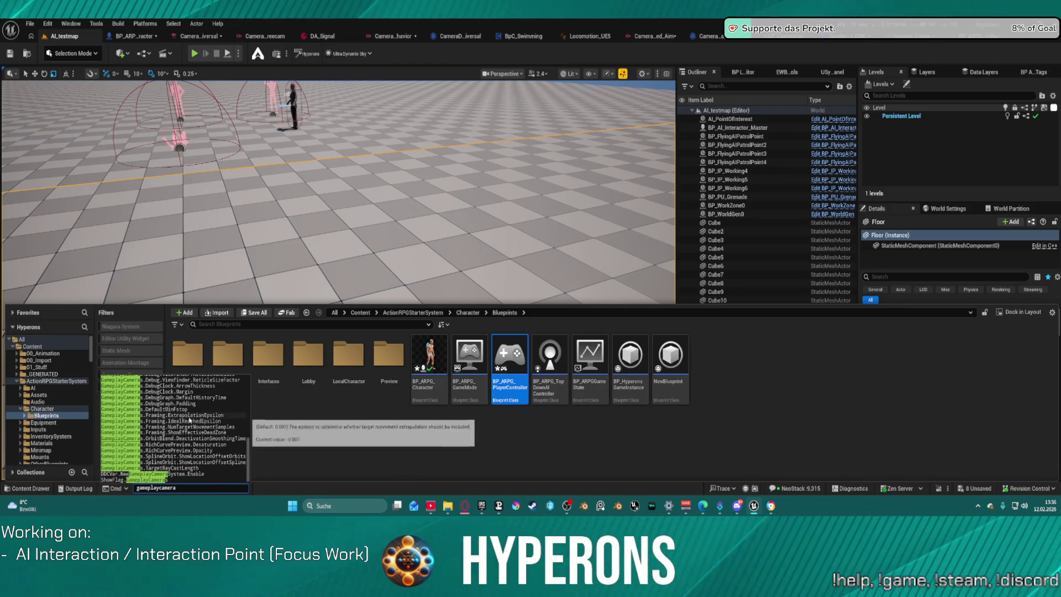
{"action": "mouse_move", "coordinate": [183, 480]}
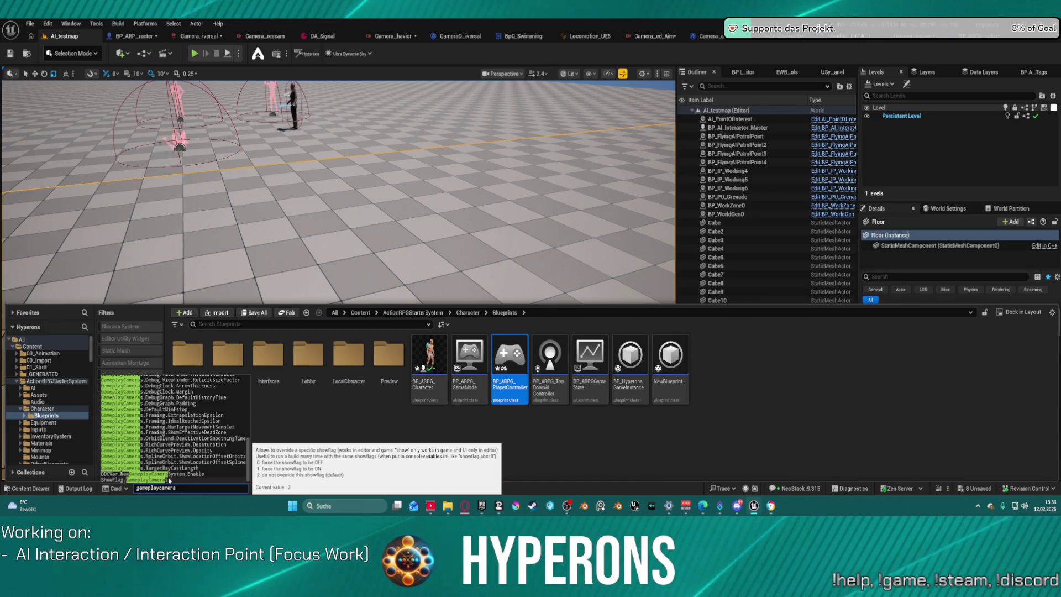
{"action": "left_click", "coordinate": [177, 476]}
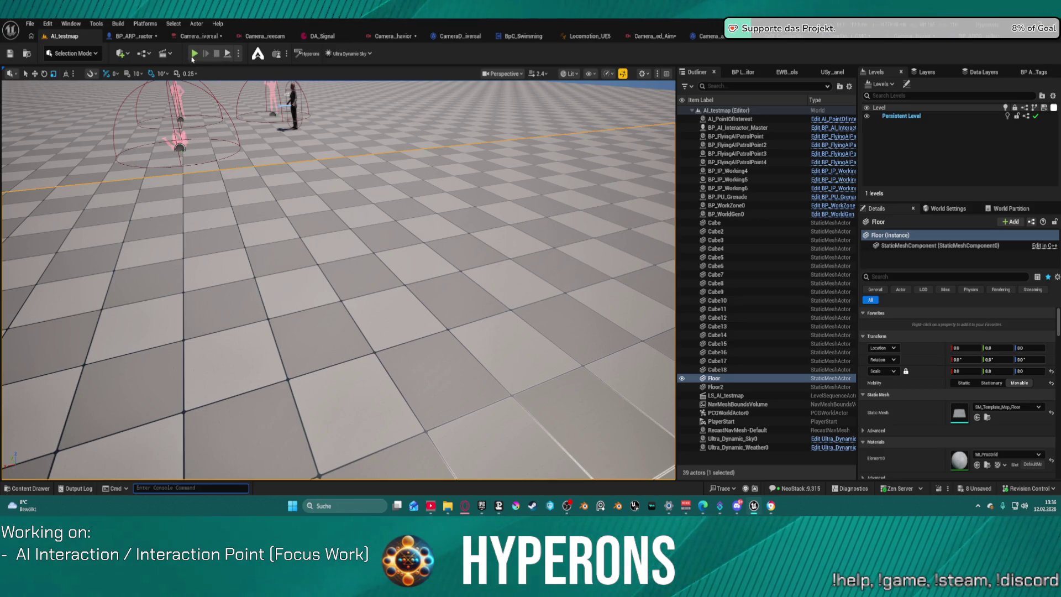
Step: Start Play-In-Editor, walk forward and back, and toggle over-shoulder aim with 1
{"action": "key", "text": "alt+p"}
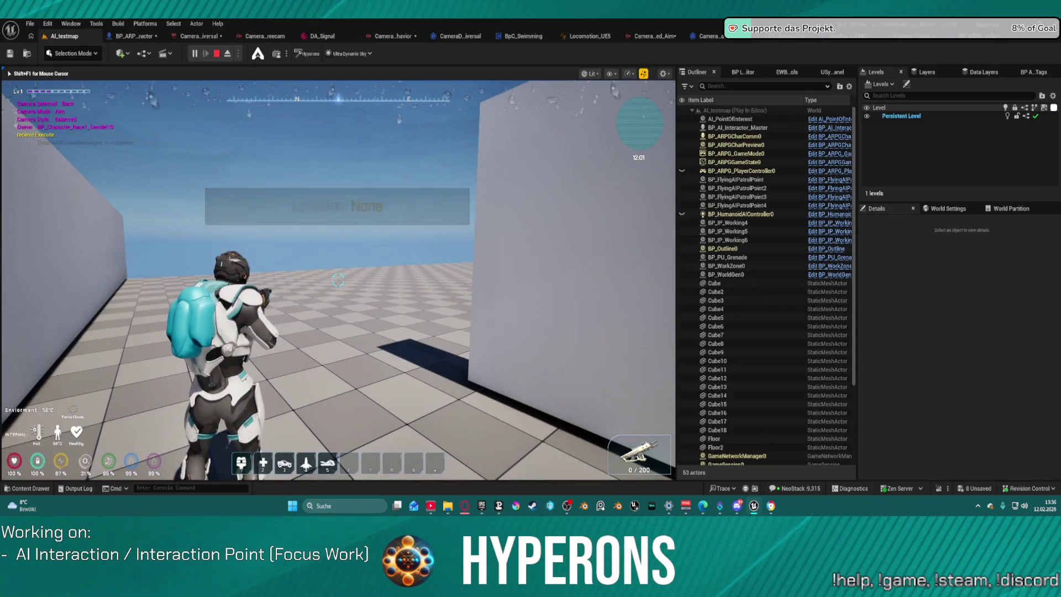
{"action": "key", "text": "w"}
{"action": "key", "text": "w"}
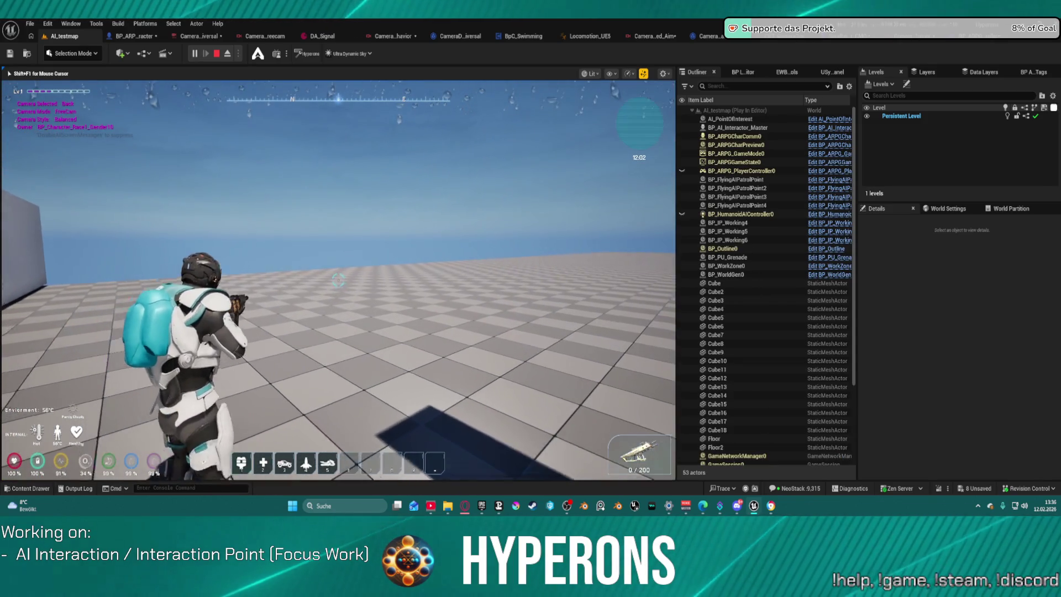
{"action": "key", "text": "w"}
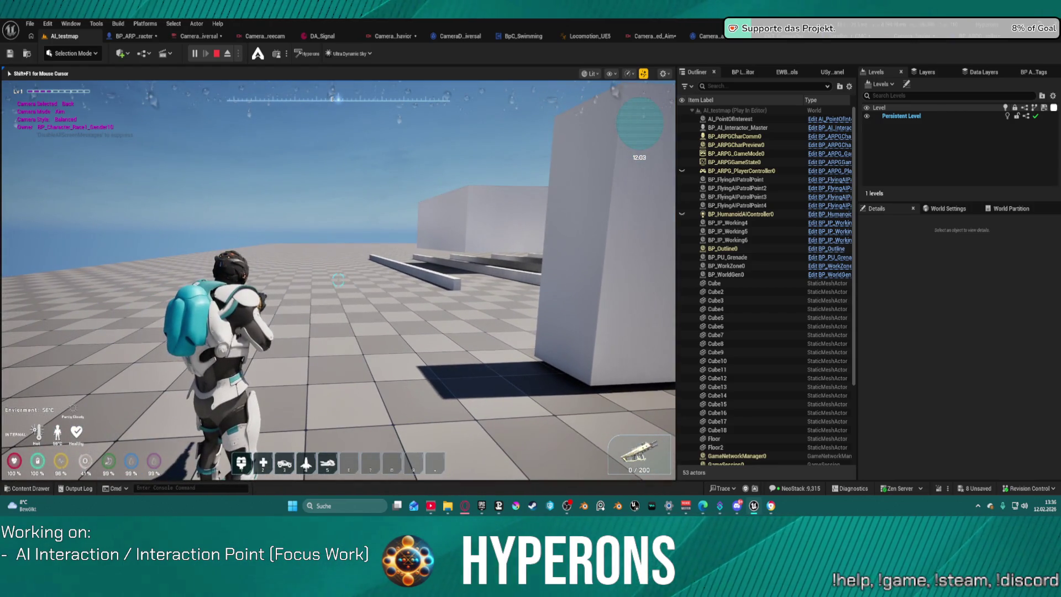
{"action": "key", "text": "1"}
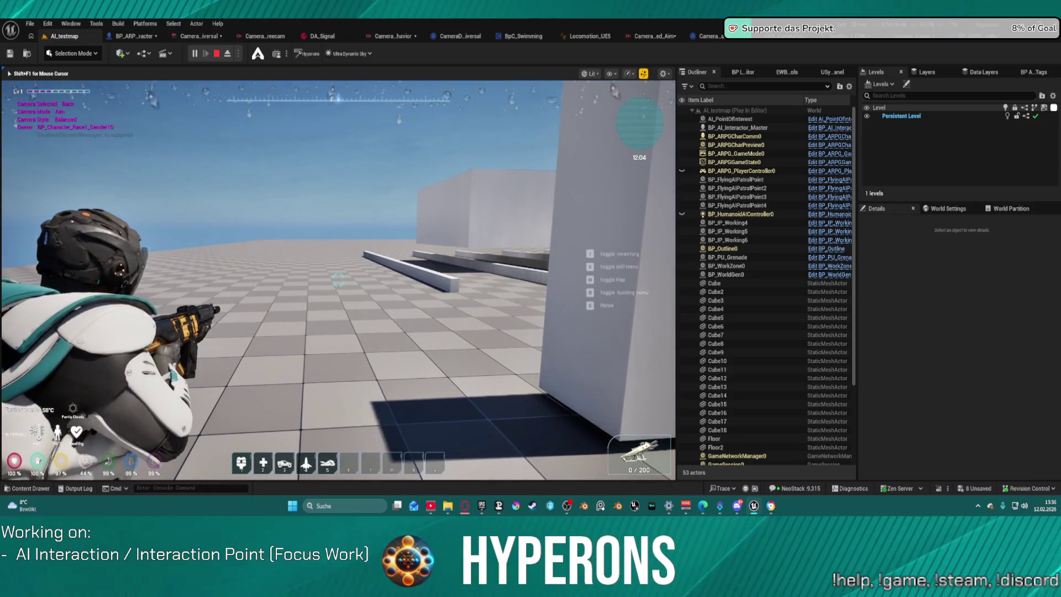
{"action": "key", "text": "1"}
{"action": "key", "text": "1"}
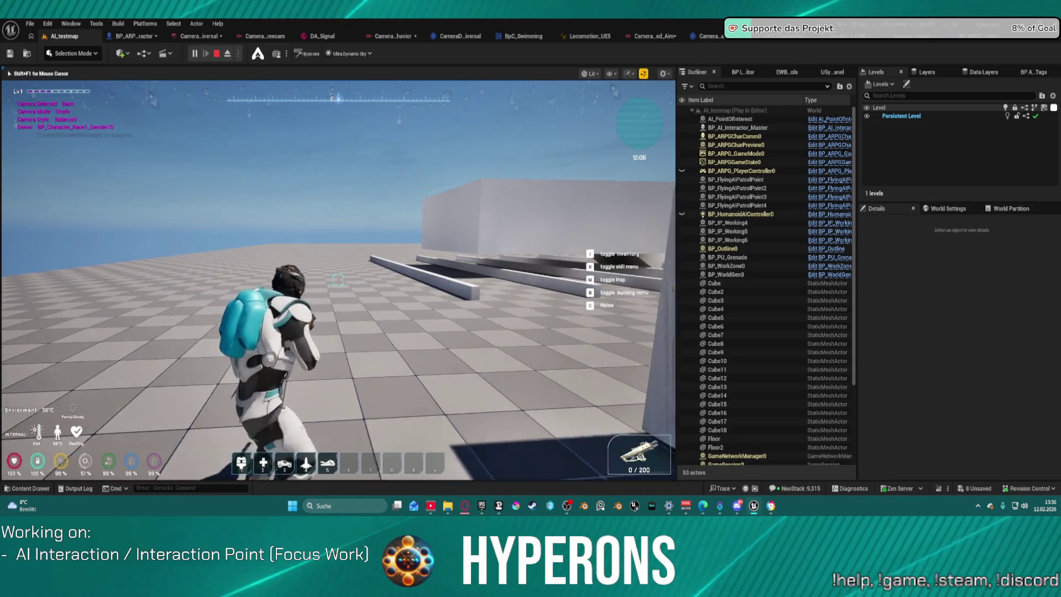
{"action": "key", "text": "1"}
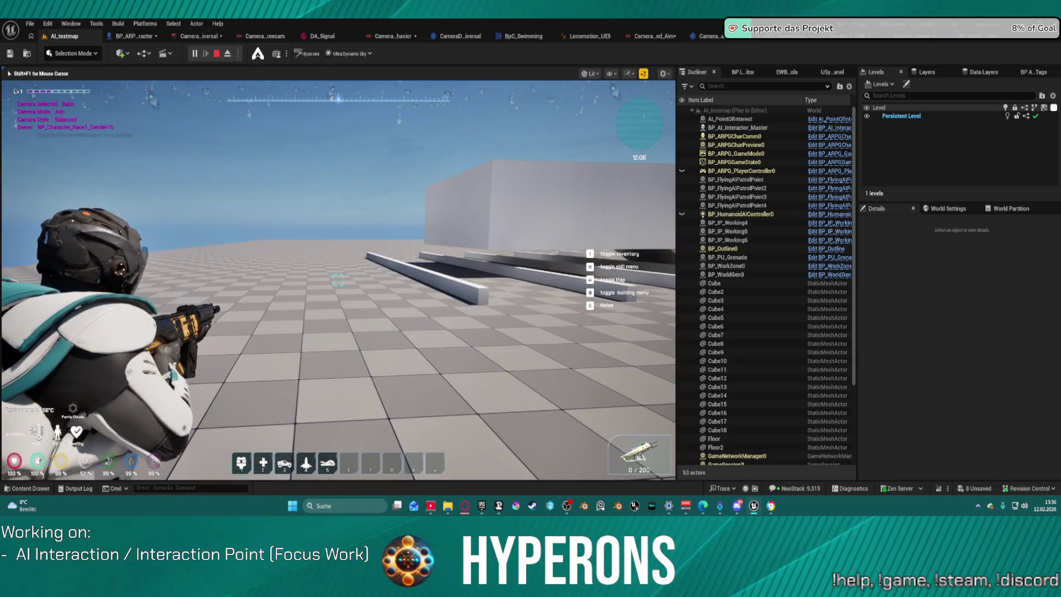
{"action": "key", "text": "s"}
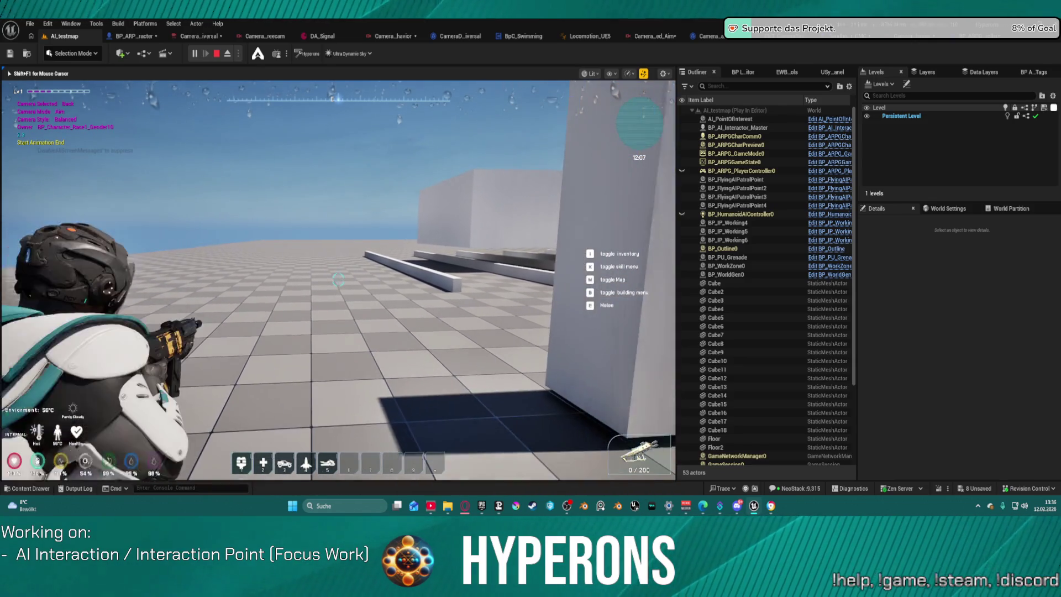
{"action": "key", "text": "1"}
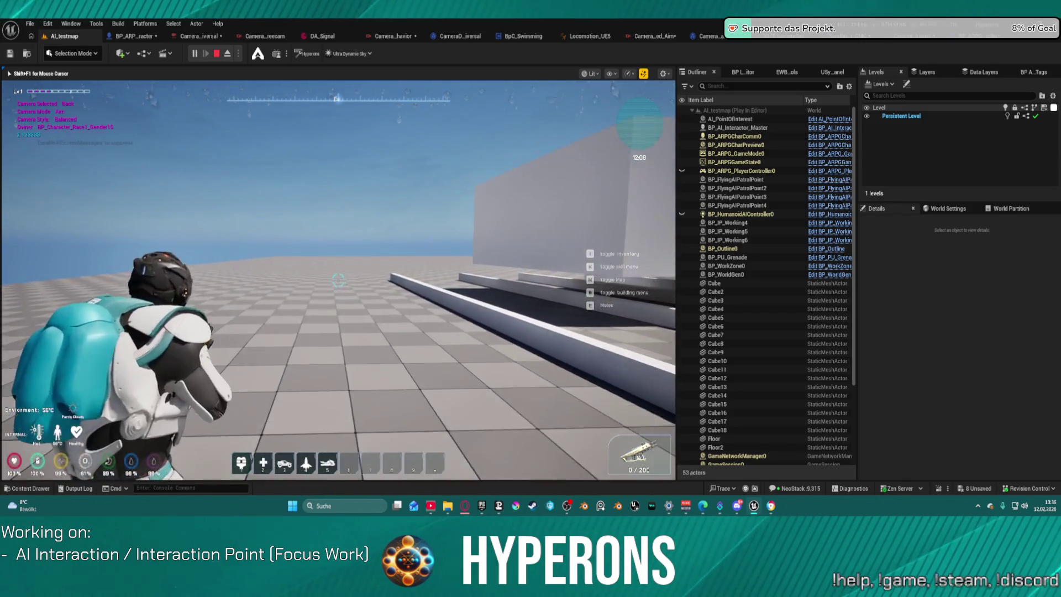
Step: Jetpack jump, reload, fire the rifle twice, and climb onto the platform and wall
{"action": "key", "text": "space"}
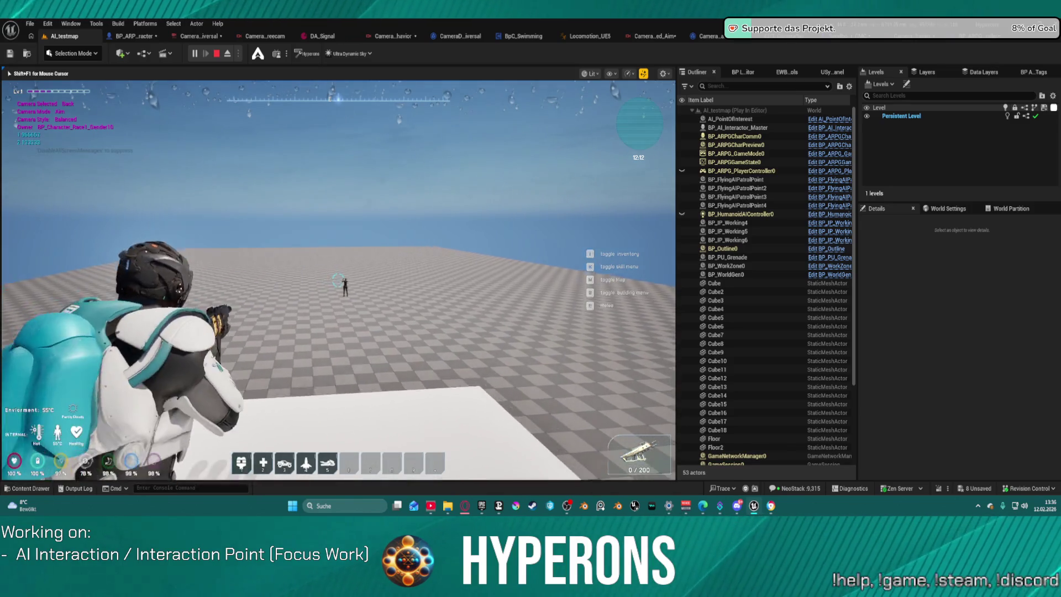
{"action": "key", "text": "r"}
{"action": "left_click", "coordinate": [338, 280]}
{"action": "left_click", "coordinate": [338, 280]}
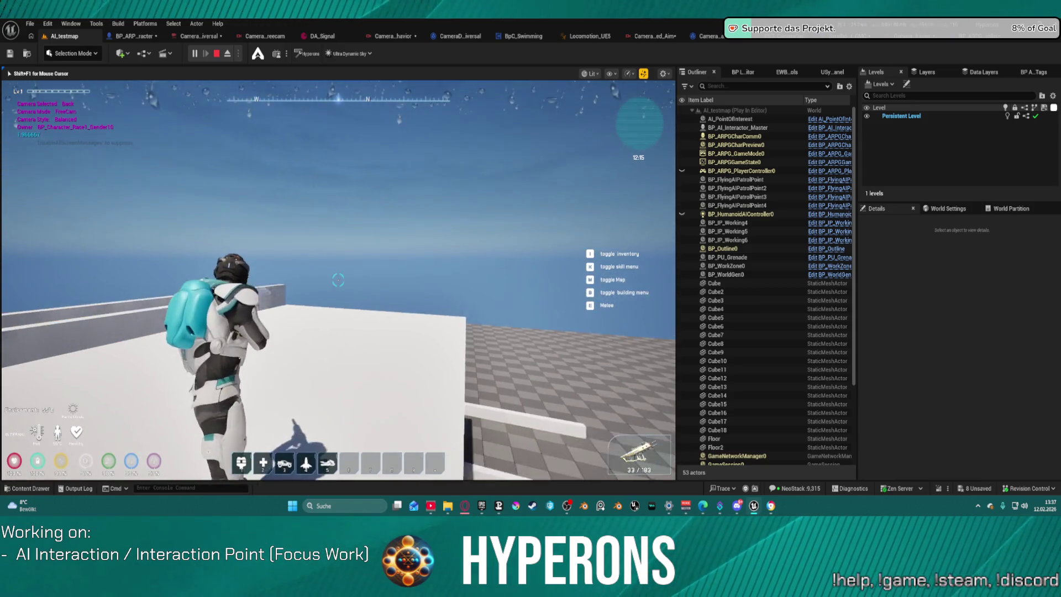
{"action": "key", "text": "space"}
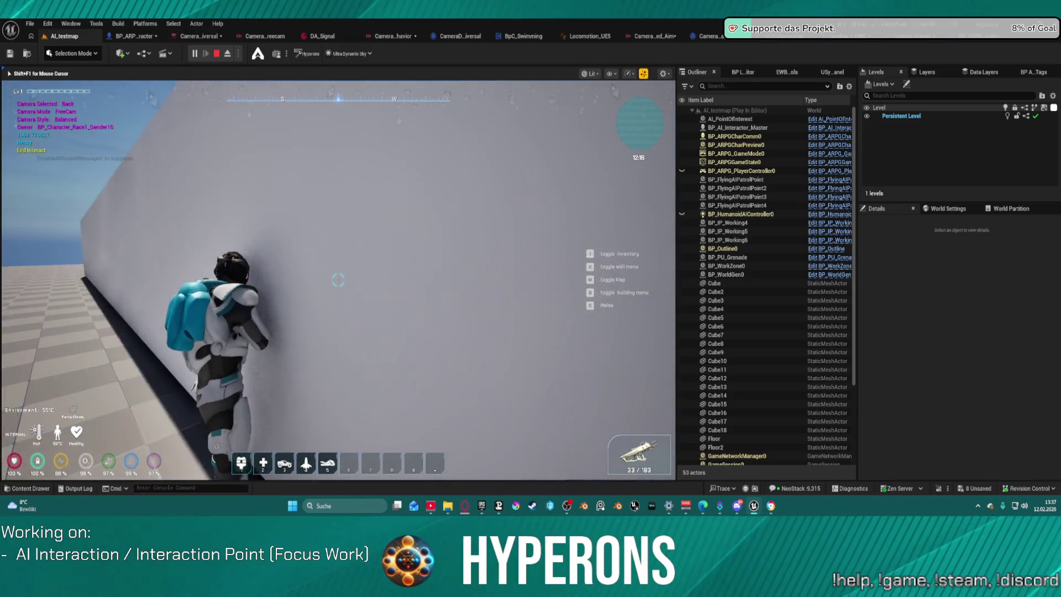
{"action": "key", "text": "space"}
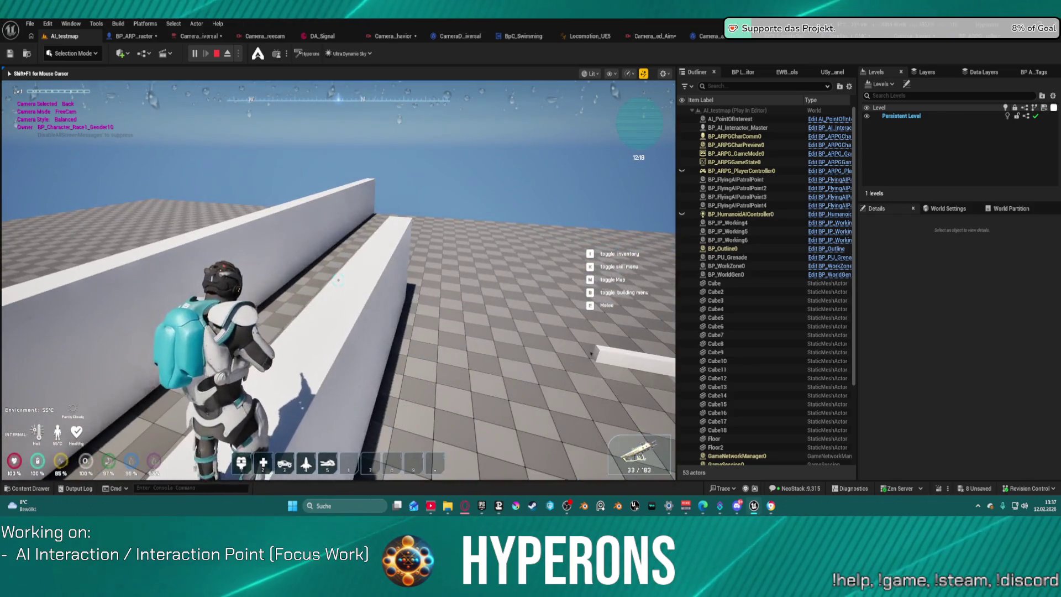
Step: Dismiss the Start menu, refocus the game, and stop the play session with Esc
{"action": "key", "text": "super"}
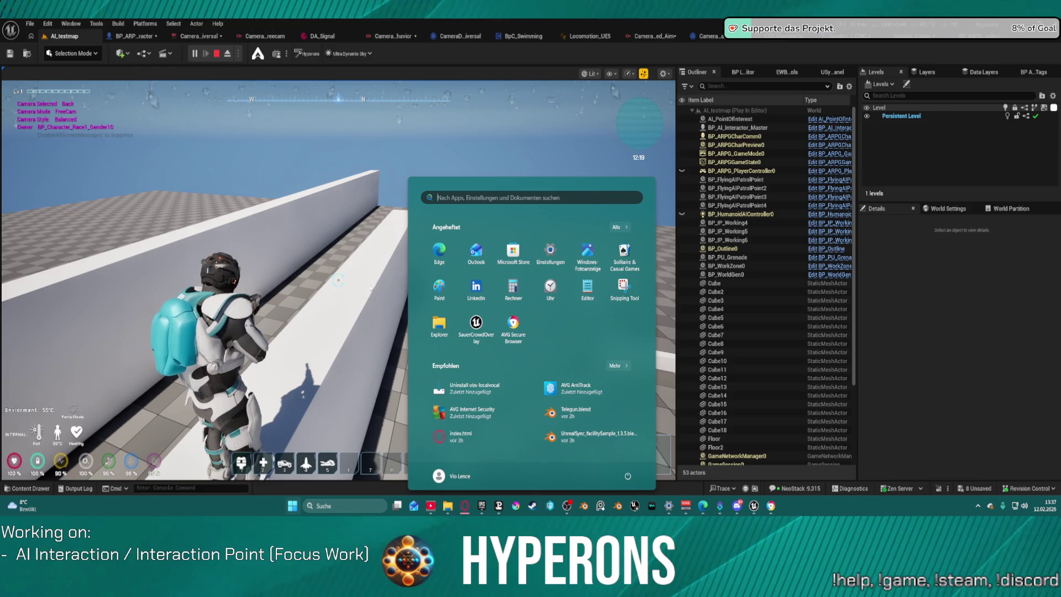
{"action": "key", "text": "super"}
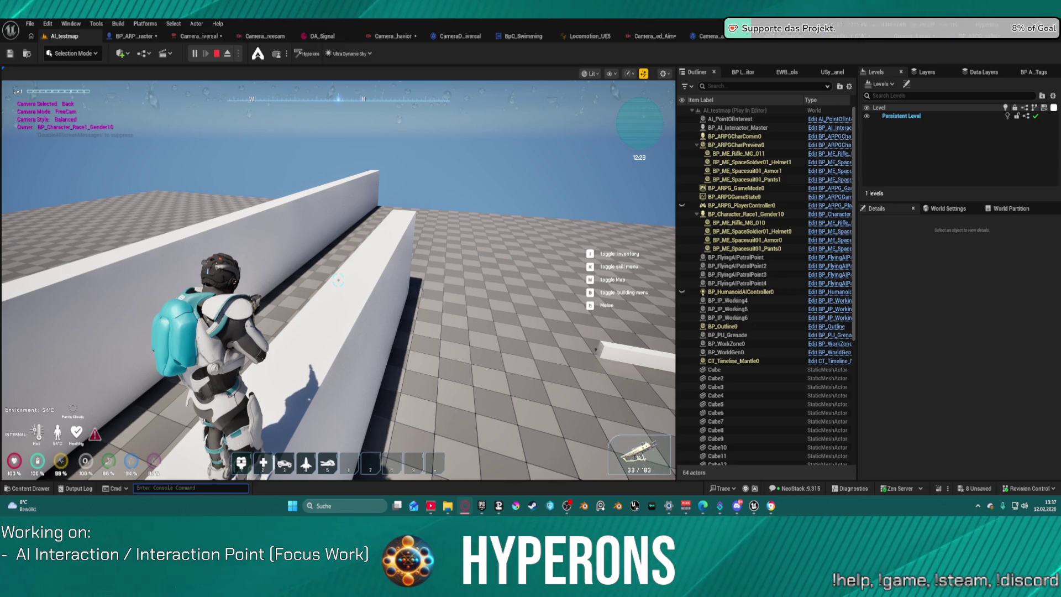
{"action": "left_click", "coordinate": [434, 185]}
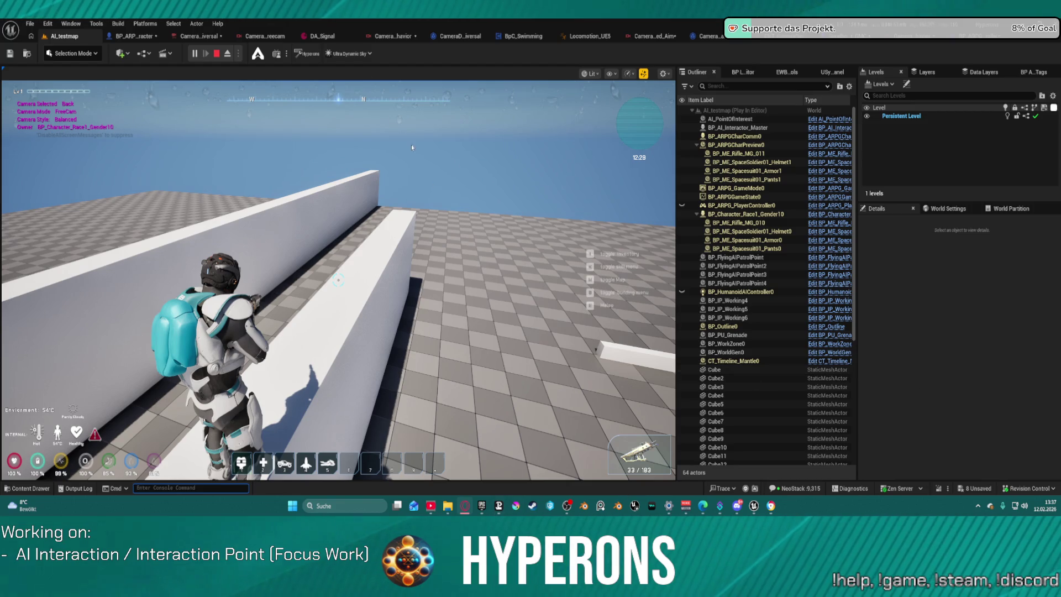
{"action": "key", "text": "Escape"}
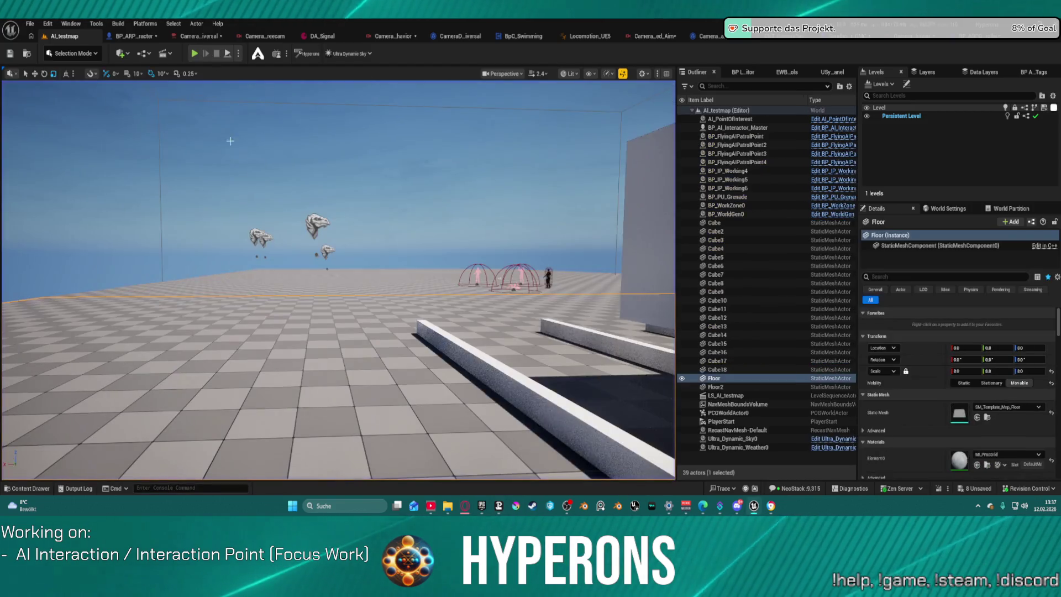